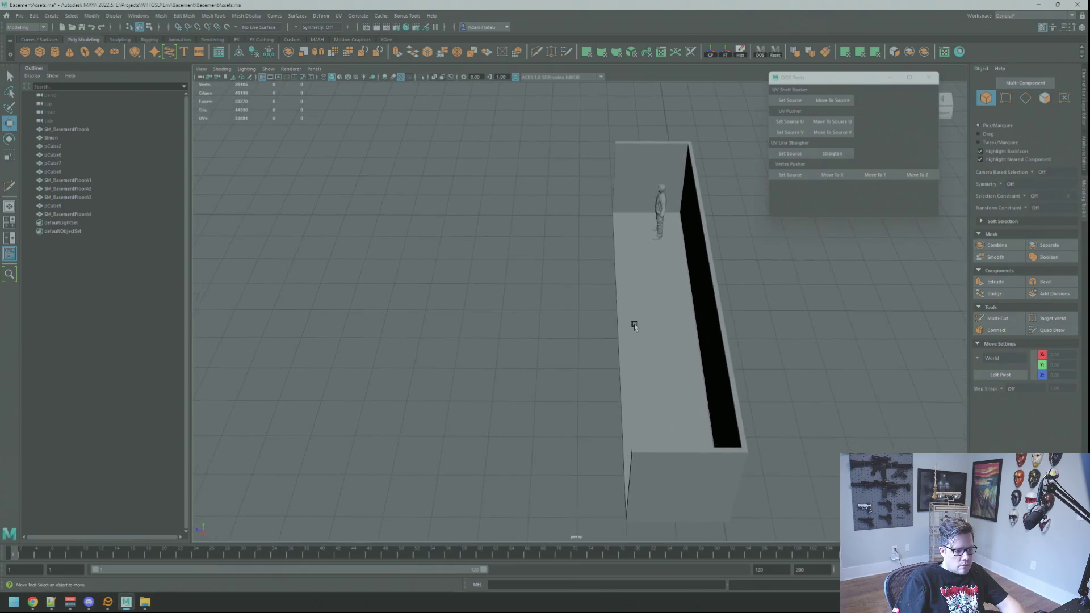
- Select the five floor tiles that make up the FloorA strip
{"action": "left_click", "coordinate": [710, 400]}
{"action": "left_click", "coordinate": [658, 394], "text": "shift"}
{"action": "left_click", "coordinate": [626, 310], "text": "shift"}
{"action": "left_click", "coordinate": [590, 244], "text": "shift"}
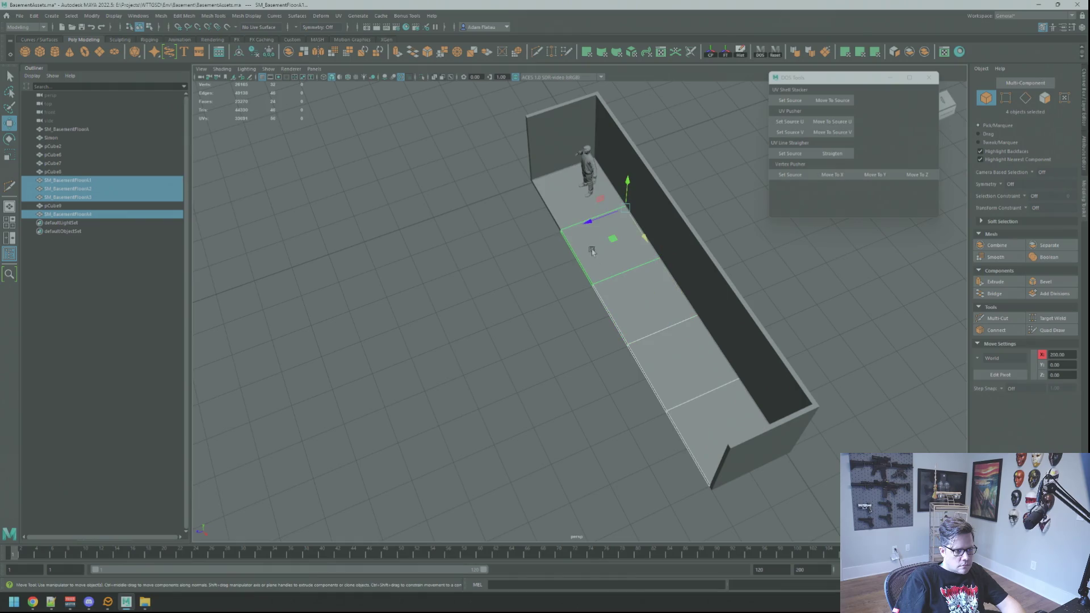
{"action": "left_click", "coordinate": [555, 197], "text": "shift"}
{"action": "scroll", "coordinate": [624, 283], "scroll_direction": "down", "scroll_amount": 3}
- Duplicate the tile strip twice, laying the copies side by side left of the floor
{"action": "key", "text": "ctrl+d"}
{"action": "mouse_move", "coordinate": [616, 233]}
{"action": "left_mouse_down"}
{"action": "mouse_move", "coordinate": [454, 230]}
{"action": "mouse_move", "coordinate": [568, 238]}
{"action": "mouse_move", "coordinate": [449, 252]}
{"action": "mouse_move", "coordinate": [508, 264]}
{"action": "mouse_move", "coordinate": [575, 248]}
{"action": "mouse_move", "coordinate": [585, 227]}
{"action": "mouse_move", "coordinate": [496, 218]}
{"action": "mouse_move", "coordinate": [530, 222]}
{"action": "left_mouse_up"}
{"action": "key", "text": "ctrl+d"}
{"action": "key", "text": "ctrl+d"}
{"action": "left_click", "coordinate": [683, 180]}
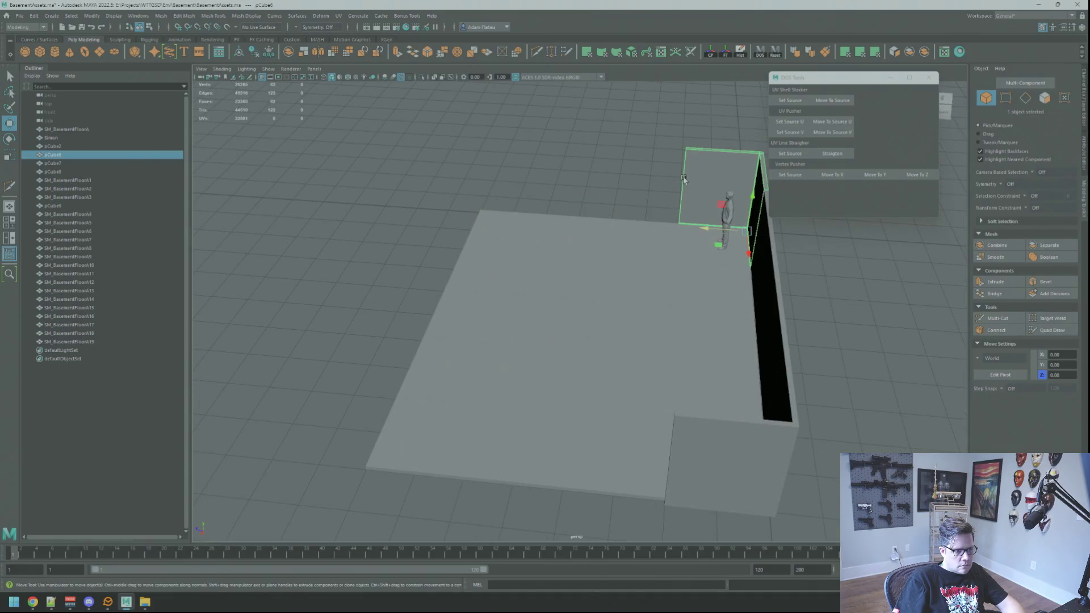
- Copy the back wall panel, slide it left to the corner and rotate it 90° into a side wall
{"action": "key", "text": "ctrl+d"}
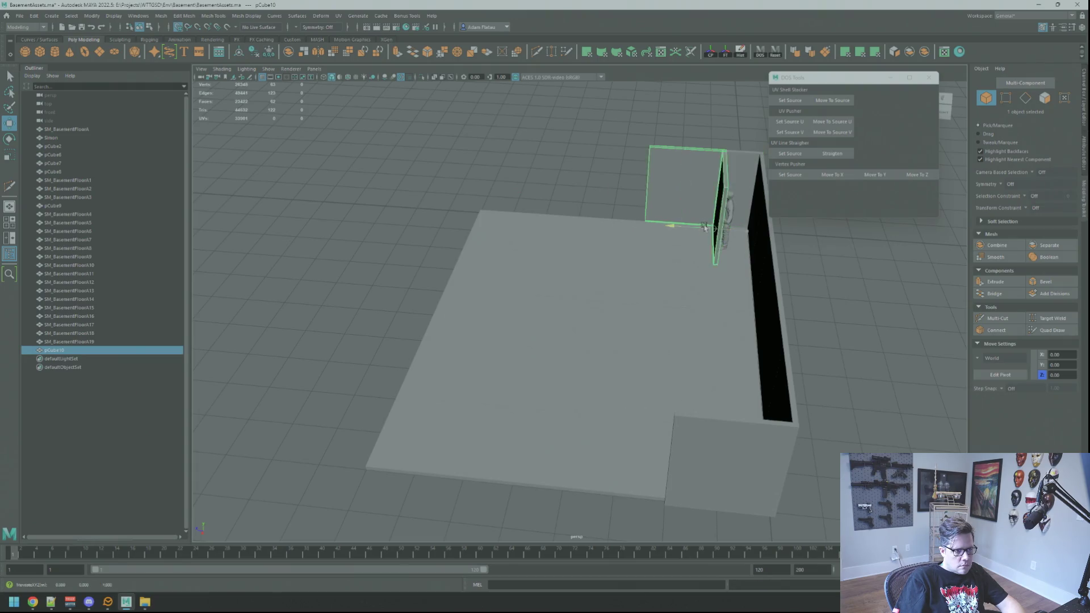
{"action": "left_click_drag", "start_coordinate": [704, 227], "coordinate": [493, 225]}
{"action": "key", "text": "f"}
{"action": "mouse_move", "coordinate": [585, 267]}
{"action": "left_mouse_down", "text": "alt"}
{"action": "mouse_move", "coordinate": [606, 261]}
{"action": "mouse_move", "coordinate": [570, 304]}
{"action": "mouse_move", "coordinate": [621, 329]}
{"action": "mouse_move", "coordinate": [609, 329]}
{"action": "left_mouse_up", "text": "alt"}
{"action": "key", "text": "e"}
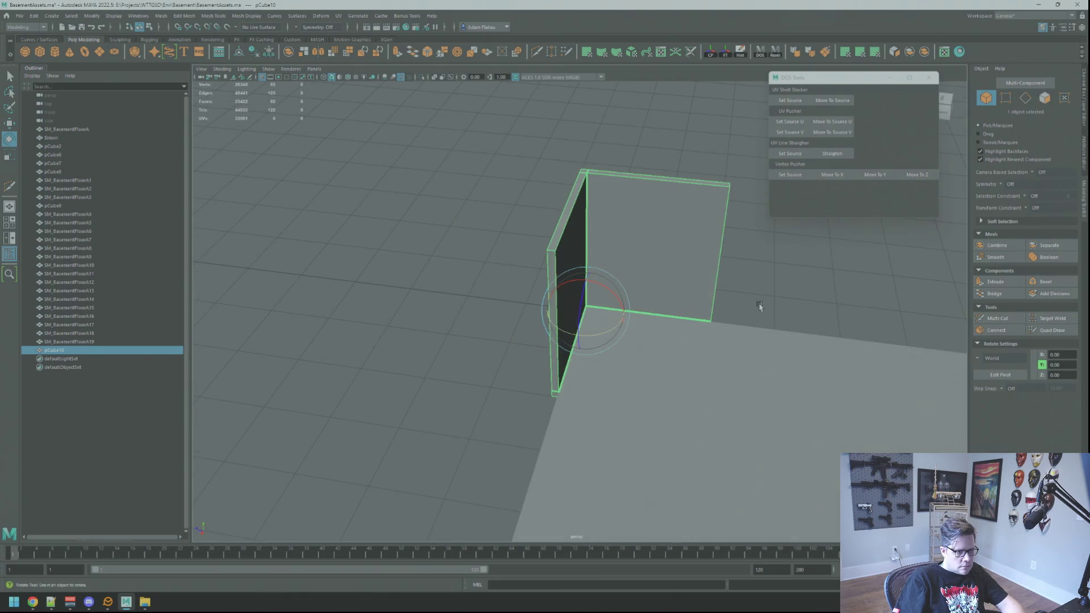
- Orbit around the room to inspect the new corner wall from high, opposite and low views
{"action": "left_click", "coordinate": [759, 307]}
{"action": "key", "text": "f"}
{"action": "mouse_move", "coordinate": [601, 289]}
{"action": "left_mouse_down", "text": "alt"}
{"action": "mouse_move", "coordinate": [553, 285]}
{"action": "mouse_move", "coordinate": [638, 292]}
{"action": "mouse_move", "coordinate": [577, 321]}
{"action": "left_mouse_up", "text": "alt"}
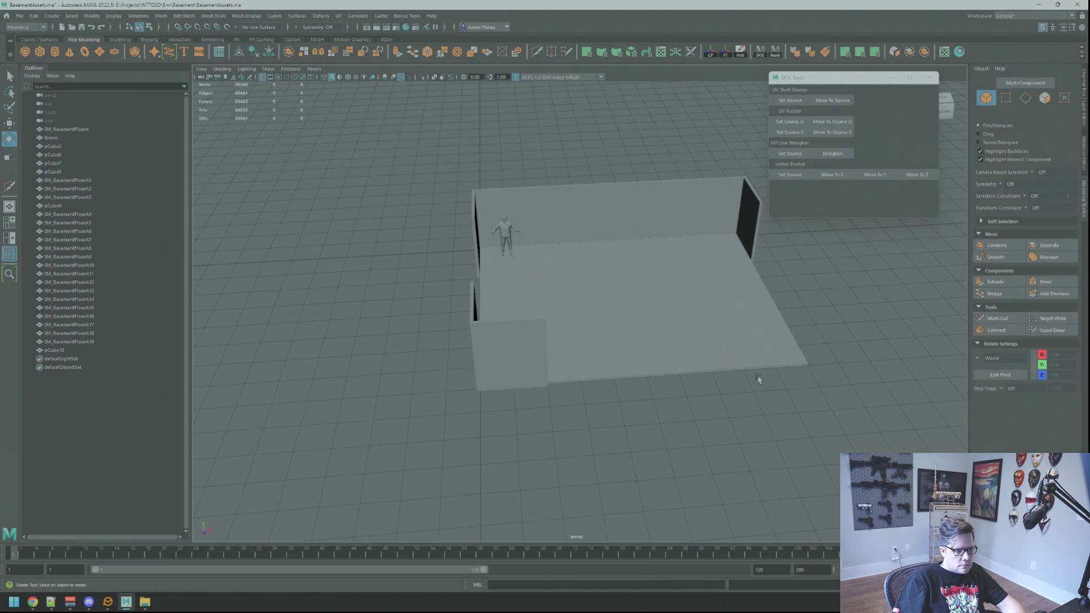
{"action": "mouse_move", "coordinate": [798, 375]}
{"action": "left_mouse_down", "text": "alt"}
{"action": "mouse_move", "coordinate": [652, 359]}
{"action": "mouse_move", "coordinate": [614, 286]}
{"action": "left_mouse_up", "text": "alt"}
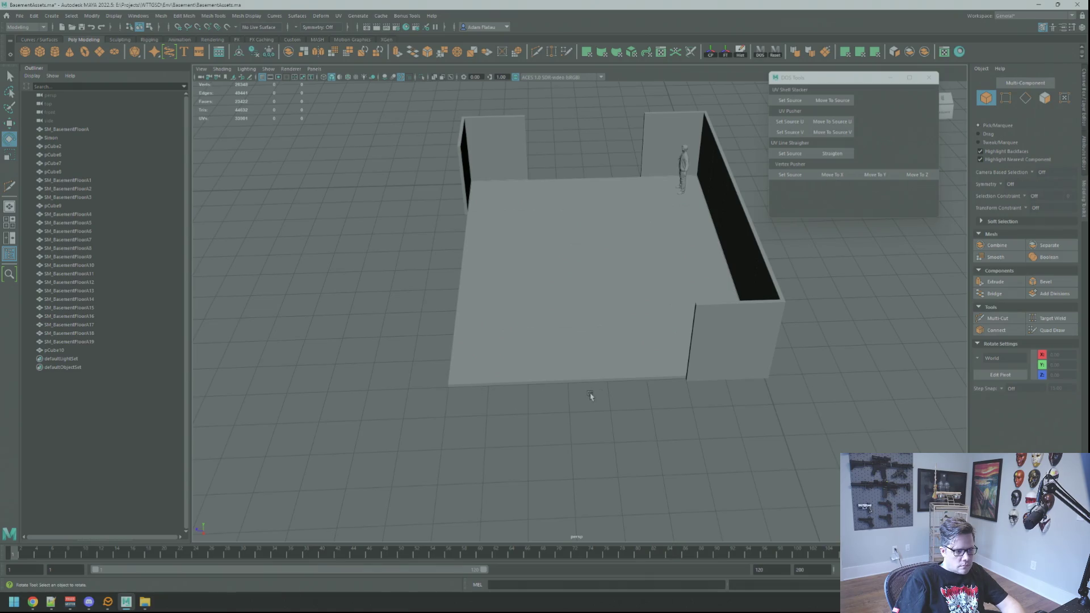
{"action": "mouse_move", "coordinate": [740, 391]}
{"action": "left_mouse_down", "text": "alt"}
{"action": "mouse_move", "coordinate": [635, 341]}
{"action": "mouse_move", "coordinate": [725, 341]}
{"action": "mouse_move", "coordinate": [628, 318]}
{"action": "mouse_move", "coordinate": [635, 279]}
{"action": "mouse_move", "coordinate": [545, 360]}
{"action": "left_mouse_up", "text": "alt"}
- Copy the side wall, move it along X to 900 and rotate it into place
{"action": "left_click", "coordinate": [545, 360]}
{"action": "key", "text": "w"}
{"action": "key", "text": "f"}
{"action": "mouse_move", "coordinate": [611, 343]}
{"action": "left_mouse_down", "text": "alt"}
{"action": "mouse_move", "coordinate": [634, 328]}
{"action": "mouse_move", "coordinate": [574, 335]}
{"action": "left_mouse_up", "text": "alt"}
{"action": "key", "text": "ctrl+d"}
{"action": "left_click_drag", "start_coordinate": [494, 340], "coordinate": [819, 378]}
{"action": "key", "text": "f"}
{"action": "mouse_move", "coordinate": [567, 341]}
{"action": "left_mouse_down", "text": "alt"}
{"action": "mouse_move", "coordinate": [521, 343]}
{"action": "mouse_move", "coordinate": [573, 343]}
{"action": "mouse_move", "coordinate": [518, 329]}
{"action": "mouse_move", "coordinate": [604, 316]}
{"action": "mouse_move", "coordinate": [659, 385]}
{"action": "mouse_move", "coordinate": [743, 365]}
{"action": "mouse_move", "coordinate": [621, 360]}
{"action": "mouse_move", "coordinate": [575, 317]}
{"action": "mouse_move", "coordinate": [591, 306]}
{"action": "left_mouse_up", "text": "alt"}
{"action": "key", "text": "e"}
{"action": "key", "text": "w"}
- Copy the back wall panel, adjust its pivot, then slide, rotate and push it against the wall along Z
{"action": "left_click", "coordinate": [392, 295]}
{"action": "mouse_move", "coordinate": [392, 295]}
{"action": "left_mouse_down", "text": "alt"}
{"action": "mouse_move", "coordinate": [548, 309]}
{"action": "mouse_move", "coordinate": [507, 319]}
{"action": "left_mouse_up", "text": "alt"}
{"action": "left_click", "coordinate": [457, 234]}
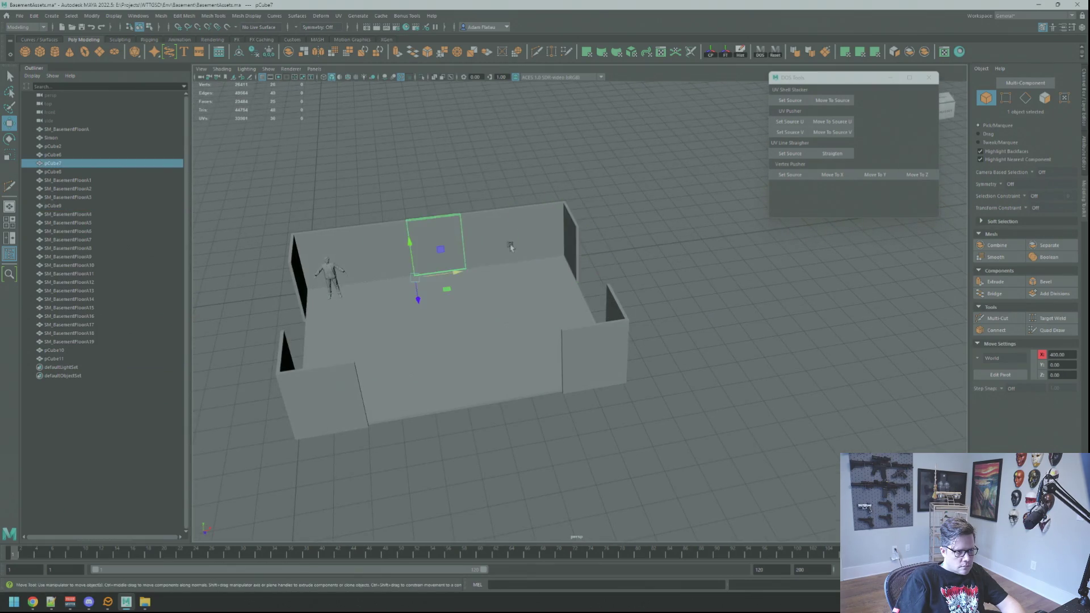
{"action": "scroll", "coordinate": [457, 234], "scroll_direction": "up", "scroll_amount": 3}
{"action": "mouse_move", "coordinate": [457, 233]}
{"action": "left_mouse_down", "text": "alt"}
{"action": "mouse_move", "coordinate": [508, 324]}
{"action": "mouse_move", "coordinate": [653, 275]}
{"action": "mouse_move", "coordinate": [604, 317]}
{"action": "mouse_move", "coordinate": [535, 302]}
{"action": "mouse_move", "coordinate": [553, 352]}
{"action": "mouse_move", "coordinate": [512, 370]}
{"action": "mouse_move", "coordinate": [614, 261]}
{"action": "left_mouse_up", "text": "alt"}
{"action": "key", "text": "ctrl+d"}
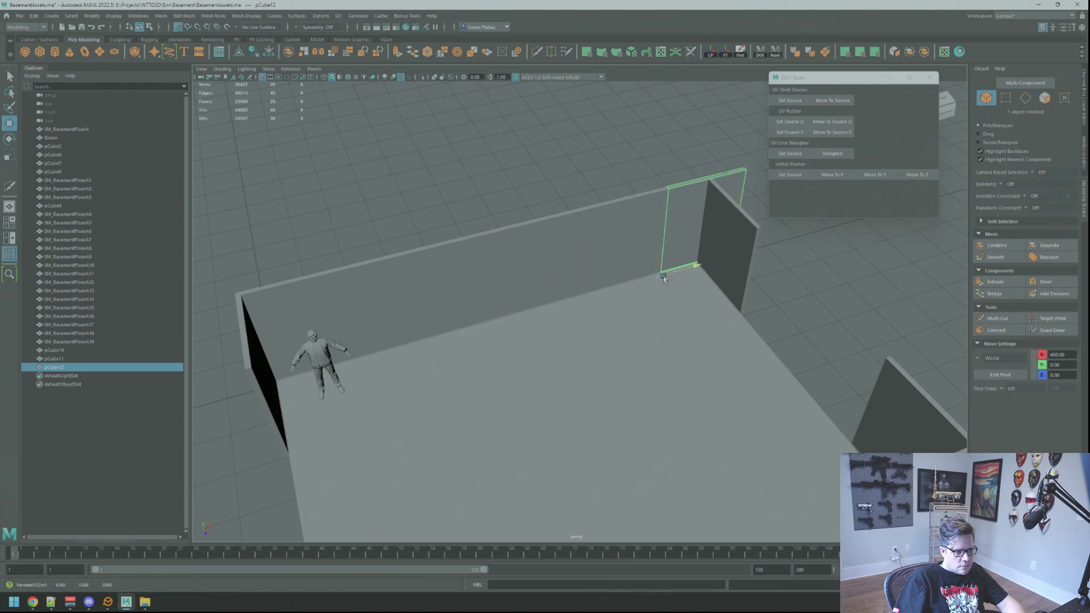
{"action": "key", "text": "d"}
{"action": "key", "text": "d"}
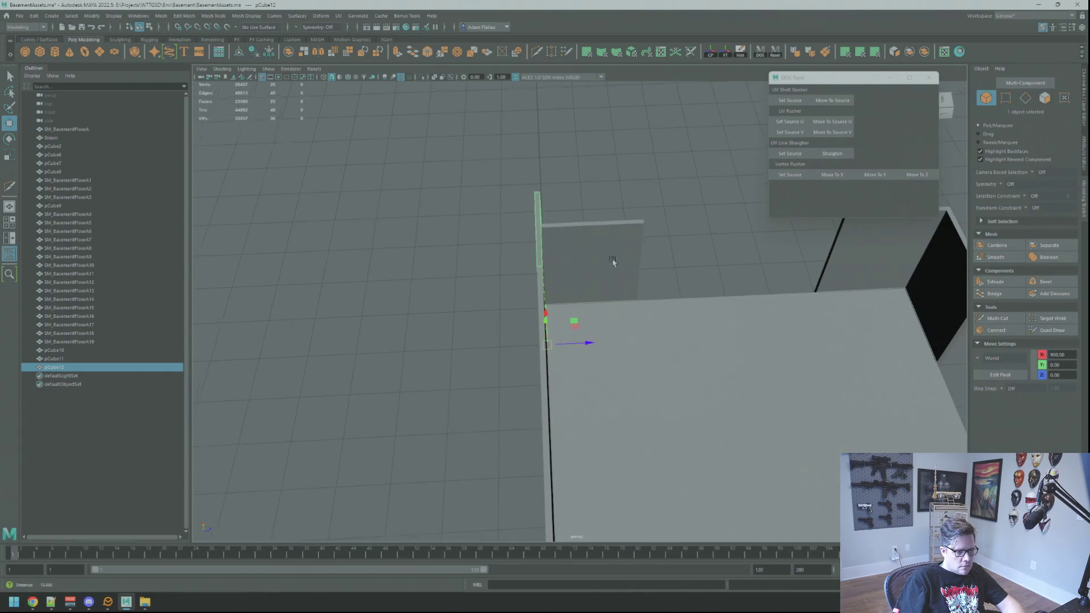
{"action": "mouse_move", "coordinate": [585, 346]}
{"action": "left_mouse_down"}
{"action": "mouse_move", "coordinate": [683, 346]}
{"action": "mouse_move", "coordinate": [610, 370]}
{"action": "mouse_move", "coordinate": [588, 308]}
{"action": "mouse_move", "coordinate": [529, 421]}
{"action": "left_mouse_up"}
{"action": "key", "text": "e"}
{"action": "key", "text": "f"}
{"action": "key", "text": "w"}
{"action": "middle_click_drag", "start_coordinate": [530, 422], "coordinate": [493, 425]}
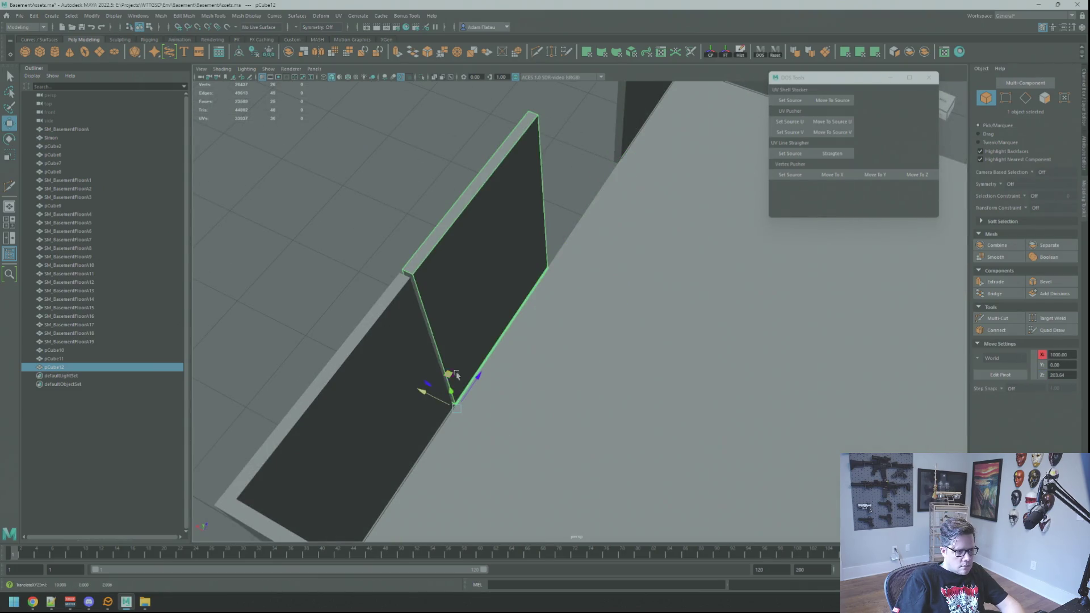
{"action": "mouse_move", "coordinate": [579, 352]}
{"action": "left_mouse_down", "text": "alt"}
{"action": "mouse_move", "coordinate": [503, 341]}
{"action": "mouse_move", "coordinate": [511, 331]}
{"action": "left_mouse_up", "text": "alt"}
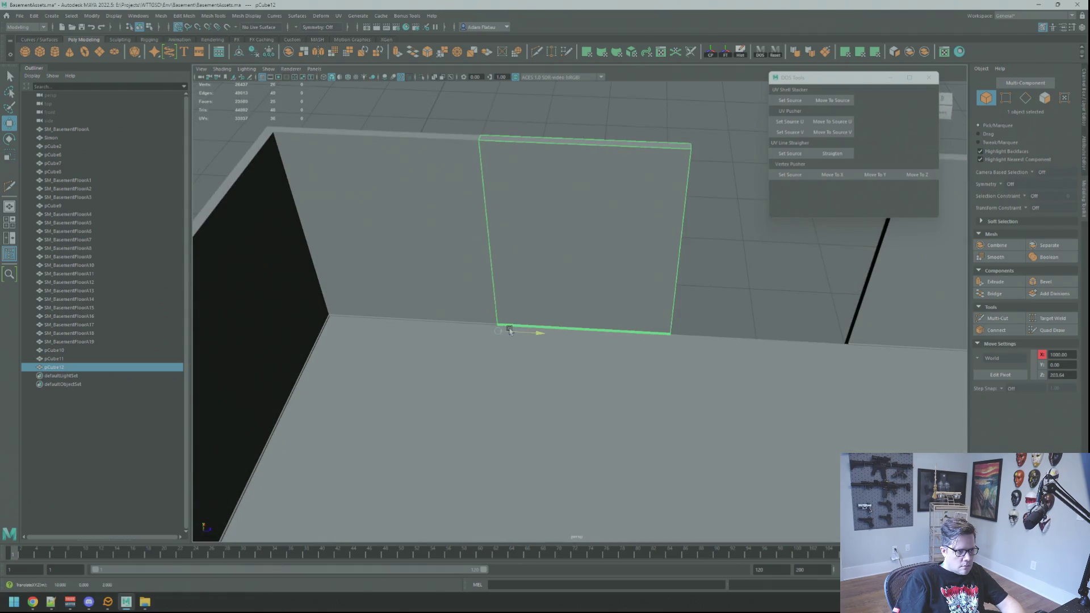
{"action": "mouse_move", "coordinate": [545, 211]}
{"action": "left_mouse_down", "text": "alt"}
{"action": "mouse_move", "coordinate": [598, 214]}
{"action": "mouse_move", "coordinate": [579, 260]}
{"action": "left_mouse_up", "text": "alt"}
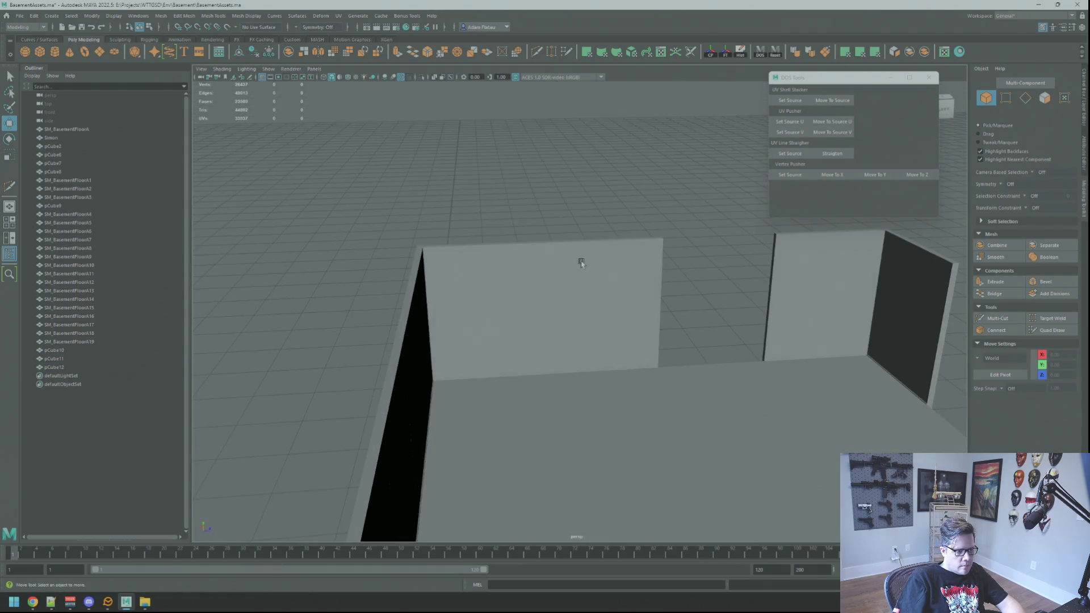
- Duplicate the new wall panel and move the copy right along X
{"action": "left_click", "coordinate": [570, 262], "text": "shift"}
{"action": "left_click", "coordinate": [593, 264]}
{"action": "scroll", "coordinate": [628, 316], "scroll_direction": "down", "scroll_amount": 3}
{"action": "key", "text": "ctrl+d"}
{"action": "left_click_drag", "start_coordinate": [494, 366], "coordinate": [611, 362]}
{"action": "left_click", "coordinate": [618, 189]}
- Orbit and zoom around the basement to check the wall layout from several angles
{"action": "left_click_drag", "start_coordinate": [618, 189], "coordinate": [617, 273], "text": "alt"}
{"action": "scroll", "coordinate": [730, 275], "scroll_direction": "down", "scroll_amount": 3}
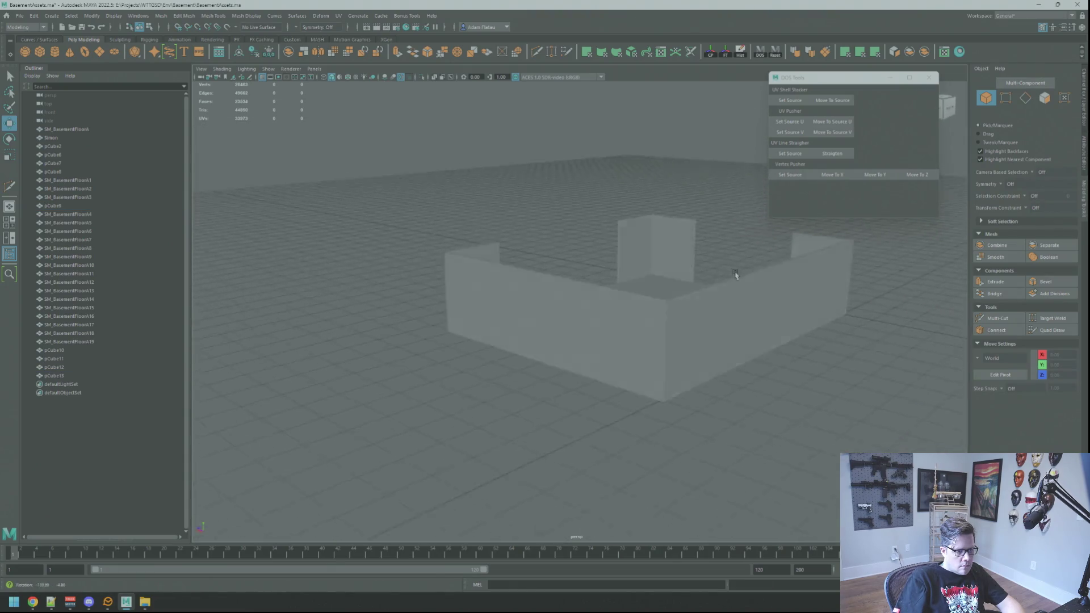
{"action": "left_click_drag", "start_coordinate": [730, 275], "coordinate": [857, 290], "text": "alt"}
{"action": "scroll", "coordinate": [553, 295], "scroll_direction": "up", "scroll_amount": 5}
{"action": "mouse_move", "coordinate": [552, 294]}
{"action": "left_mouse_down", "text": "alt"}
{"action": "mouse_move", "coordinate": [604, 280]}
{"action": "mouse_move", "coordinate": [716, 307]}
{"action": "mouse_move", "coordinate": [510, 330]}
{"action": "mouse_move", "coordinate": [657, 338]}
{"action": "mouse_move", "coordinate": [679, 328]}
{"action": "left_mouse_up", "text": "alt"}
{"action": "scroll", "coordinate": [679, 328], "scroll_direction": "down", "scroll_amount": 5}
{"action": "mouse_move", "coordinate": [557, 304]}
{"action": "left_mouse_down", "text": "alt"}
{"action": "mouse_move", "coordinate": [636, 281]}
{"action": "mouse_move", "coordinate": [701, 296]}
{"action": "left_mouse_up", "text": "alt"}
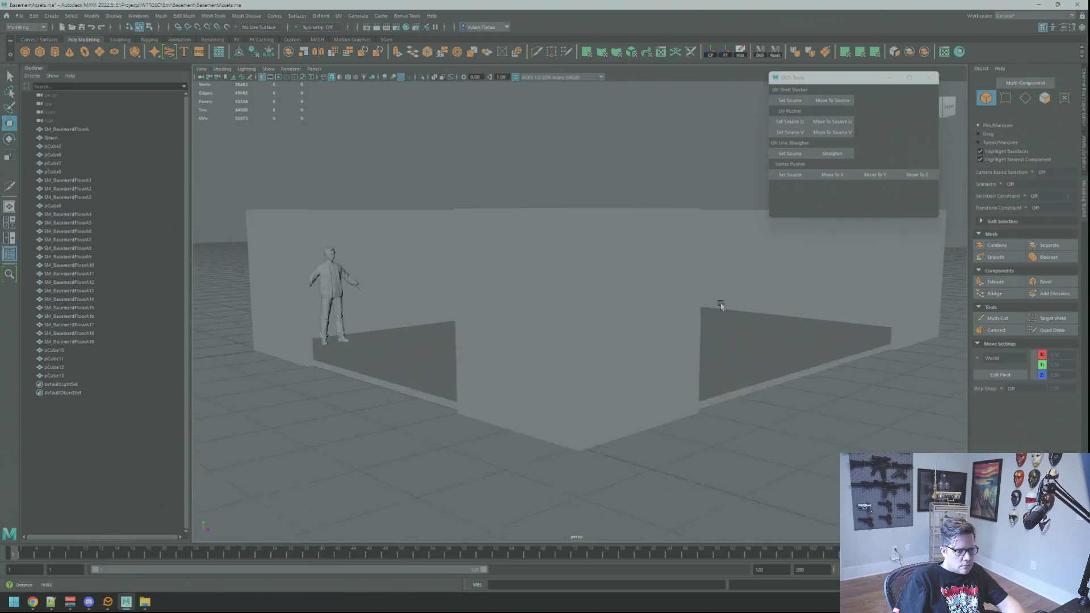
{"action": "scroll", "coordinate": [636, 311], "scroll_direction": "up", "scroll_amount": 5}
{"action": "mouse_move", "coordinate": [636, 311]}
{"action": "left_mouse_down", "text": "alt"}
{"action": "mouse_move", "coordinate": [686, 304]}
{"action": "mouse_move", "coordinate": [584, 301]}
{"action": "mouse_move", "coordinate": [570, 309]}
{"action": "mouse_move", "coordinate": [625, 320]}
{"action": "mouse_move", "coordinate": [652, 309]}
{"action": "mouse_move", "coordinate": [536, 343]}
{"action": "mouse_move", "coordinate": [601, 300]}
{"action": "mouse_move", "coordinate": [674, 289]}
{"action": "mouse_move", "coordinate": [769, 312]}
{"action": "mouse_move", "coordinate": [681, 357]}
{"action": "mouse_move", "coordinate": [632, 284]}
{"action": "mouse_move", "coordinate": [601, 287]}
{"action": "mouse_move", "coordinate": [591, 305]}
{"action": "mouse_move", "coordinate": [676, 359]}
{"action": "mouse_move", "coordinate": [721, 348]}
{"action": "mouse_move", "coordinate": [642, 321]}
{"action": "mouse_move", "coordinate": [727, 348]}
{"action": "mouse_move", "coordinate": [646, 340]}
{"action": "mouse_move", "coordinate": [674, 370]}
{"action": "mouse_move", "coordinate": [605, 253]}
{"action": "left_mouse_up", "text": "alt"}
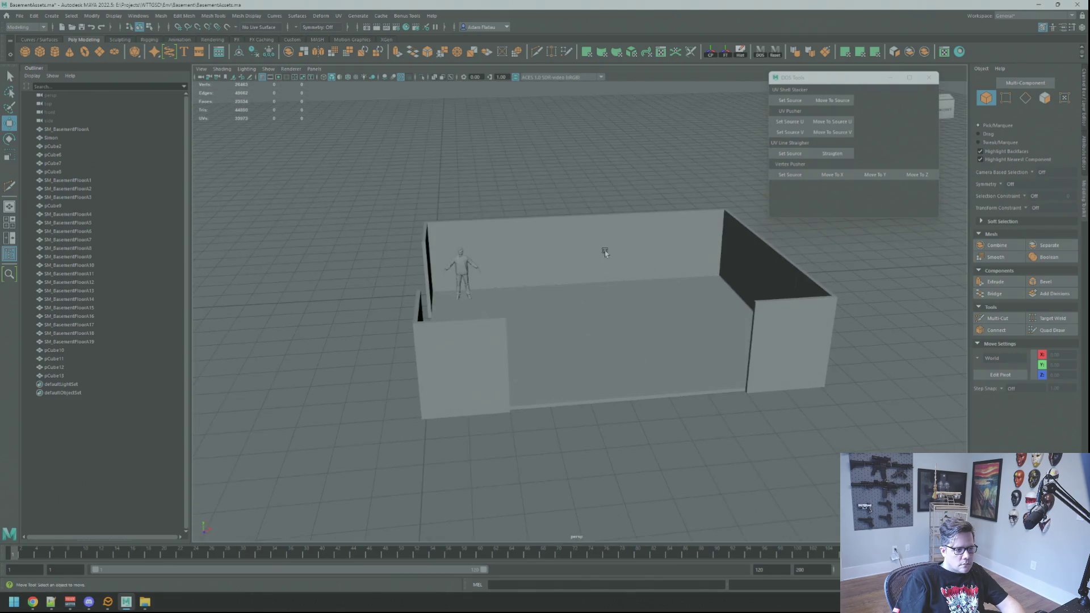
- Copy the back wall panel and turn it 180° on Y to face inward as a front wall
{"action": "left_click", "coordinate": [605, 253]}
{"action": "key", "text": "f"}
{"action": "scroll", "coordinate": [664, 309], "scroll_direction": "down", "scroll_amount": 5}
{"action": "mouse_move", "coordinate": [628, 301]}
{"action": "left_mouse_down", "text": "alt"}
{"action": "mouse_move", "coordinate": [604, 341]}
{"action": "mouse_move", "coordinate": [603, 311]}
{"action": "mouse_move", "coordinate": [558, 324]}
{"action": "mouse_move", "coordinate": [741, 351]}
{"action": "left_mouse_up", "text": "alt"}
{"action": "key", "text": "ctrl+d"}
{"action": "key", "text": "f"}
{"action": "key", "text": "e"}
{"action": "left_click_drag", "start_coordinate": [590, 507], "coordinate": [486, 509]}
{"action": "key", "text": "ctrl+z"}
{"action": "key", "text": "shift+z"}
{"action": "key", "text": "w"}
{"action": "key", "text": "f"}
- Duplicate the front wall panel twice, moving the copies along X to 600 and 400
{"action": "left_click_drag", "start_coordinate": [721, 416], "coordinate": [673, 336], "text": "alt"}
{"action": "left_click_drag", "start_coordinate": [569, 373], "coordinate": [379, 406], "text": "alt"}
{"action": "right_click_drag", "start_coordinate": [380, 406], "coordinate": [732, 303], "text": "alt"}
{"action": "left_click", "coordinate": [733, 303]}
{"action": "left_click_drag", "start_coordinate": [732, 302], "coordinate": [744, 308], "text": "alt"}
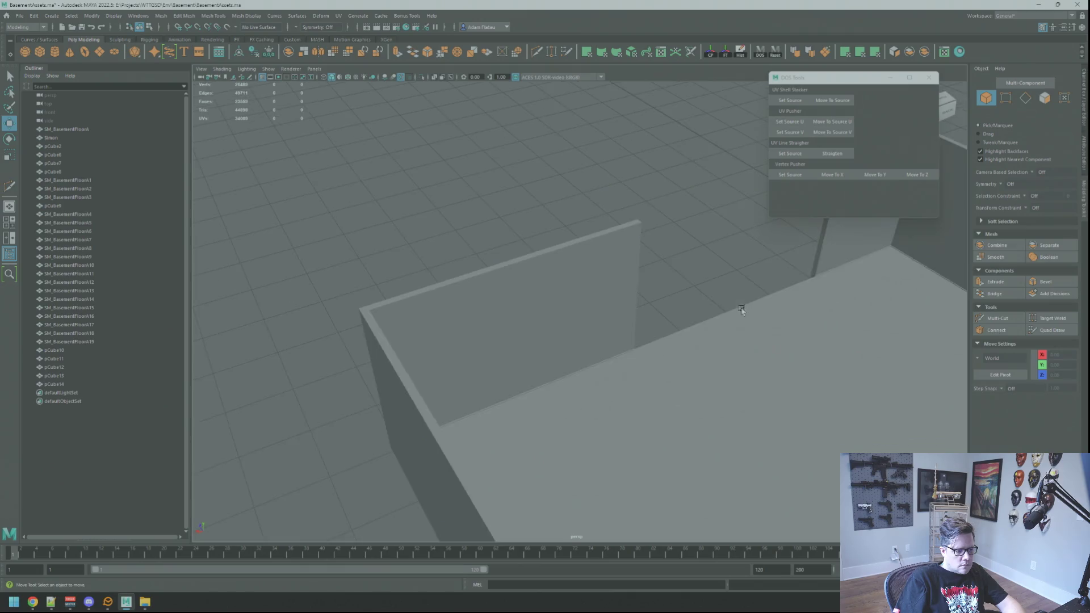
{"action": "right_click_drag", "start_coordinate": [743, 308], "coordinate": [640, 323], "text": "alt"}
{"action": "key", "text": "ctrl+z"}
{"action": "left_click_drag", "start_coordinate": [639, 324], "coordinate": [628, 323], "text": "alt"}
{"action": "right_click_drag", "start_coordinate": [628, 324], "coordinate": [601, 329], "text": "alt"}
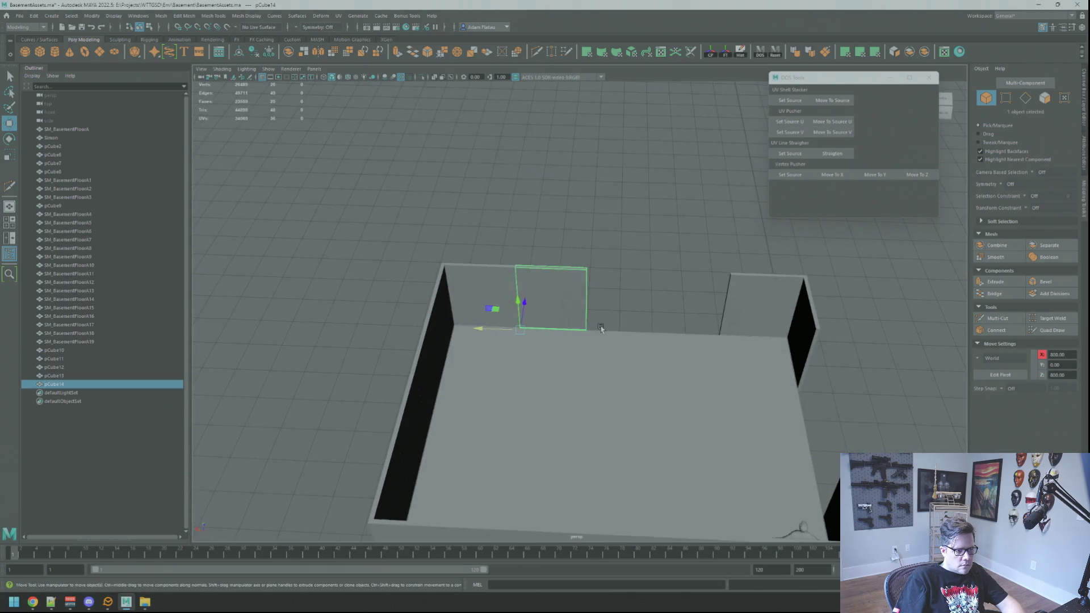
{"action": "key", "text": "ctrl+d"}
{"action": "left_click_drag", "start_coordinate": [516, 329], "coordinate": [579, 335]}
{"action": "right_click_drag", "start_coordinate": [579, 336], "coordinate": [626, 352], "text": "alt"}
{"action": "key", "text": "ctrl+d"}
{"action": "mouse_move", "coordinate": [522, 330]}
{"action": "left_mouse_down"}
{"action": "mouse_move", "coordinate": [644, 336]}
{"action": "mouse_move", "coordinate": [625, 346]}
{"action": "mouse_move", "coordinate": [559, 345]}
{"action": "mouse_move", "coordinate": [564, 330]}
{"action": "mouse_move", "coordinate": [653, 329]}
{"action": "mouse_move", "coordinate": [516, 349]}
{"action": "mouse_move", "coordinate": [574, 348]}
{"action": "mouse_move", "coordinate": [635, 368]}
{"action": "mouse_move", "coordinate": [450, 360]}
{"action": "mouse_move", "coordinate": [663, 353]}
{"action": "mouse_move", "coordinate": [605, 349]}
{"action": "mouse_move", "coordinate": [652, 344]}
{"action": "left_mouse_up"}
- Add a rotated corner wall copy and one more copy to close the last gap
{"action": "key", "text": "ctrl+d"}
{"action": "key", "text": "f"}
{"action": "key", "text": "e"}
{"action": "key", "text": "w"}
{"action": "scroll", "coordinate": [604, 349], "scroll_direction": "down", "scroll_amount": 3}
{"action": "key", "text": "ctrl+d"}
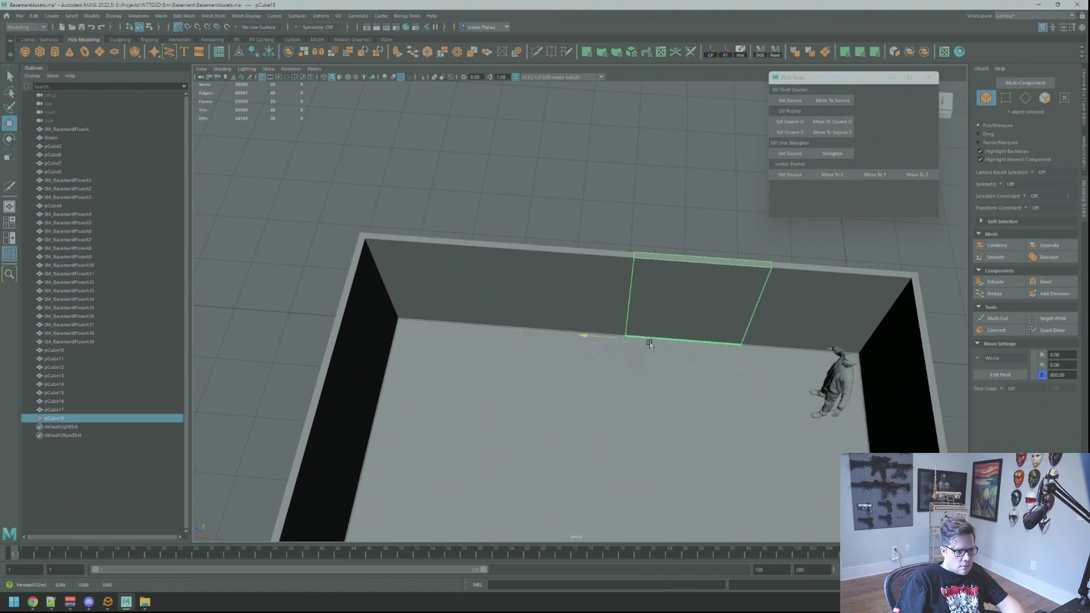
{"action": "left_click", "coordinate": [619, 214]}
{"action": "mouse_move", "coordinate": [619, 213]}
{"action": "left_mouse_down", "text": "alt"}
{"action": "mouse_move", "coordinate": [606, 317]}
{"action": "mouse_move", "coordinate": [545, 324]}
{"action": "mouse_move", "coordinate": [674, 338]}
{"action": "mouse_move", "coordinate": [593, 338]}
{"action": "mouse_move", "coordinate": [661, 338]}
{"action": "mouse_move", "coordinate": [579, 317]}
{"action": "mouse_move", "coordinate": [731, 357]}
{"action": "mouse_move", "coordinate": [723, 343]}
{"action": "mouse_move", "coordinate": [639, 372]}
{"action": "mouse_move", "coordinate": [647, 363]}
{"action": "mouse_move", "coordinate": [457, 345]}
{"action": "mouse_move", "coordinate": [747, 365]}
{"action": "mouse_move", "coordinate": [562, 348]}
{"action": "mouse_move", "coordinate": [637, 358]}
{"action": "mouse_move", "coordinate": [462, 356]}
{"action": "mouse_move", "coordinate": [669, 336]}
{"action": "mouse_move", "coordinate": [511, 340]}
{"action": "mouse_move", "coordinate": [577, 369]}
{"action": "mouse_move", "coordinate": [591, 360]}
{"action": "mouse_move", "coordinate": [611, 387]}
{"action": "left_mouse_up", "text": "alt"}
{"action": "left_click", "coordinate": [545, 261]}
{"action": "key", "text": "f"}
{"action": "mouse_move", "coordinate": [633, 304]}
{"action": "left_mouse_down", "text": "alt"}
{"action": "mouse_move", "coordinate": [644, 316]}
{"action": "mouse_move", "coordinate": [615, 306]}
{"action": "left_mouse_up", "text": "alt"}
{"action": "left_click", "coordinate": [653, 290], "text": "shift"}
{"action": "left_click", "coordinate": [793, 277], "text": "shift"}
{"action": "left_click", "coordinate": [846, 282], "text": "shift"}
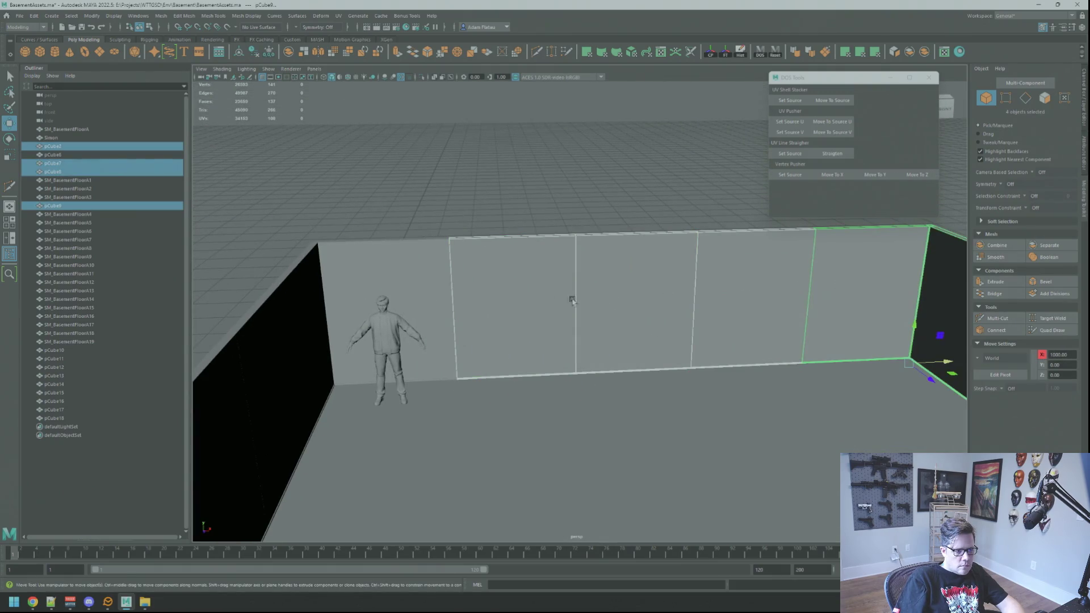
{"action": "key", "text": "ctrl+z"}
{"action": "key", "text": "ctrl+z"}
{"action": "key", "text": "ctrl+z"}
{"action": "key", "text": "ctrl+z"}
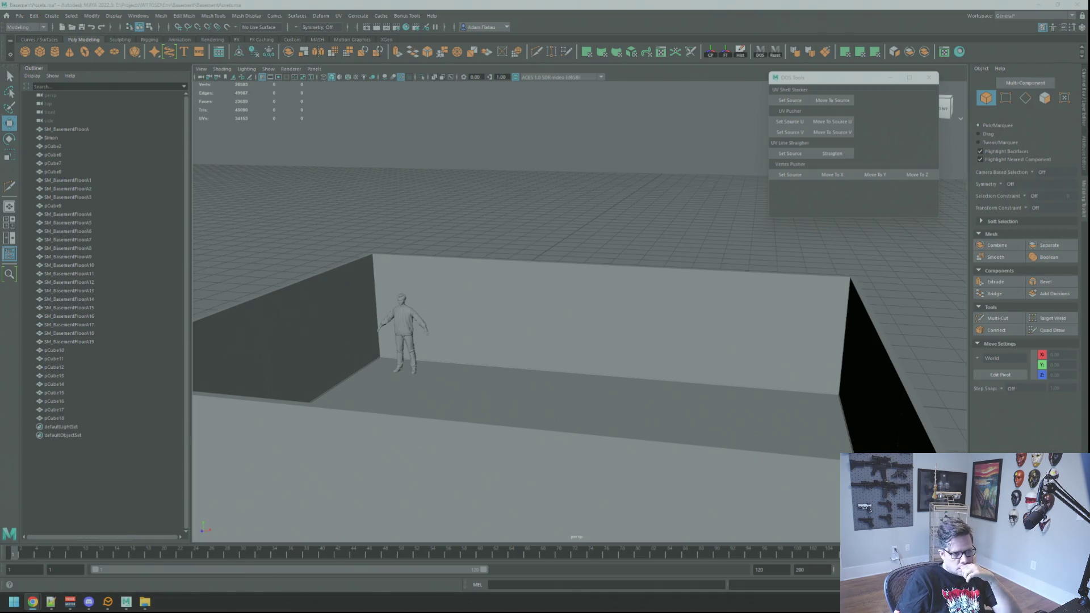
{"action": "left_click", "coordinate": [862, 303]}
{"action": "mouse_move", "coordinate": [753, 251]}
{"action": "left_mouse_down", "text": "alt"}
{"action": "mouse_move", "coordinate": [687, 273]}
{"action": "mouse_move", "coordinate": [747, 280]}
{"action": "left_mouse_up", "text": "alt"}
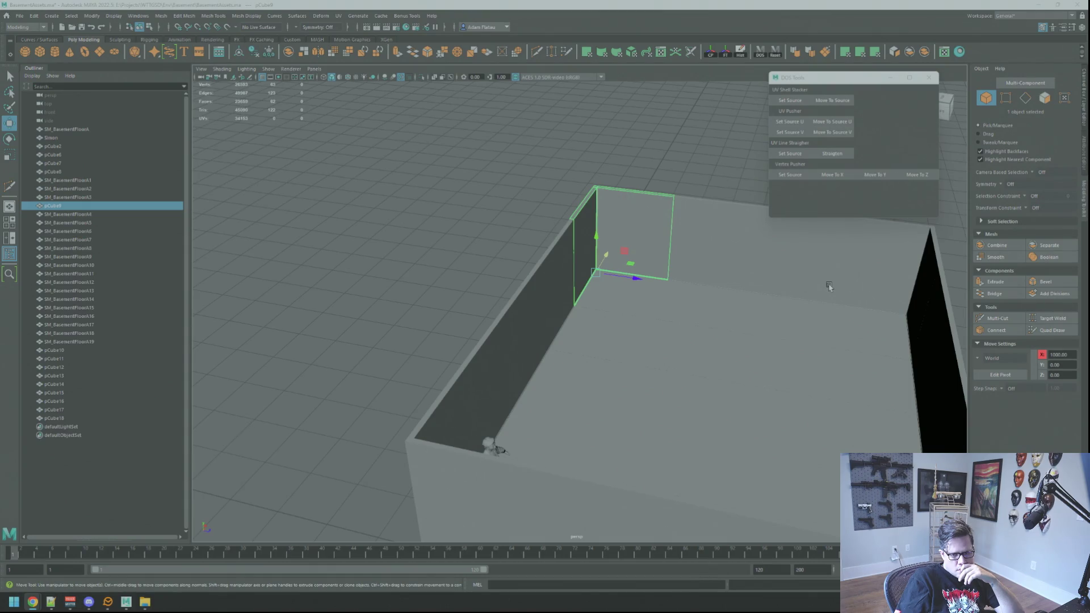
{"action": "left_click_drag", "start_coordinate": [562, 349], "coordinate": [442, 349], "text": "alt"}
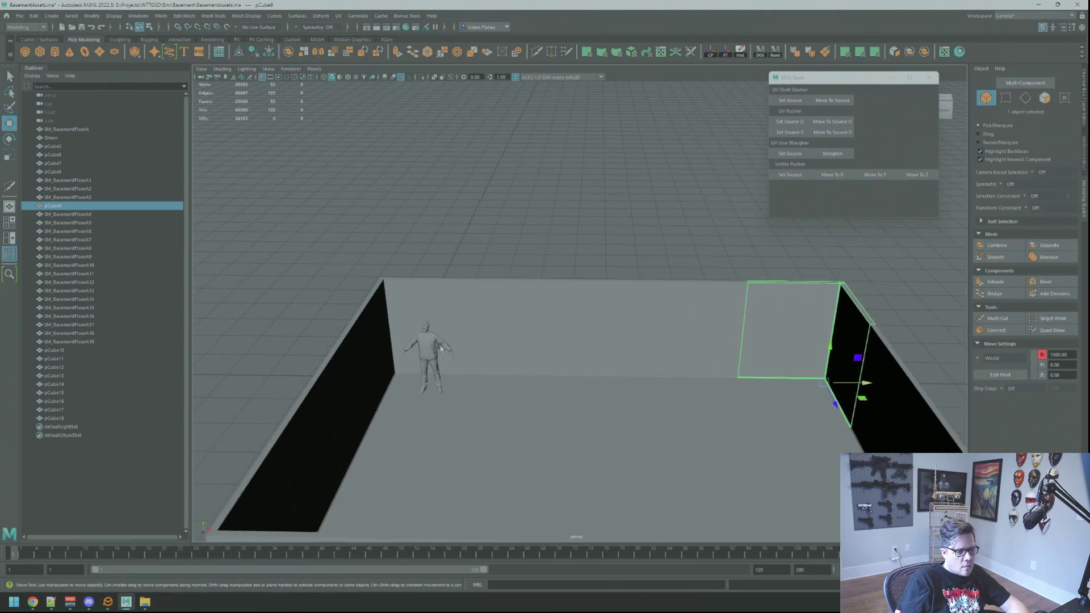
{"action": "left_click", "coordinate": [442, 348]}
{"action": "key", "text": "f"}
{"action": "scroll", "coordinate": [530, 330], "scroll_direction": "down", "scroll_amount": 2}
{"action": "mouse_move", "coordinate": [531, 329]}
{"action": "left_mouse_down", "text": "alt"}
{"action": "mouse_move", "coordinate": [499, 372]}
{"action": "mouse_move", "coordinate": [480, 373]}
{"action": "left_mouse_up", "text": "alt"}
{"action": "right_click_drag", "start_coordinate": [479, 373], "coordinate": [630, 371], "text": "alt"}
{"action": "scroll", "coordinate": [693, 348], "scroll_direction": "down", "scroll_amount": 5}
{"action": "left_click", "coordinate": [618, 243]}
{"action": "mouse_move", "coordinate": [619, 244]}
{"action": "left_mouse_down", "text": "alt"}
{"action": "mouse_move", "coordinate": [610, 314]}
{"action": "mouse_move", "coordinate": [691, 308]}
{"action": "mouse_move", "coordinate": [597, 335]}
{"action": "left_mouse_up", "text": "alt"}
{"action": "scroll", "coordinate": [609, 314], "scroll_direction": "down", "scroll_amount": 5}
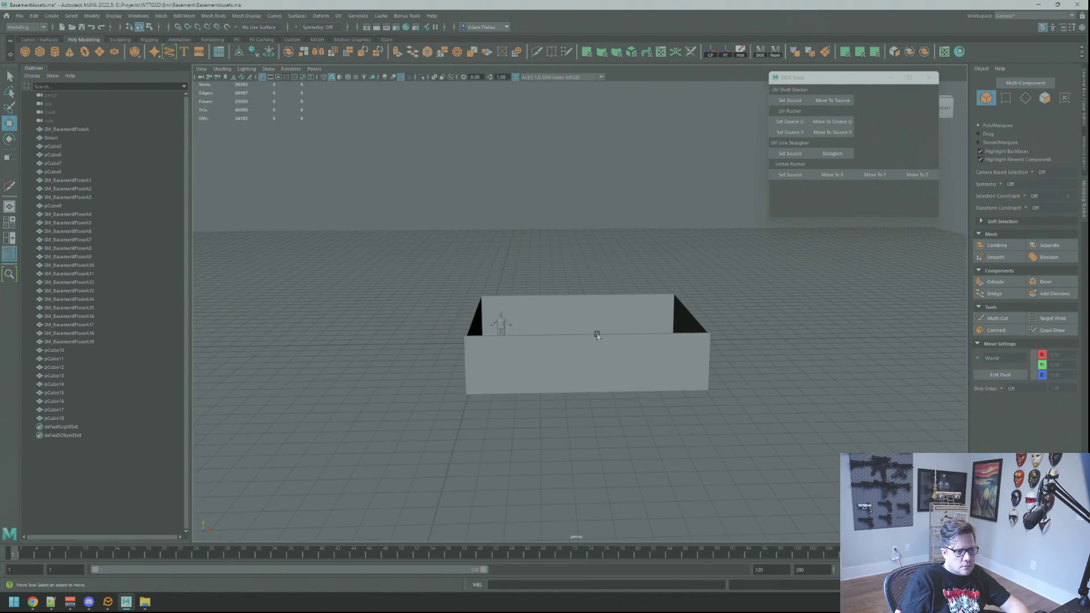
{"action": "scroll", "coordinate": [597, 335], "scroll_direction": "up", "scroll_amount": 10}
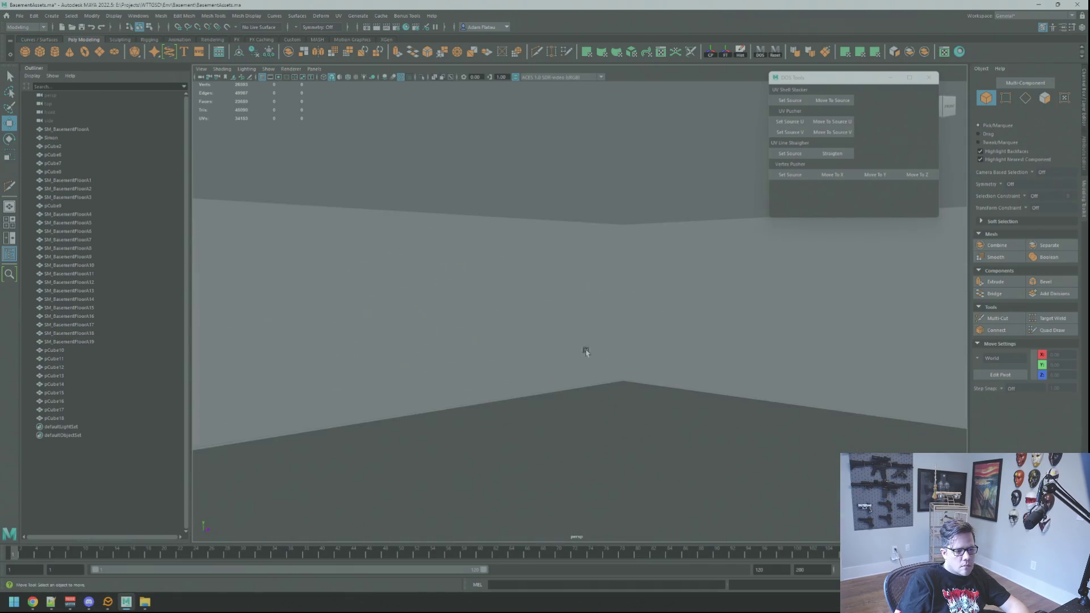
{"action": "scroll", "coordinate": [564, 341], "scroll_direction": "up", "scroll_amount": 2}
{"action": "mouse_move", "coordinate": [622, 373]}
{"action": "left_mouse_down", "text": "alt"}
{"action": "mouse_move", "coordinate": [659, 373]}
{"action": "mouse_move", "coordinate": [499, 365]}
{"action": "mouse_move", "coordinate": [538, 360]}
{"action": "mouse_move", "coordinate": [515, 368]}
{"action": "mouse_move", "coordinate": [604, 384]}
{"action": "left_mouse_up", "text": "alt"}
{"action": "scroll", "coordinate": [657, 372], "scroll_direction": "down", "scroll_amount": 8}
{"action": "scroll", "coordinate": [656, 372], "scroll_direction": "up", "scroll_amount": 5}
{"action": "scroll", "coordinate": [634, 372], "scroll_direction": "up", "scroll_amount": 3}
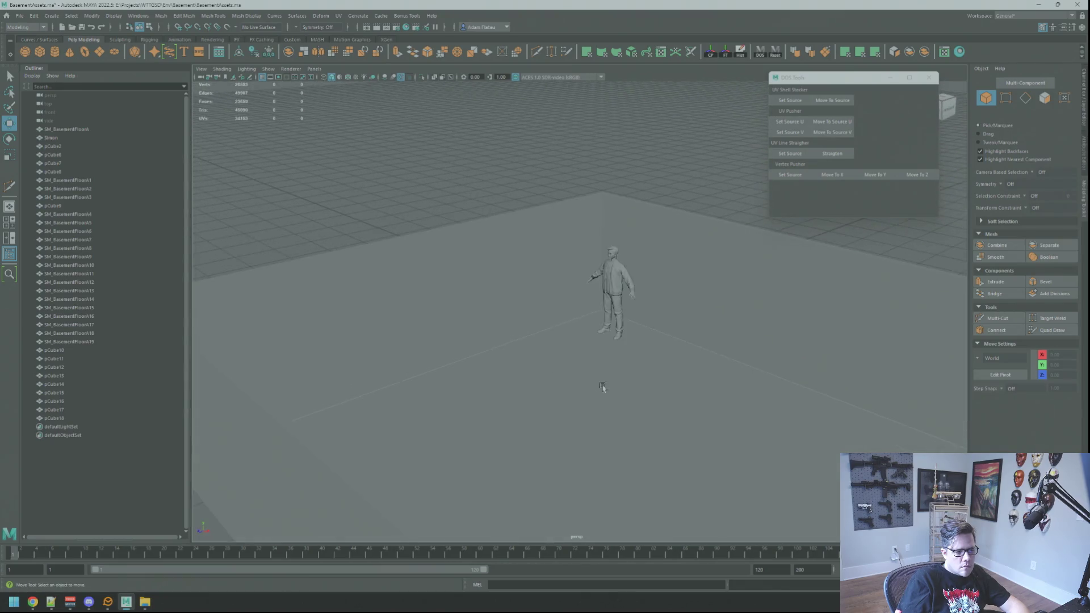
{"action": "scroll", "coordinate": [579, 373], "scroll_direction": "up", "scroll_amount": 3}
{"action": "scroll", "coordinate": [506, 365], "scroll_direction": "up", "scroll_amount": 5}
{"action": "scroll", "coordinate": [527, 359], "scroll_direction": "down", "scroll_amount": 5}
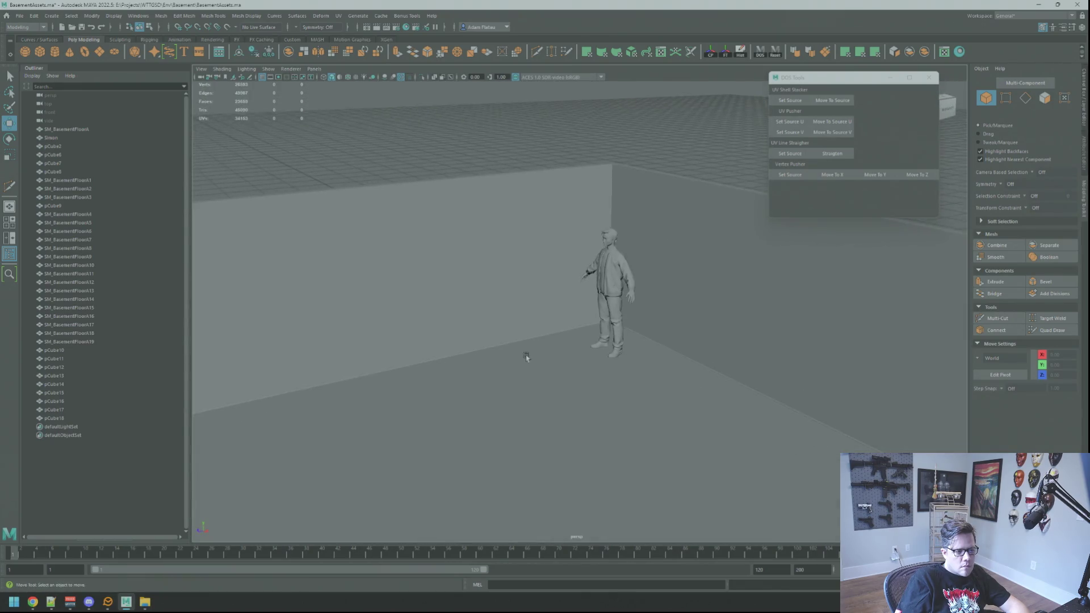
{"action": "scroll", "coordinate": [526, 360], "scroll_direction": "down", "scroll_amount": 5}
{"action": "left_click_drag", "start_coordinate": [526, 360], "coordinate": [632, 335], "text": "alt"}
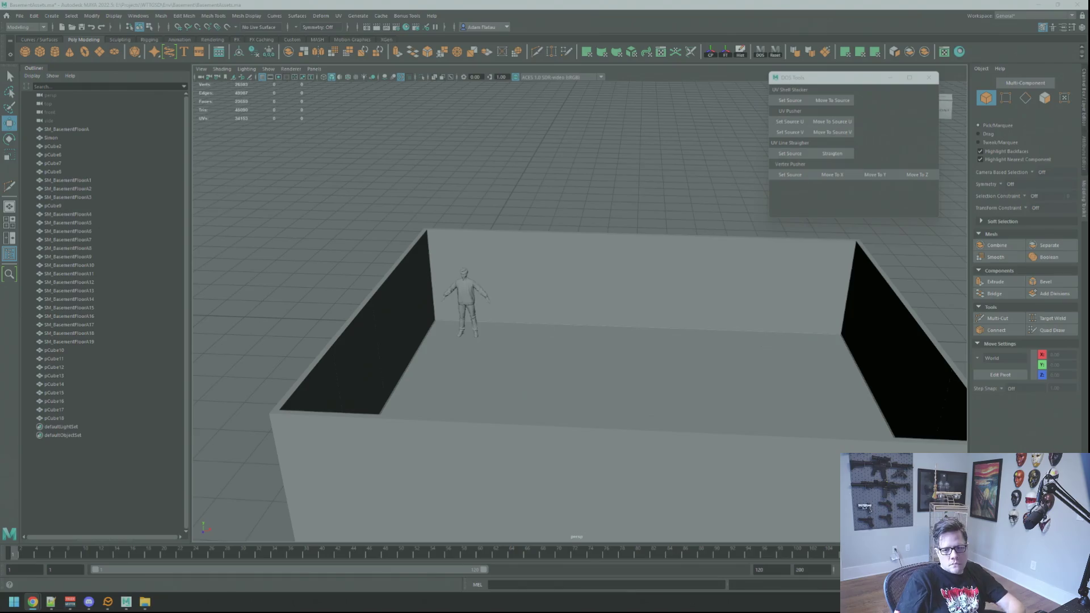
- Select the back wall panel pCube7 and isolate it alone in the viewport
{"action": "left_click", "coordinate": [624, 274]}
{"action": "key", "text": "f"}
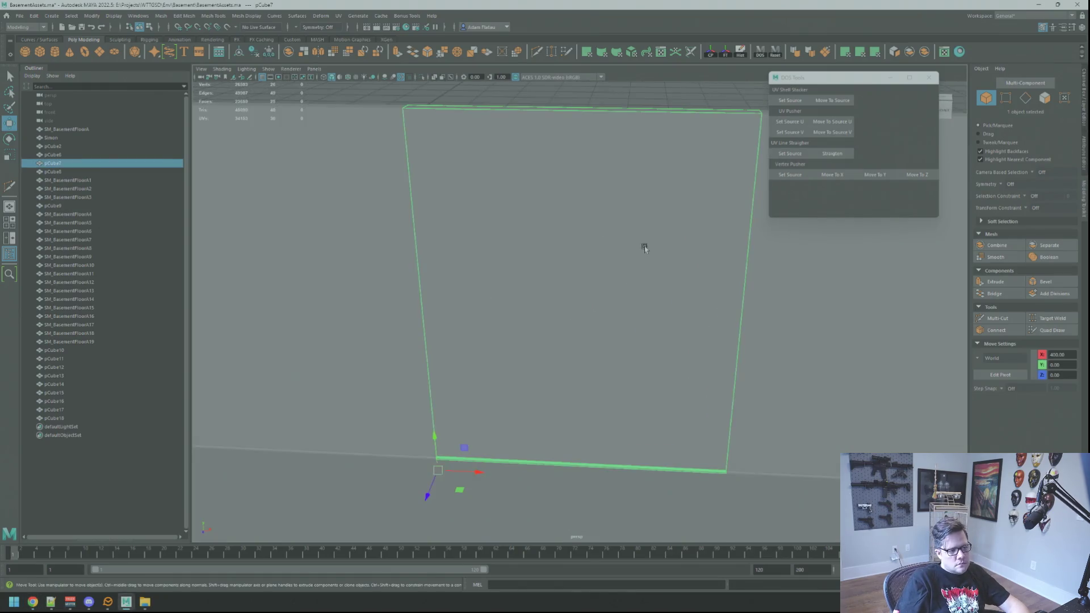
{"action": "scroll", "coordinate": [644, 243], "scroll_direction": "down", "scroll_amount": 5}
{"action": "scroll", "coordinate": [630, 301], "scroll_direction": "up", "scroll_amount": 3}
{"action": "mouse_move", "coordinate": [629, 301]}
{"action": "left_mouse_down", "text": "alt"}
{"action": "mouse_move", "coordinate": [647, 283]}
{"action": "mouse_move", "coordinate": [608, 277]}
{"action": "mouse_move", "coordinate": [645, 299]}
{"action": "mouse_move", "coordinate": [630, 302]}
{"action": "mouse_move", "coordinate": [634, 292]}
{"action": "mouse_move", "coordinate": [589, 271]}
{"action": "mouse_move", "coordinate": [649, 292]}
{"action": "mouse_move", "coordinate": [766, 297]}
{"action": "mouse_move", "coordinate": [919, 341]}
{"action": "mouse_move", "coordinate": [903, 297]}
{"action": "mouse_move", "coordinate": [526, 267]}
{"action": "mouse_move", "coordinate": [479, 292]}
{"action": "mouse_move", "coordinate": [585, 288]}
{"action": "mouse_move", "coordinate": [553, 238]}
{"action": "left_mouse_up", "text": "alt"}
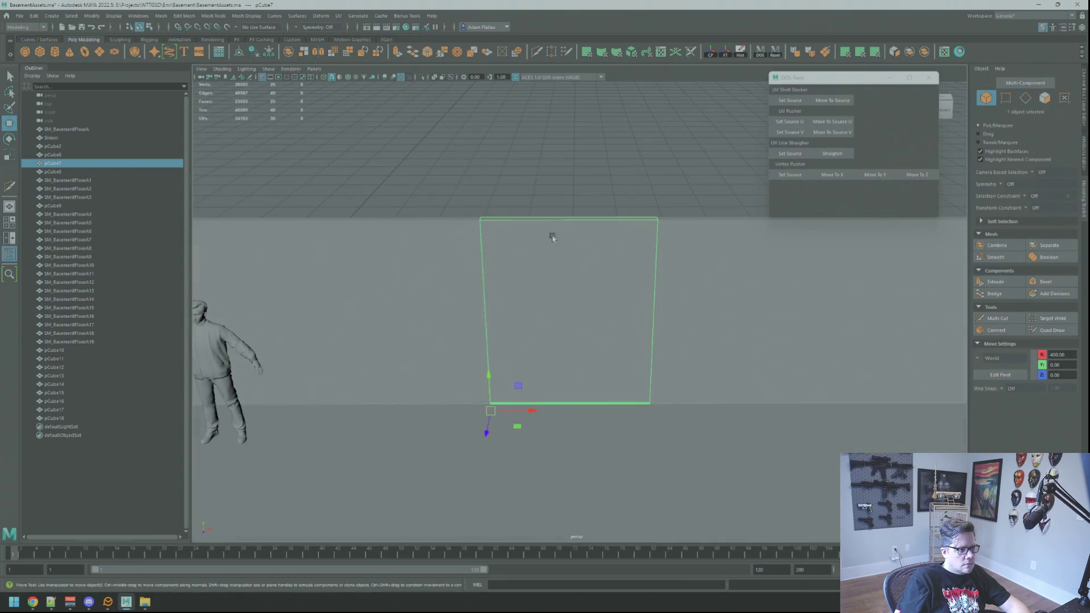
{"action": "left_click", "coordinate": [421, 77]}
{"action": "mouse_move", "coordinate": [462, 129]}
{"action": "left_mouse_down", "text": "alt"}
{"action": "mouse_move", "coordinate": [574, 273]}
{"action": "mouse_move", "coordinate": [562, 249]}
{"action": "left_mouse_up", "text": "alt"}
- Multi-cut a centred vertical and a centred horizontal edge loop into the panel
{"action": "key", "text": "ctrl+shift+x"}
{"action": "middle_click", "coordinate": [591, 244], "text": "ctrl"}
{"action": "middle_click", "coordinate": [579, 238], "text": "ctrl"}
{"action": "mouse_move", "coordinate": [596, 246]}
{"action": "left_mouse_down", "text": "alt"}
{"action": "mouse_move", "coordinate": [585, 241]}
{"action": "mouse_move", "coordinate": [609, 238]}
{"action": "mouse_move", "coordinate": [609, 256]}
{"action": "left_mouse_up", "text": "alt"}
{"action": "key", "text": "q"}
- Select the horizontal edge loop, switch back to object mode with F8, deselect and dolly out
{"action": "right_click_drag", "start_coordinate": [602, 252], "coordinate": [594, 226]}
{"action": "double_click", "coordinate": [595, 310]}
{"action": "key", "text": "F8"}
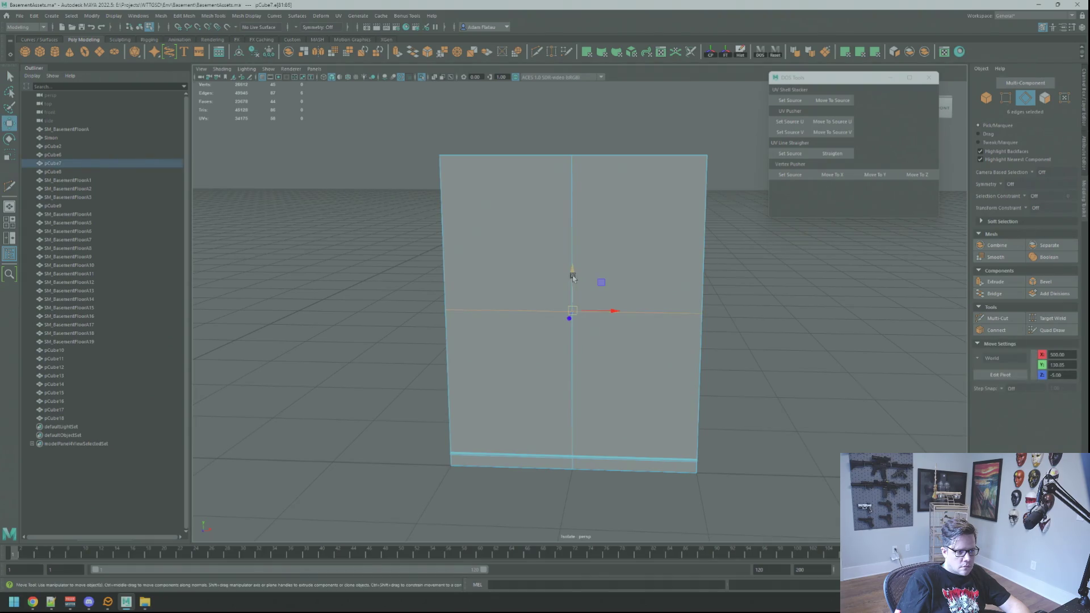
{"action": "left_click", "coordinate": [590, 117]}
{"action": "right_click_drag", "start_coordinate": [596, 118], "coordinate": [558, 135], "text": "alt"}
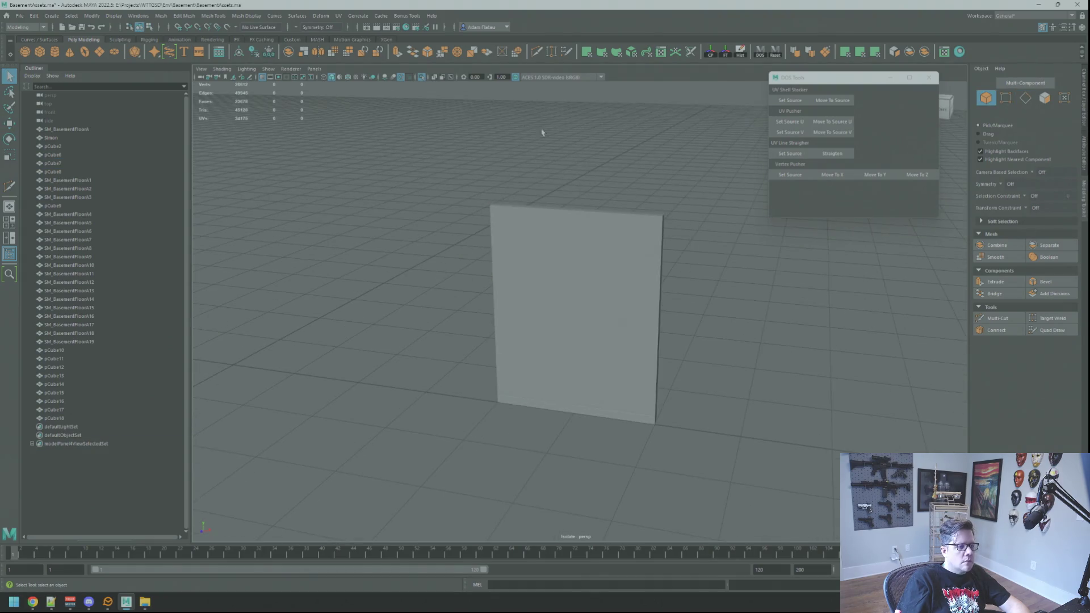
- Bring the character reference back into view and move it in front of wall panel pCube7
{"action": "left_click", "coordinate": [421, 78]}
{"action": "left_click", "coordinate": [329, 306]}
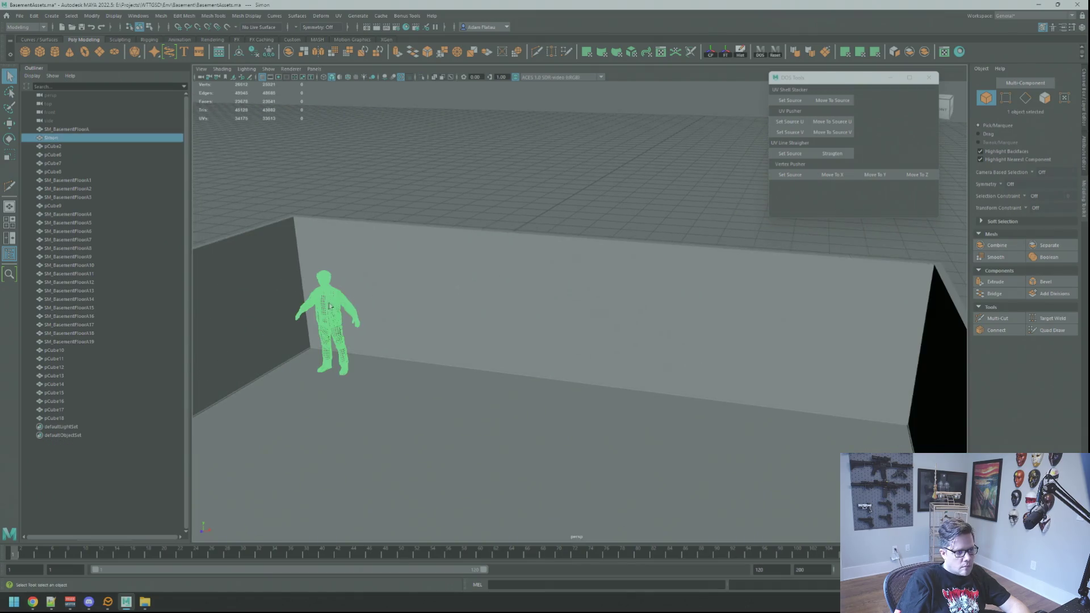
{"action": "left_click", "coordinate": [570, 274], "text": "shift"}
{"action": "left_click_drag", "start_coordinate": [569, 273], "coordinate": [487, 287], "text": "alt"}
{"action": "right_click_drag", "start_coordinate": [487, 287], "coordinate": [542, 257], "text": "alt"}
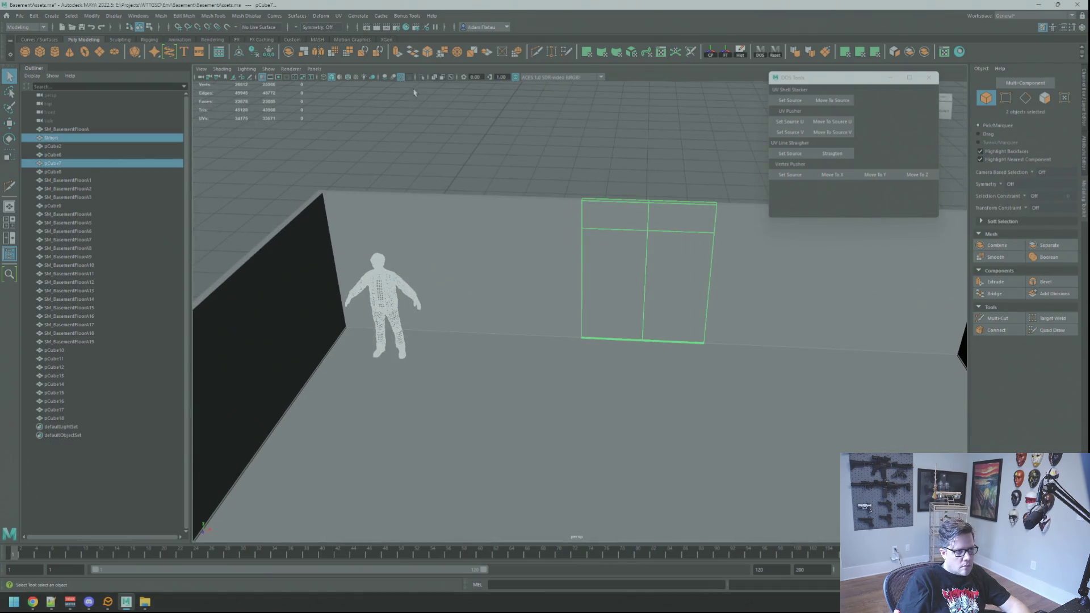
{"action": "left_click", "coordinate": [421, 77]}
{"action": "right_click", "coordinate": [463, 224]}
{"action": "left_click", "coordinate": [383, 306]}
{"action": "key", "text": "w"}
{"action": "left_click_drag", "start_coordinate": [445, 367], "coordinate": [704, 366]}
{"action": "key", "text": "f"}
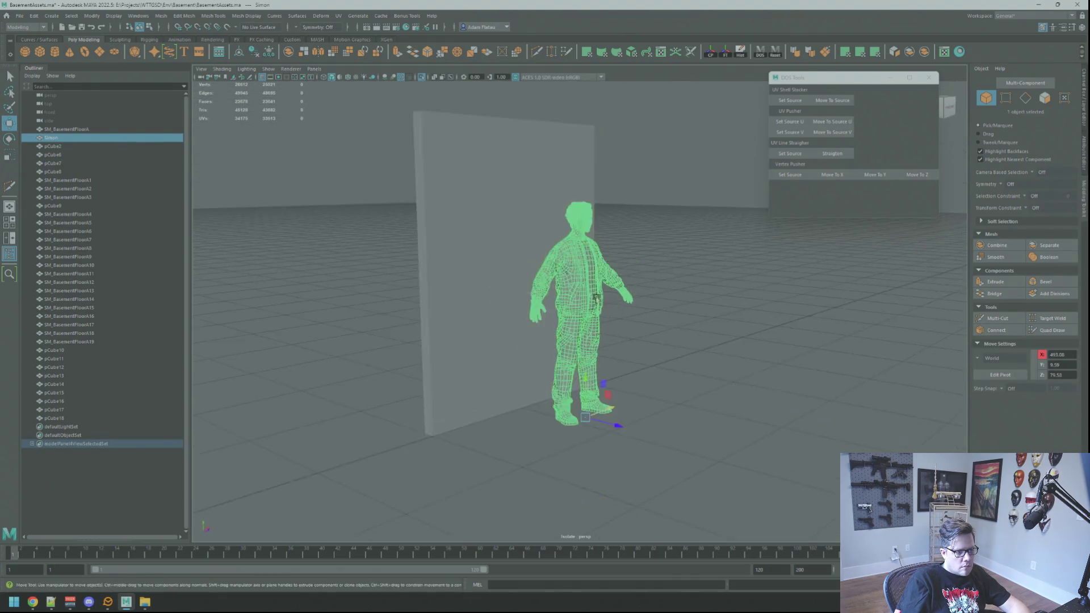
{"action": "mouse_move", "coordinate": [633, 420]}
{"action": "left_mouse_down"}
{"action": "mouse_move", "coordinate": [545, 414]}
{"action": "mouse_move", "coordinate": [624, 401]}
{"action": "left_mouse_up"}
- Select the panel's horizontal edge loop and move it up the panel
{"action": "left_click", "coordinate": [579, 250]}
{"action": "scroll", "coordinate": [584, 243], "scroll_direction": "up", "scroll_amount": 3}
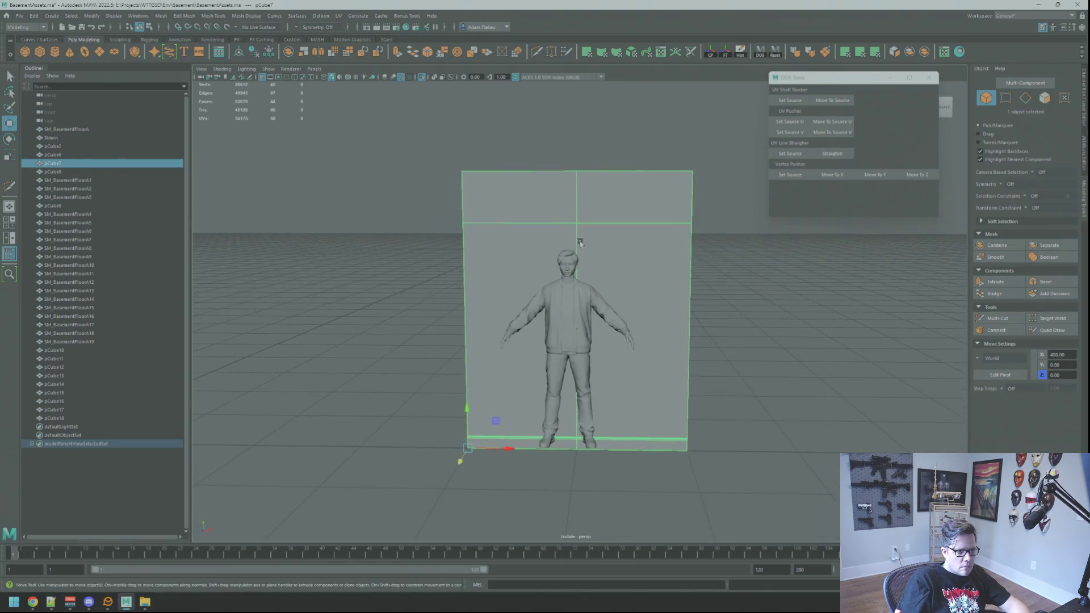
{"action": "scroll", "coordinate": [584, 243], "scroll_direction": "up", "scroll_amount": 2}
{"action": "key", "text": "F10"}
{"action": "double_click", "coordinate": [595, 204]}
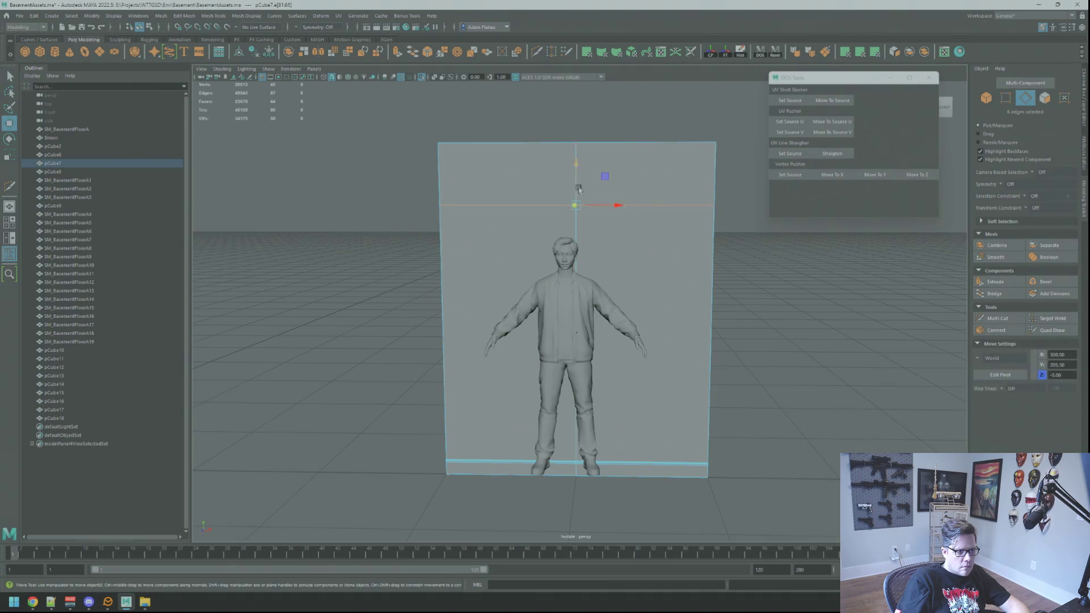
{"action": "left_click_drag", "start_coordinate": [576, 166], "coordinate": [575, 167]}
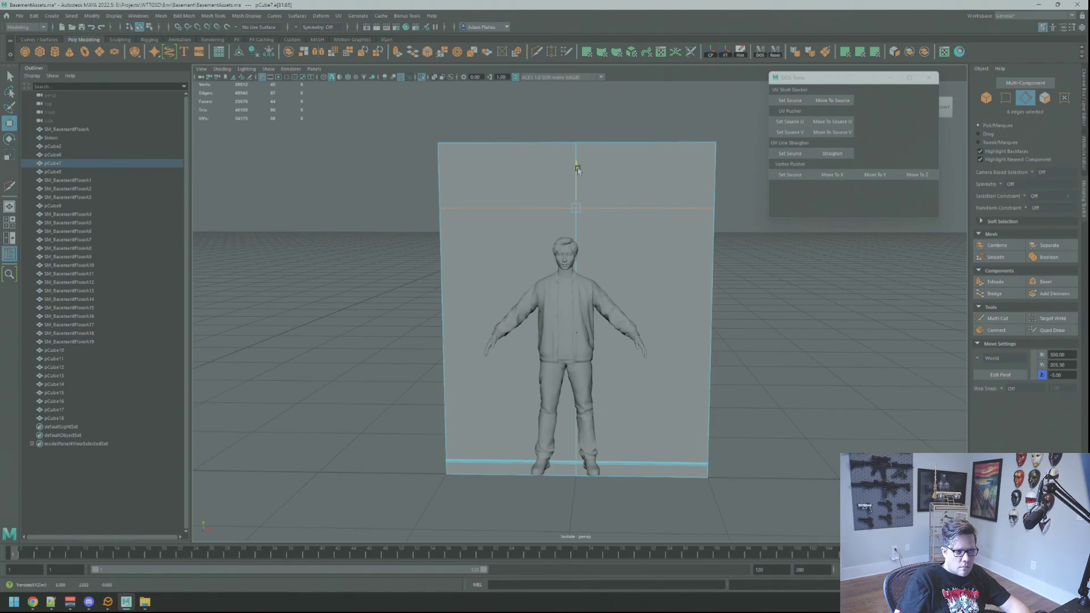
{"action": "left_click_drag", "start_coordinate": [577, 170], "coordinate": [590, 187], "text": "alt"}
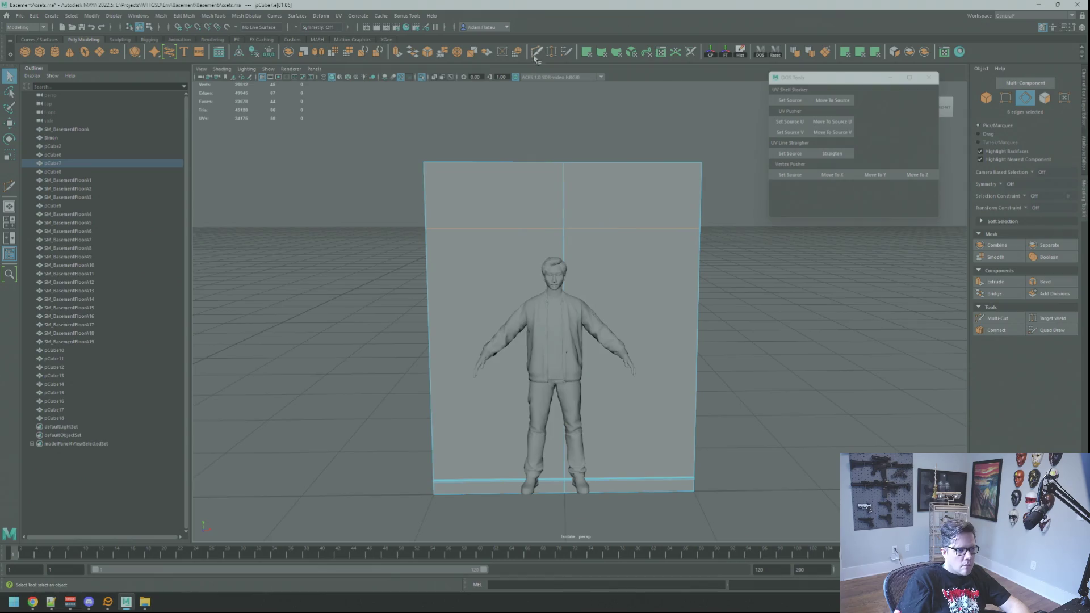
- Multi-Cut a new horizontal edge loop across the panel and select it
{"action": "key", "text": "ctrl+shift+x"}
{"action": "left_click", "coordinate": [567, 176], "text": "ctrl"}
{"action": "key", "text": "q"}
{"action": "right_click_drag", "start_coordinate": [574, 187], "coordinate": [581, 162]}
{"action": "double_click", "coordinate": [576, 176]}
{"action": "key", "text": "w"}
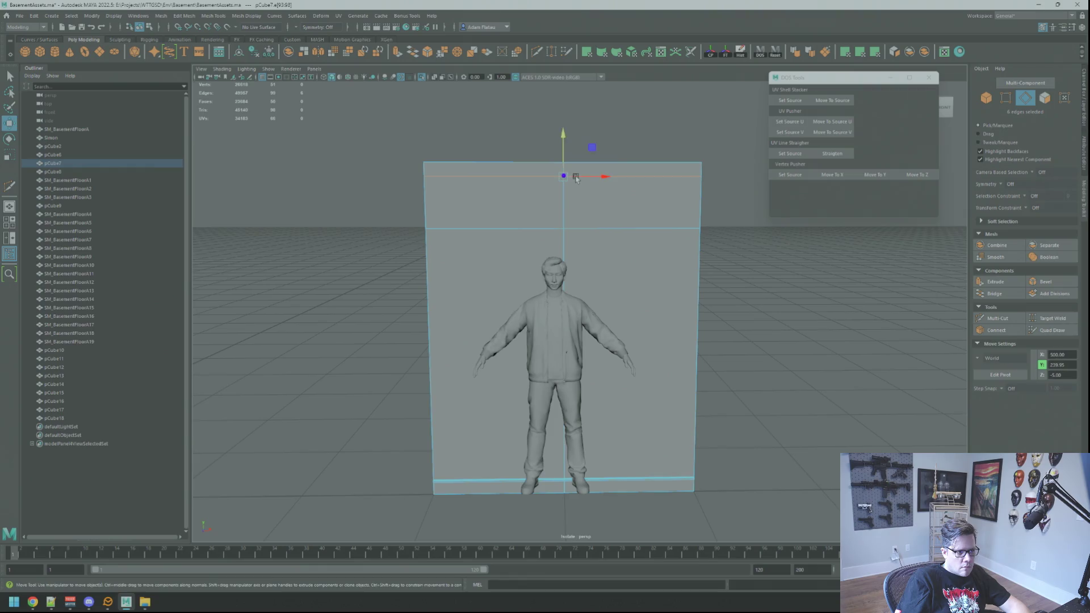
{"action": "mouse_move", "coordinate": [576, 178]}
{"action": "left_mouse_down", "text": "alt"}
{"action": "mouse_move", "coordinate": [585, 163]}
{"action": "mouse_move", "coordinate": [572, 214]}
{"action": "mouse_move", "coordinate": [591, 202]}
{"action": "left_mouse_up", "text": "alt"}
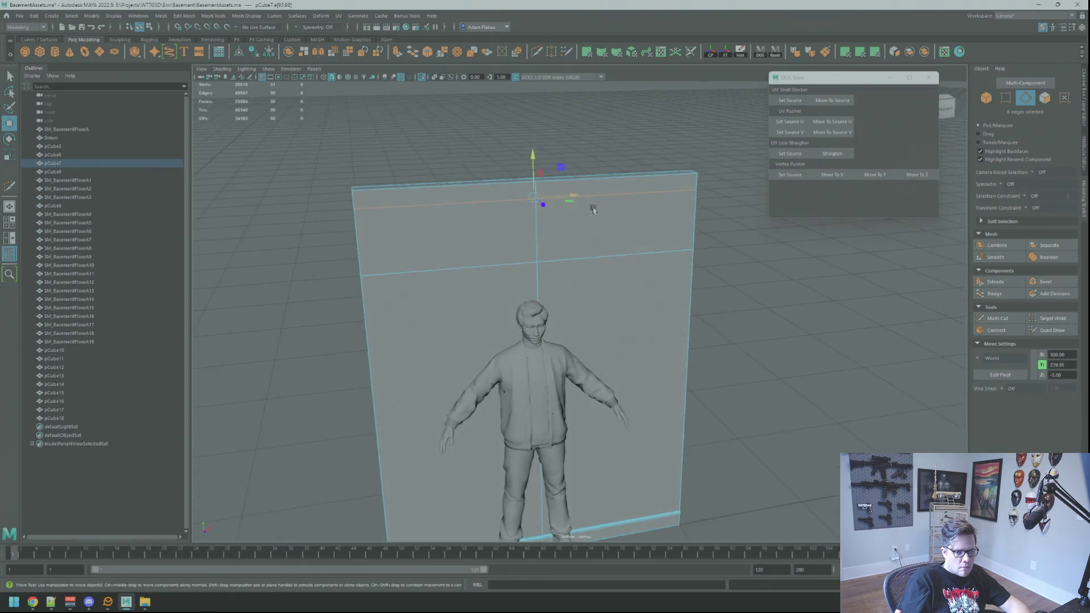
{"action": "right_click_drag", "start_coordinate": [591, 202], "coordinate": [637, 233], "text": "alt"}
{"action": "mouse_move", "coordinate": [638, 233]}
{"action": "left_mouse_down", "text": "alt"}
{"action": "mouse_move", "coordinate": [573, 198]}
{"action": "mouse_move", "coordinate": [565, 170]}
{"action": "left_mouse_up", "text": "alt"}
{"action": "left_click", "coordinate": [559, 162]}
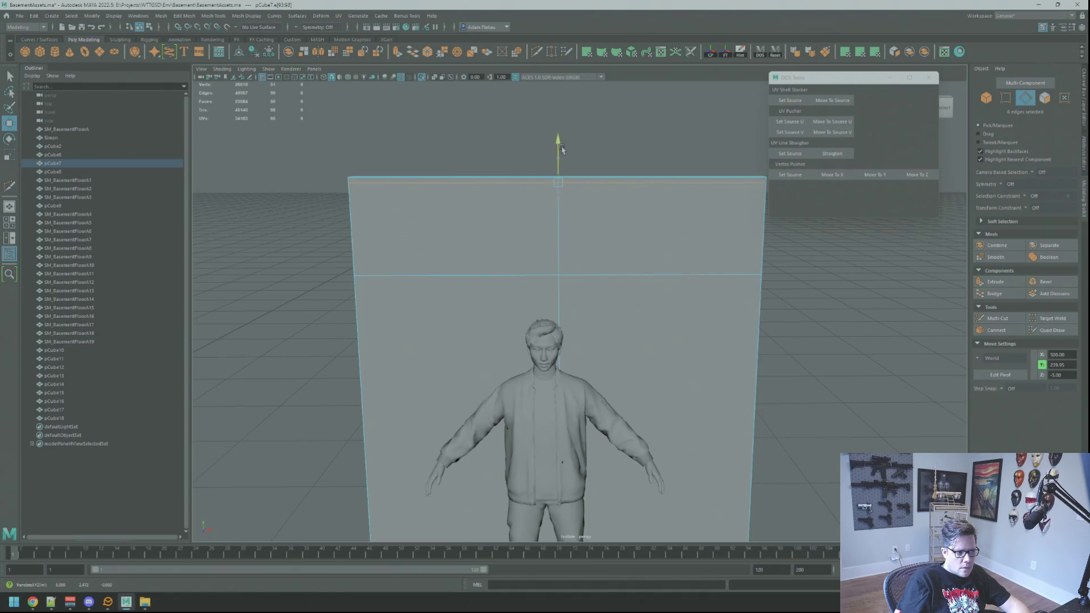
- Multi-Cut vertical edge loops left and right of the panel's centre
{"action": "left_click_drag", "start_coordinate": [562, 149], "coordinate": [849, 258], "text": "alt"}
{"action": "left_click", "coordinate": [997, 318]}
{"action": "left_click", "coordinate": [658, 251], "text": "ctrl"}
{"action": "left_click", "coordinate": [449, 152], "text": "ctrl"}
{"action": "left_click", "coordinate": [552, 251]}
{"action": "key", "text": "q"}
- Raise the upper horizontal edge loop a little higher
{"action": "mouse_move", "coordinate": [594, 244]}
{"action": "left_mouse_down", "text": "alt"}
{"action": "mouse_move", "coordinate": [586, 210]}
{"action": "mouse_move", "coordinate": [569, 217]}
{"action": "mouse_move", "coordinate": [579, 224]}
{"action": "mouse_move", "coordinate": [572, 205]}
{"action": "left_mouse_up", "text": "alt"}
{"action": "scroll", "coordinate": [573, 207], "scroll_direction": "down", "scroll_amount": 4}
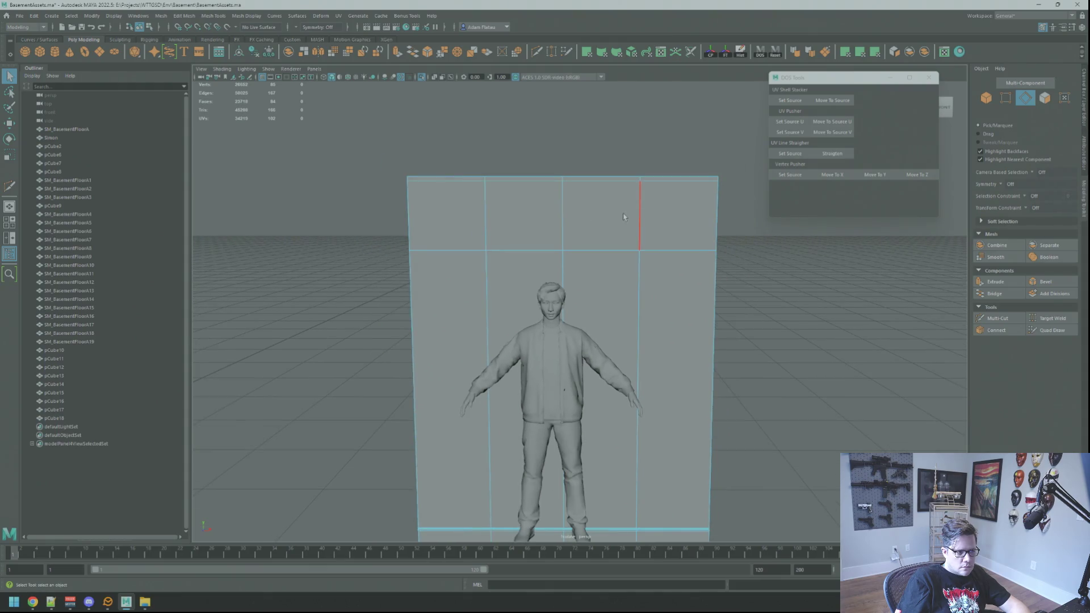
{"action": "double_click", "coordinate": [609, 247]}
{"action": "key", "text": "w"}
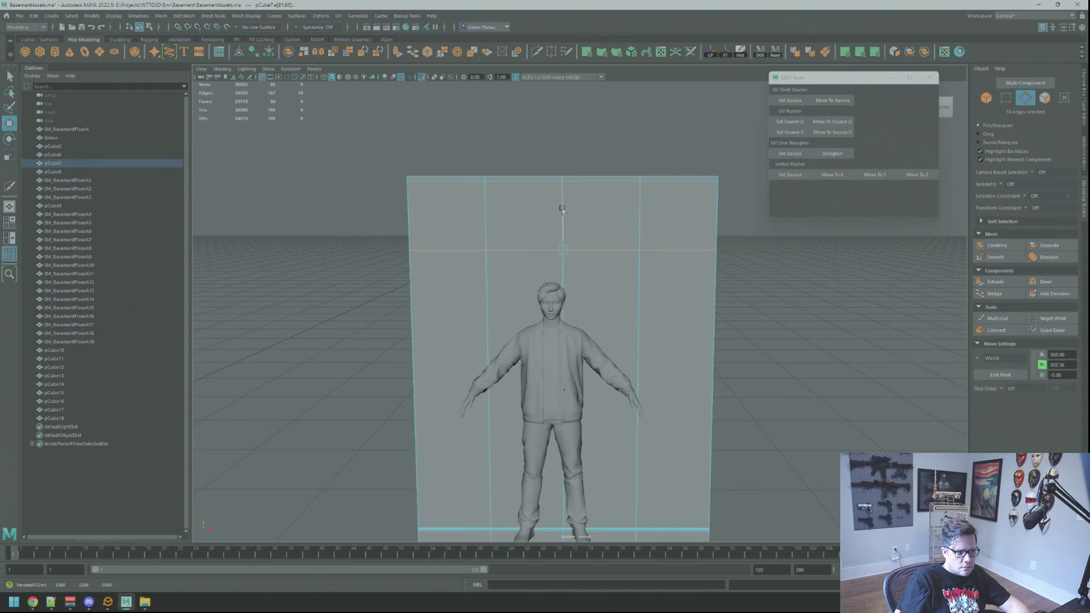
{"action": "left_click_drag", "start_coordinate": [562, 198], "coordinate": [566, 201]}
- Scale the left and right vertical loops slightly closer together
{"action": "double_click", "coordinate": [640, 216]}
{"action": "double_click", "coordinate": [487, 221], "text": "shift"}
{"action": "key", "text": "r"}
{"action": "left_click_drag", "start_coordinate": [608, 365], "coordinate": [603, 365]}
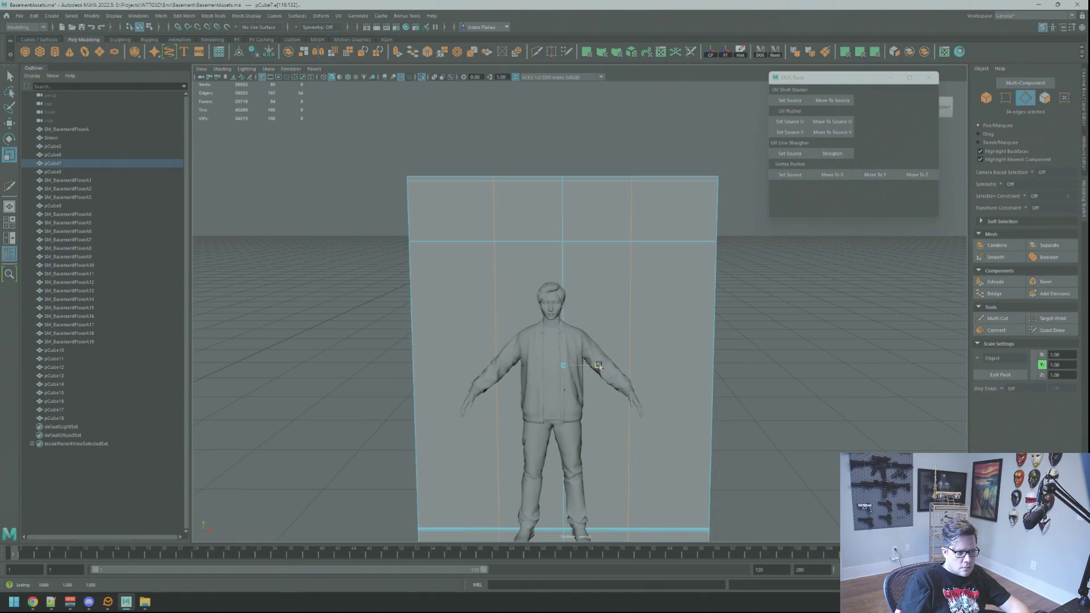
- Delete the middle vertical edge loop and return to an angled object view
{"action": "key", "text": "q"}
{"action": "double_click", "coordinate": [562, 218]}
{"action": "key", "text": "Delete"}
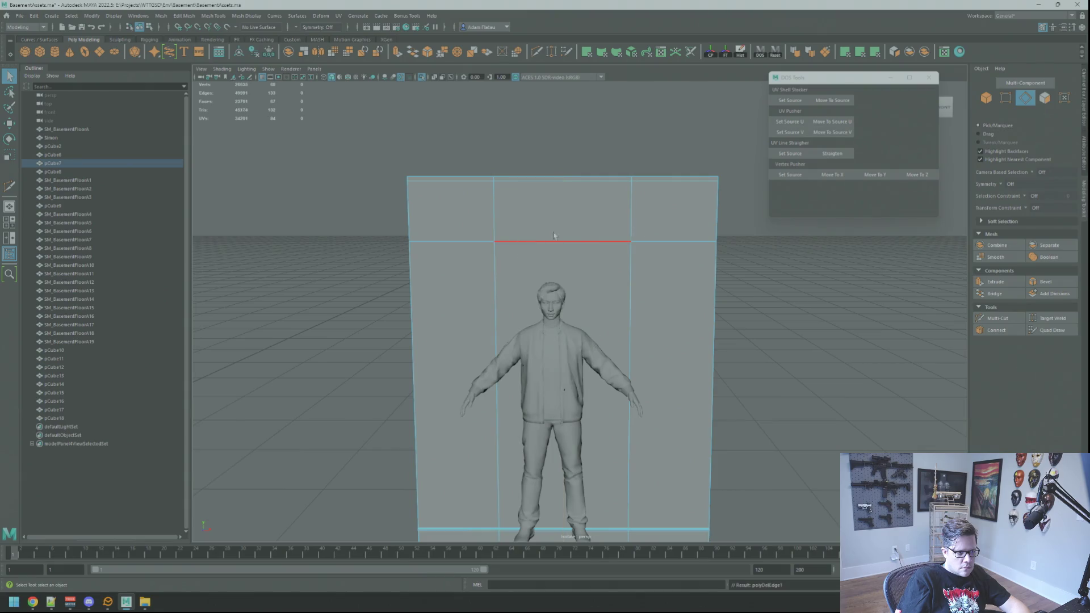
{"action": "right_click_drag", "start_coordinate": [693, 267], "coordinate": [740, 250]}
{"action": "left_click_drag", "start_coordinate": [740, 256], "coordinate": [697, 270], "text": "alt"}
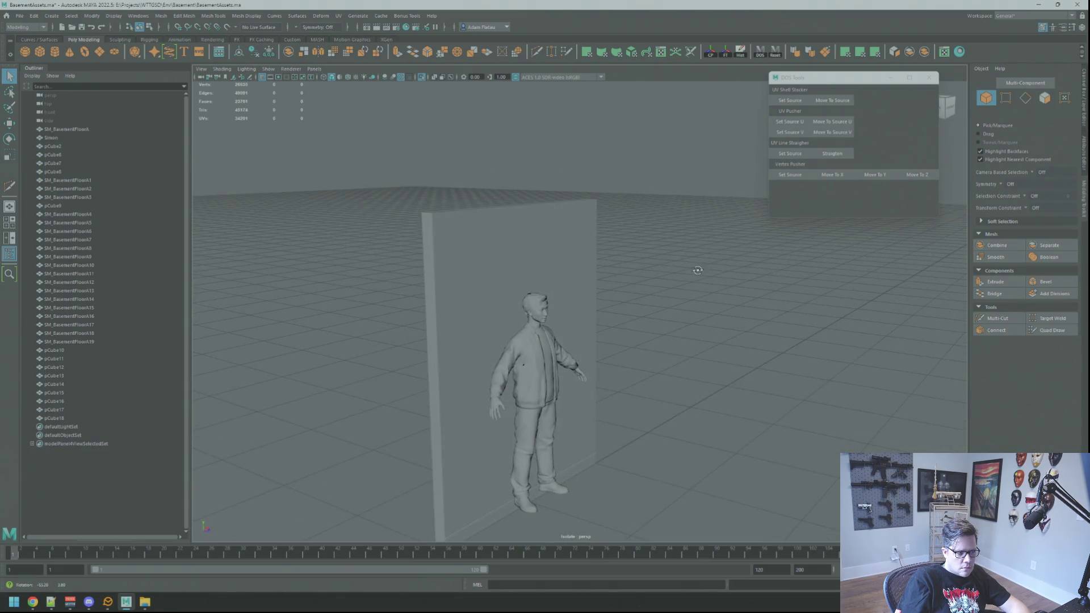
{"action": "left_click", "coordinate": [567, 278]}
{"action": "mouse_move", "coordinate": [568, 278]}
{"action": "left_mouse_down", "text": "alt"}
{"action": "mouse_move", "coordinate": [534, 297]}
{"action": "mouse_move", "coordinate": [632, 276]}
{"action": "mouse_move", "coordinate": [567, 278]}
{"action": "mouse_move", "coordinate": [590, 276]}
{"action": "left_mouse_up", "text": "alt"}
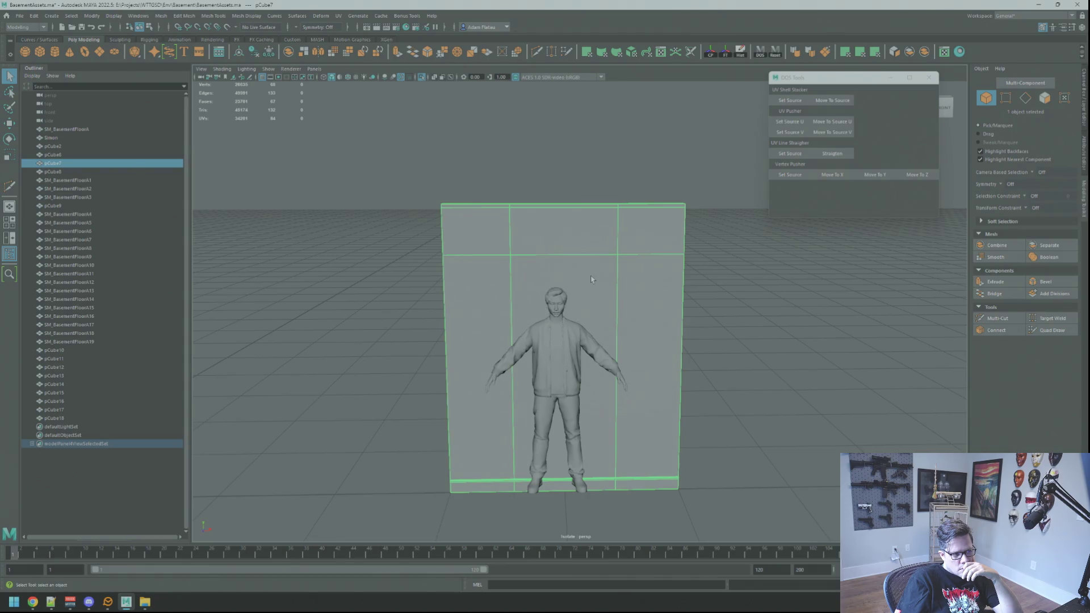
{"action": "mouse_move", "coordinate": [591, 279]}
{"action": "left_mouse_down", "text": "alt"}
{"action": "mouse_move", "coordinate": [573, 268]}
{"action": "mouse_move", "coordinate": [595, 278]}
{"action": "left_mouse_up", "text": "alt"}
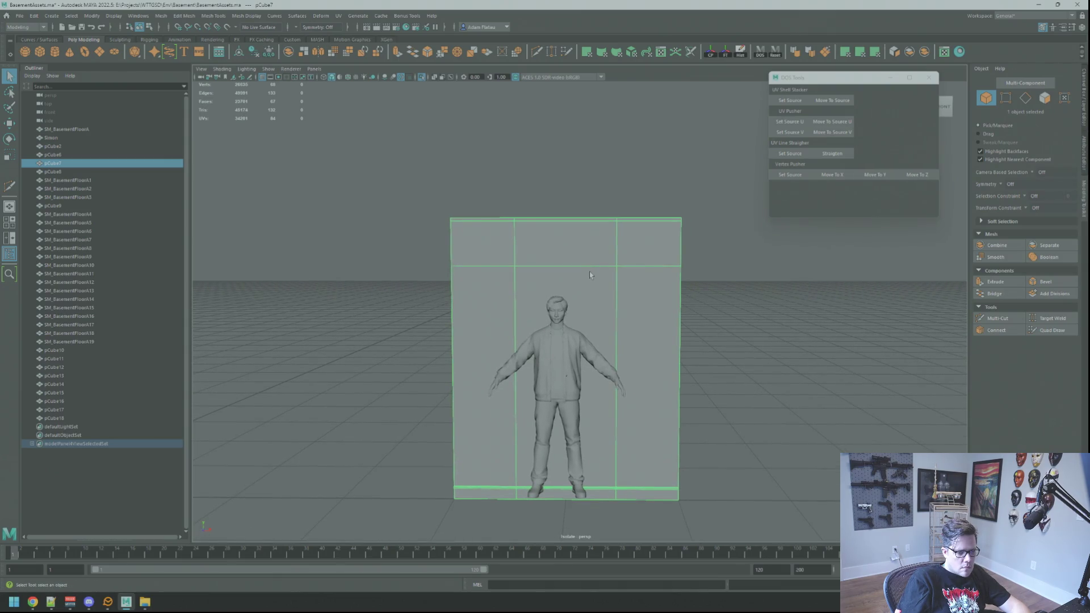
- Scale the two vertical edge loops to narrow the gap between them
{"action": "right_click_drag", "start_coordinate": [589, 271], "coordinate": [568, 241]}
{"action": "double_click", "coordinate": [515, 244]}
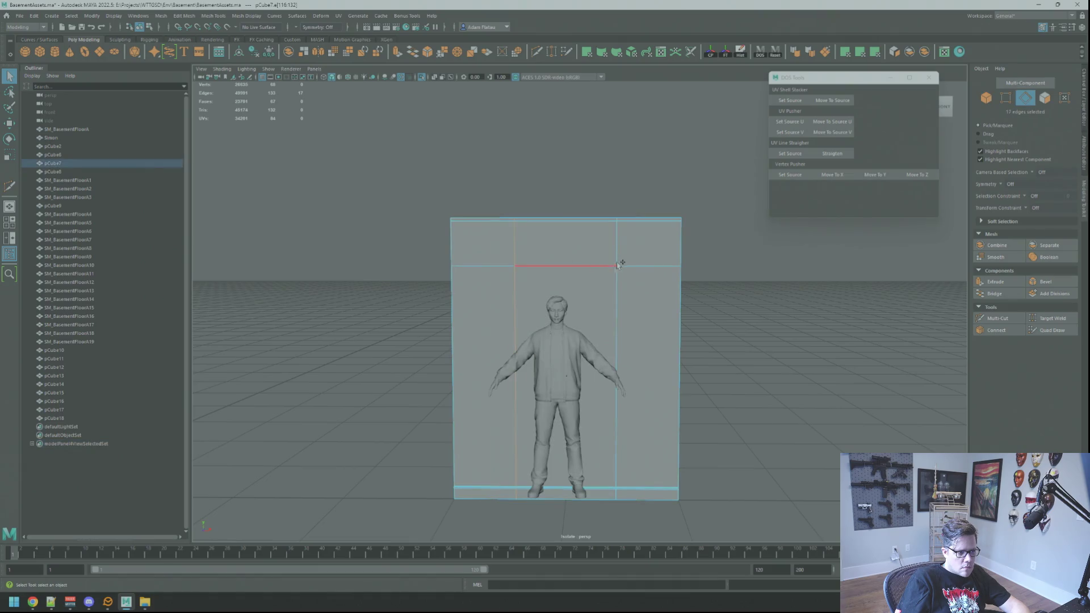
{"action": "double_click", "coordinate": [617, 253], "text": "shift"}
{"action": "key", "text": "r"}
{"action": "left_click_drag", "start_coordinate": [604, 356], "coordinate": [602, 359]}
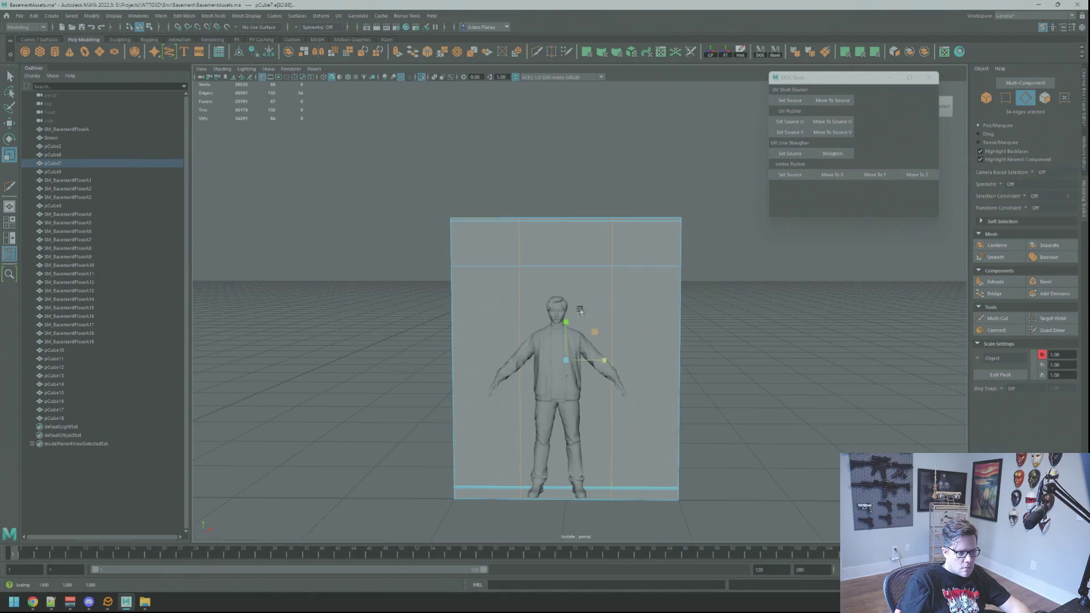
- Nudge the upper horizontal edge loop slightly higher
{"action": "key", "text": "w"}
{"action": "double_click", "coordinate": [568, 266]}
{"action": "left_click_drag", "start_coordinate": [566, 232], "coordinate": [566, 223]}
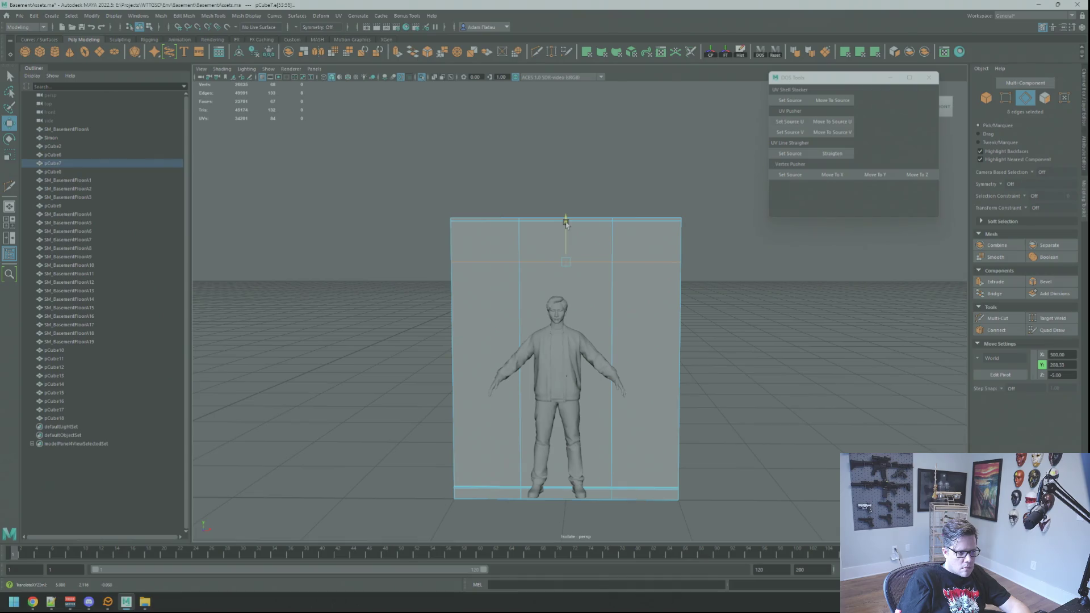
{"action": "key", "text": "q"}
- Select the upper middle face above the character's head
{"action": "key", "text": "F11"}
{"action": "left_click", "coordinate": [566, 241]}
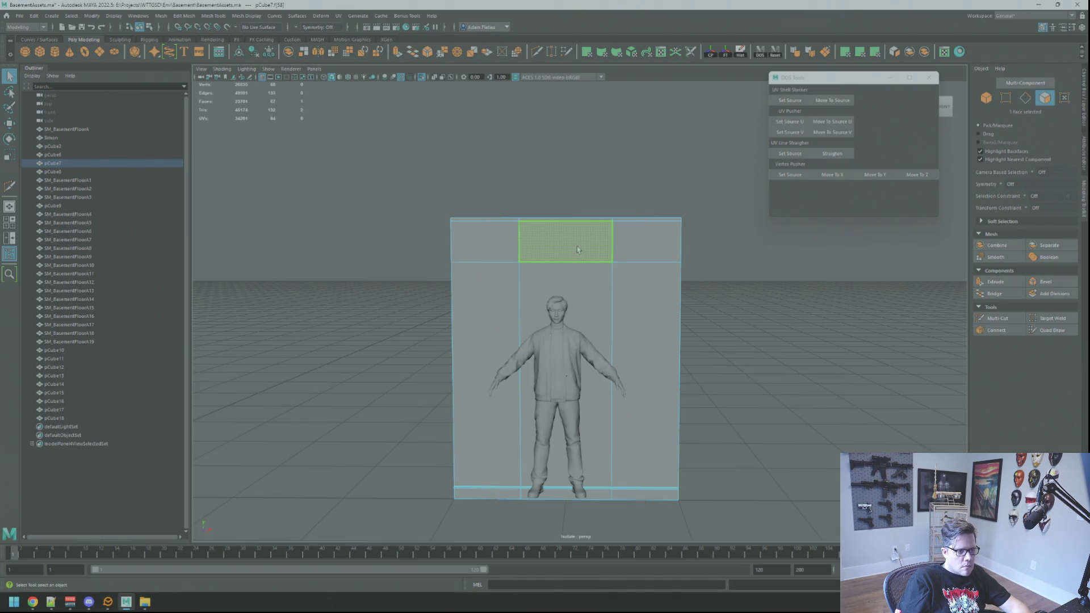
{"action": "left_click_drag", "start_coordinate": [566, 241], "coordinate": [592, 283], "text": "alt"}
{"action": "left_click", "coordinate": [657, 258], "text": "shift"}
{"action": "mouse_move", "coordinate": [657, 259]}
{"action": "left_mouse_down", "text": "alt"}
{"action": "mouse_move", "coordinate": [754, 272]}
{"action": "mouse_move", "coordinate": [620, 239]}
{"action": "mouse_move", "coordinate": [603, 264]}
{"action": "left_mouse_up", "text": "alt"}
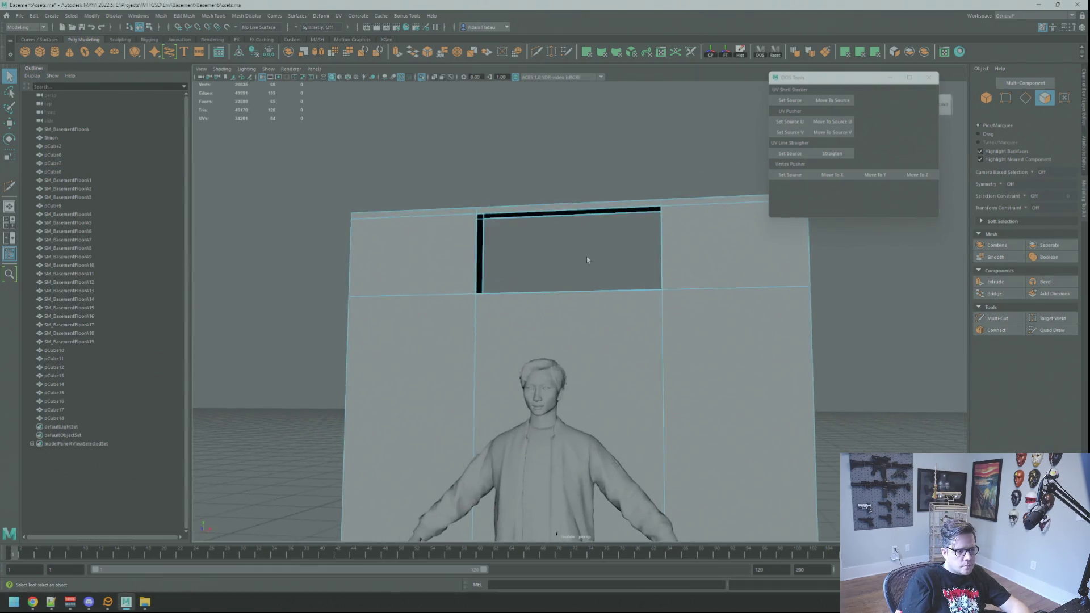
{"action": "scroll", "coordinate": [603, 264], "scroll_direction": "up", "scroll_amount": 2}
- Select the bottom edge of the opening and frame the view on it
{"action": "right_click_drag", "start_coordinate": [509, 252], "coordinate": [511, 228]}
{"action": "left_click", "coordinate": [509, 246]}
{"action": "key", "text": "w"}
{"action": "key", "text": "f"}
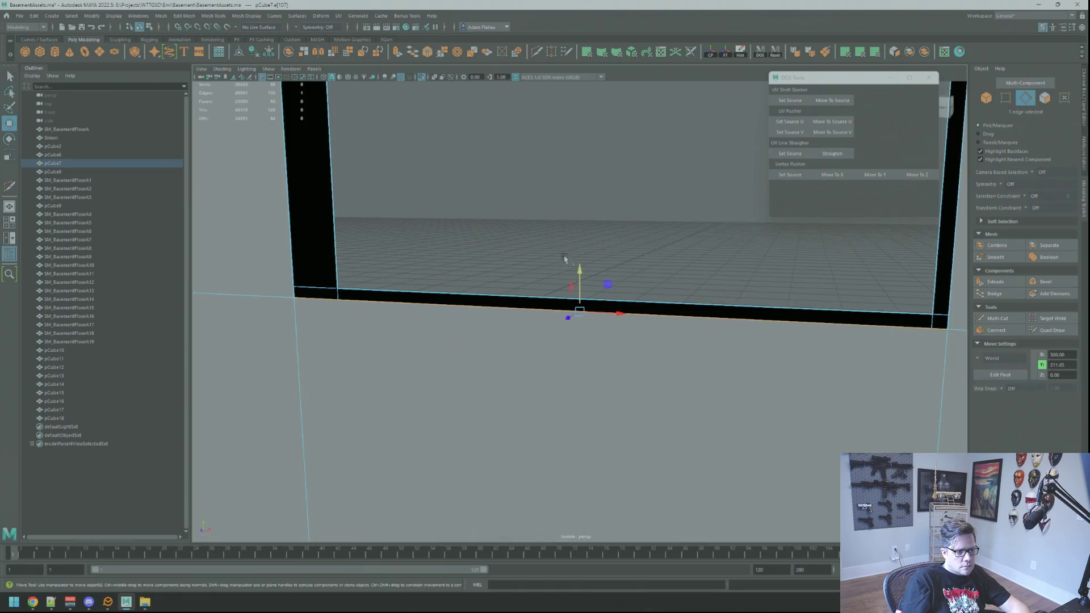
{"action": "left_click_drag", "start_coordinate": [555, 256], "coordinate": [561, 276], "text": "alt"}
{"action": "left_click", "coordinate": [977, 295]}
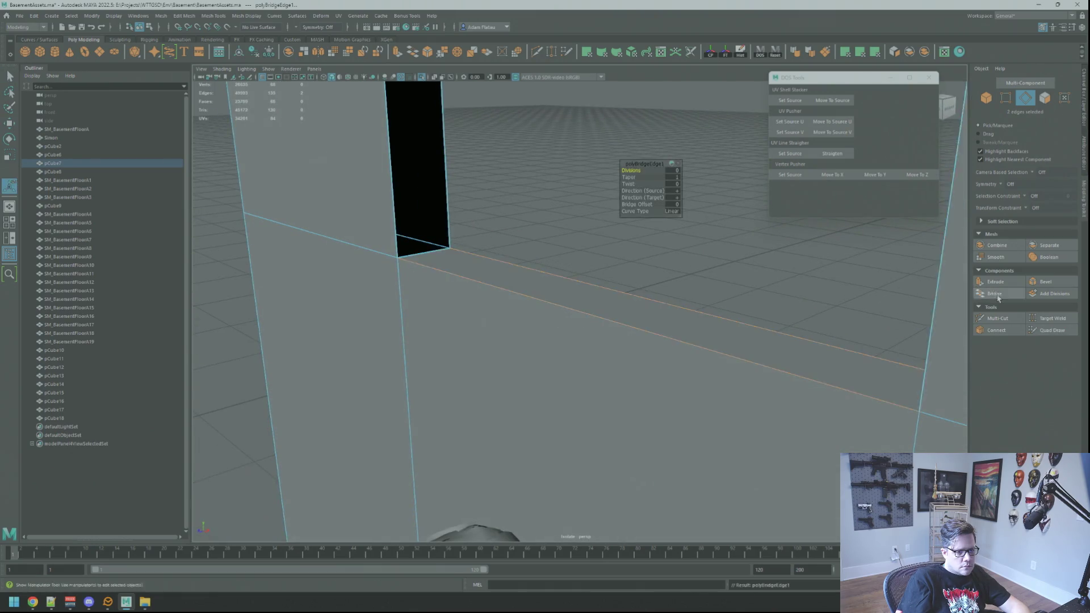
{"action": "left_click_drag", "start_coordinate": [488, 238], "coordinate": [504, 222], "text": "alt"}
{"action": "left_click", "coordinate": [414, 244], "text": "shift"}
{"action": "mouse_move", "coordinate": [414, 244]}
{"action": "right_mouse_down", "text": "shift"}
{"action": "mouse_move", "coordinate": [448, 210]}
{"action": "mouse_move", "coordinate": [497, 214]}
{"action": "right_mouse_up", "text": "shift"}
{"action": "left_click", "coordinate": [439, 212], "text": "shift"}
{"action": "mouse_move", "coordinate": [496, 214]}
{"action": "left_mouse_down", "text": "alt"}
{"action": "mouse_move", "coordinate": [626, 250]}
{"action": "mouse_move", "coordinate": [606, 270]}
{"action": "mouse_move", "coordinate": [594, 260]}
{"action": "mouse_move", "coordinate": [566, 275]}
{"action": "mouse_move", "coordinate": [628, 251]}
{"action": "left_mouse_up", "text": "alt"}
{"action": "key", "text": "q"}
{"action": "left_click", "coordinate": [590, 251], "text": "shift"}
{"action": "key", "text": "g"}
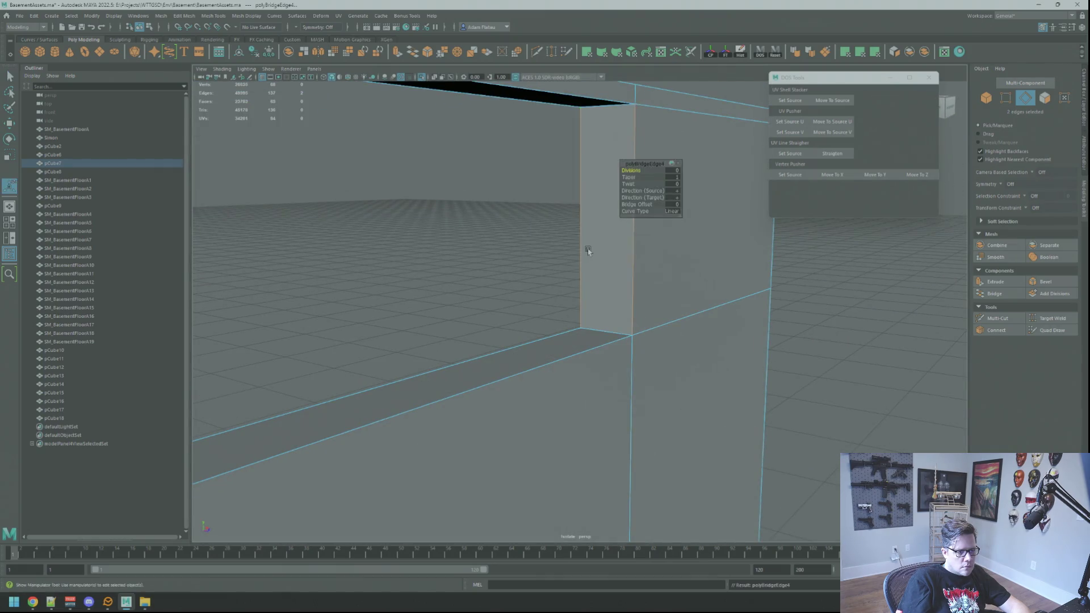
{"action": "mouse_move", "coordinate": [532, 246]}
{"action": "left_mouse_down", "text": "alt"}
{"action": "mouse_move", "coordinate": [562, 236]}
{"action": "mouse_move", "coordinate": [523, 236]}
{"action": "left_mouse_up", "text": "alt"}
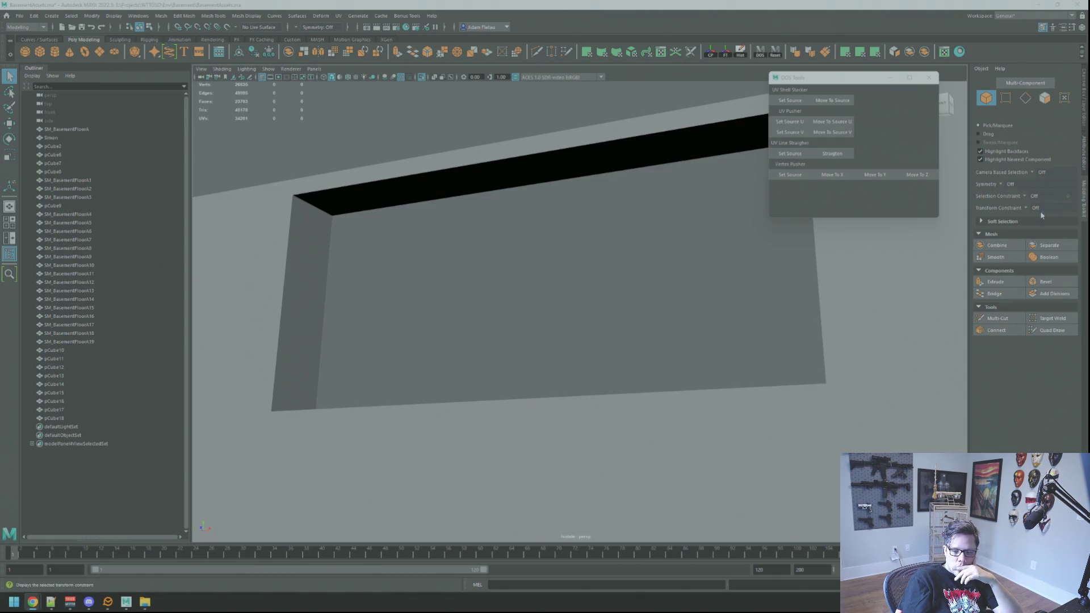
- Select the four border edges around the opening in edge mode
{"action": "left_click_drag", "start_coordinate": [715, 289], "coordinate": [693, 297], "text": "alt"}
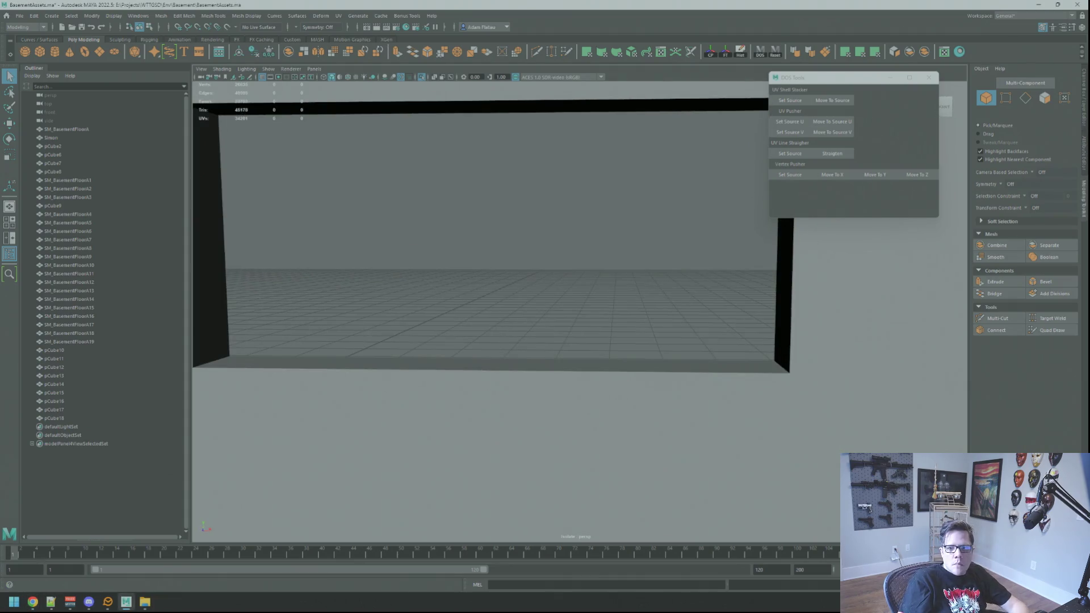
{"action": "mouse_move", "coordinate": [463, 351]}
{"action": "left_mouse_down", "text": "alt"}
{"action": "mouse_move", "coordinate": [366, 330]}
{"action": "mouse_move", "coordinate": [449, 312]}
{"action": "left_mouse_up", "text": "alt"}
{"action": "right_click_drag", "start_coordinate": [450, 311], "coordinate": [465, 291]}
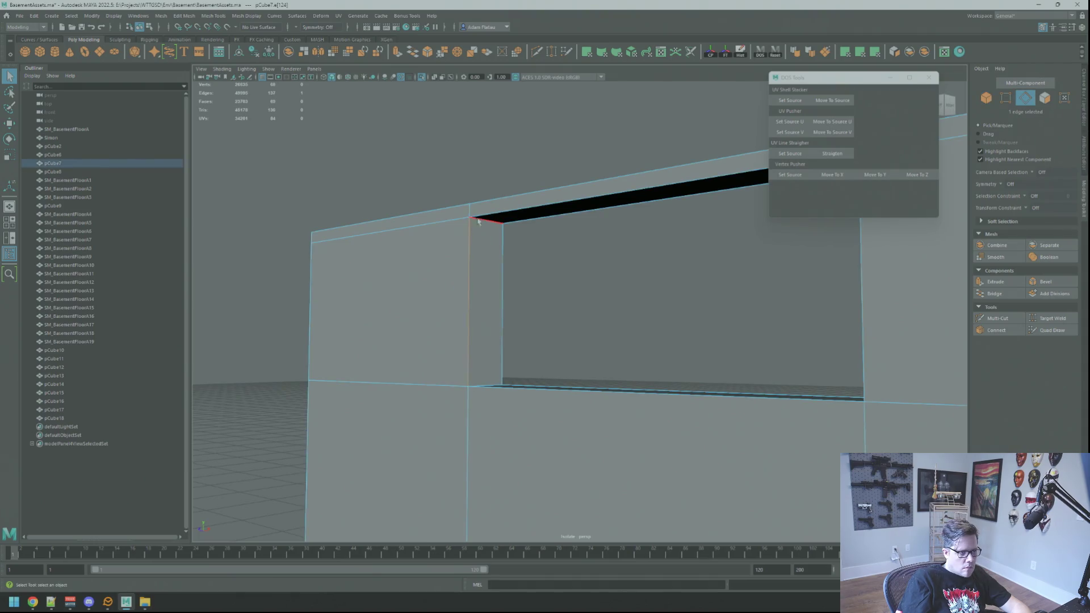
{"action": "left_click_drag", "start_coordinate": [518, 267], "coordinate": [626, 268], "text": "alt"}
{"action": "key", "text": "w"}
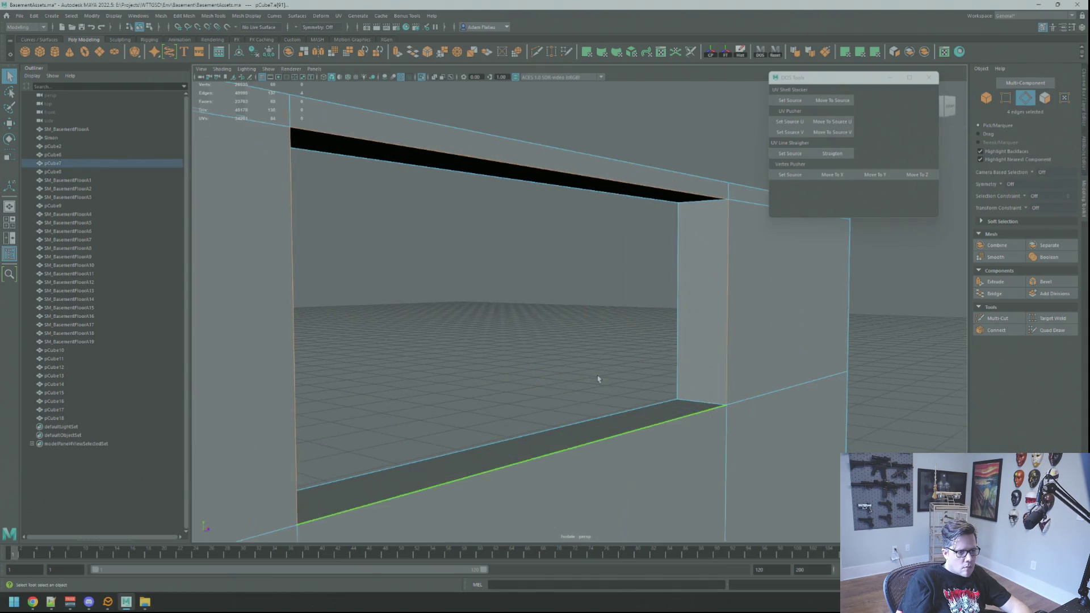
{"action": "left_click_drag", "start_coordinate": [650, 348], "coordinate": [506, 336], "text": "alt"}
{"action": "scroll", "coordinate": [506, 338], "scroll_direction": "down", "scroll_amount": 2}
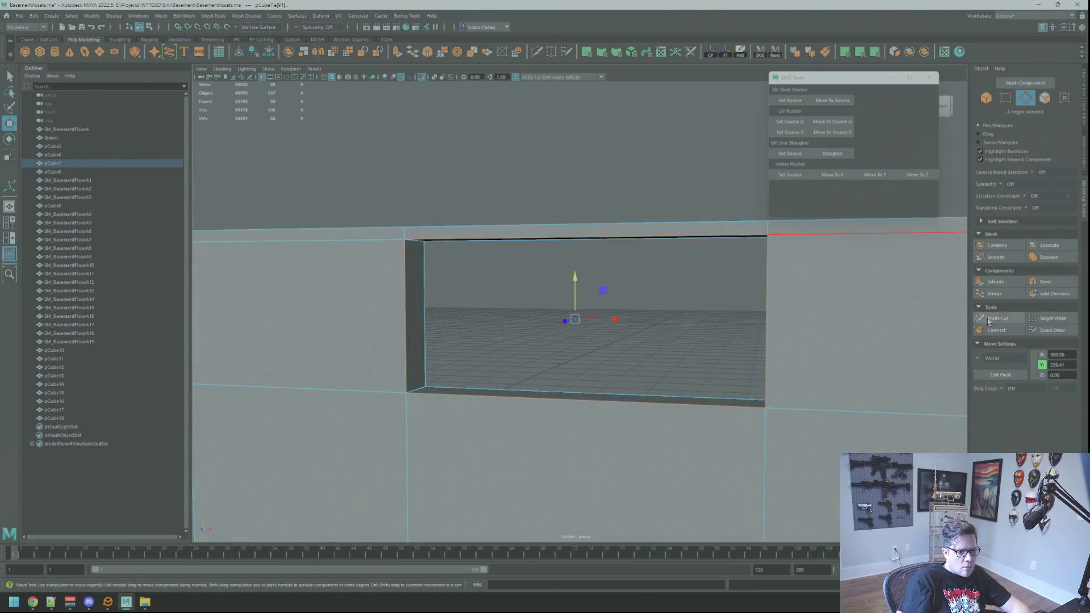
- Bevel the selected edges with a Fraction of 0.3
{"action": "left_click", "coordinate": [1041, 282]}
{"action": "left_click_drag", "start_coordinate": [590, 309], "coordinate": [606, 314], "text": "alt"}
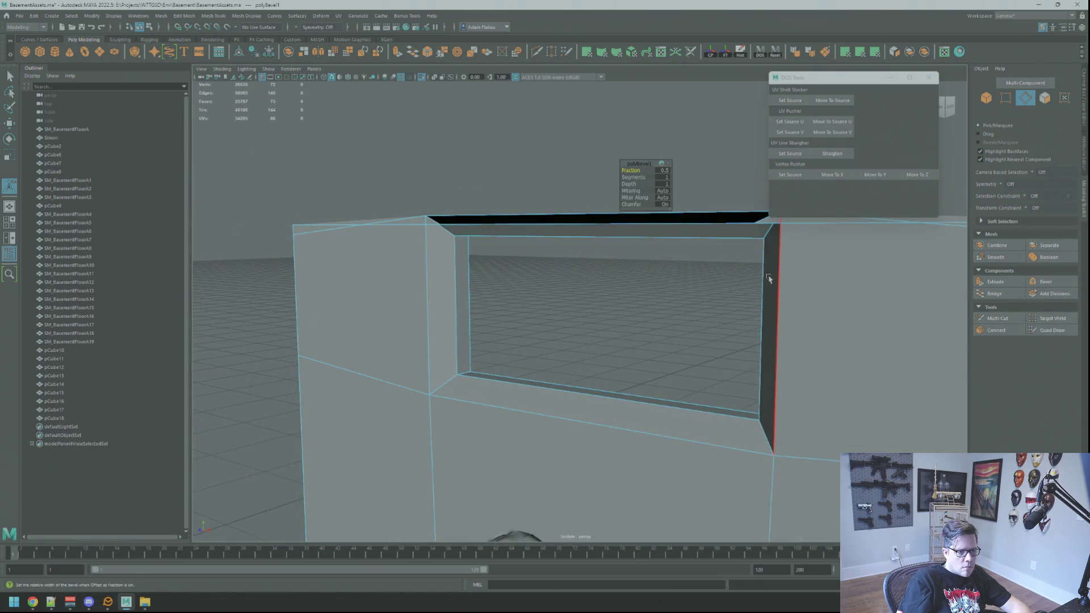
{"action": "mouse_move", "coordinate": [632, 169]}
{"action": "left_mouse_down"}
{"action": "mouse_move", "coordinate": [555, 236]}
{"action": "mouse_move", "coordinate": [613, 280]}
{"action": "mouse_move", "coordinate": [533, 231]}
{"action": "mouse_move", "coordinate": [656, 273]}
{"action": "mouse_move", "coordinate": [601, 280]}
{"action": "mouse_move", "coordinate": [577, 338]}
{"action": "mouse_move", "coordinate": [608, 302]}
{"action": "mouse_move", "coordinate": [576, 267]}
{"action": "mouse_move", "coordinate": [613, 273]}
{"action": "mouse_move", "coordinate": [608, 287]}
{"action": "mouse_move", "coordinate": [631, 203]}
{"action": "left_mouse_up"}
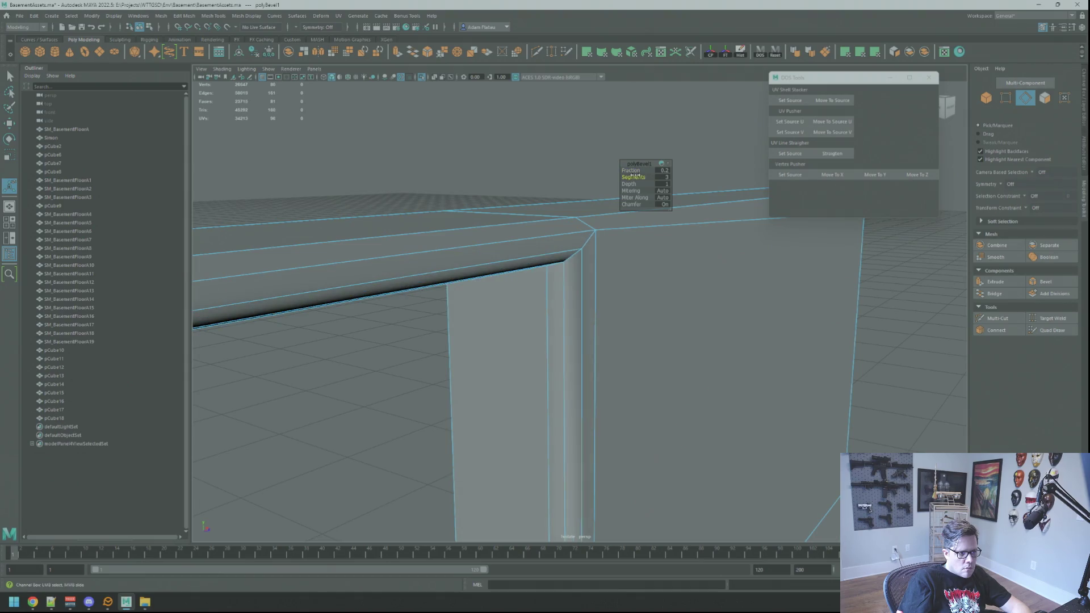
{"action": "left_click_drag", "start_coordinate": [630, 170], "coordinate": [631, 170]}
{"action": "mouse_move", "coordinate": [629, 284]}
{"action": "left_mouse_down", "text": "alt"}
{"action": "mouse_move", "coordinate": [591, 224]}
{"action": "mouse_move", "coordinate": [564, 250]}
{"action": "mouse_move", "coordinate": [553, 188]}
{"action": "left_mouse_up", "text": "alt"}
{"action": "right_click", "coordinate": [553, 189]}
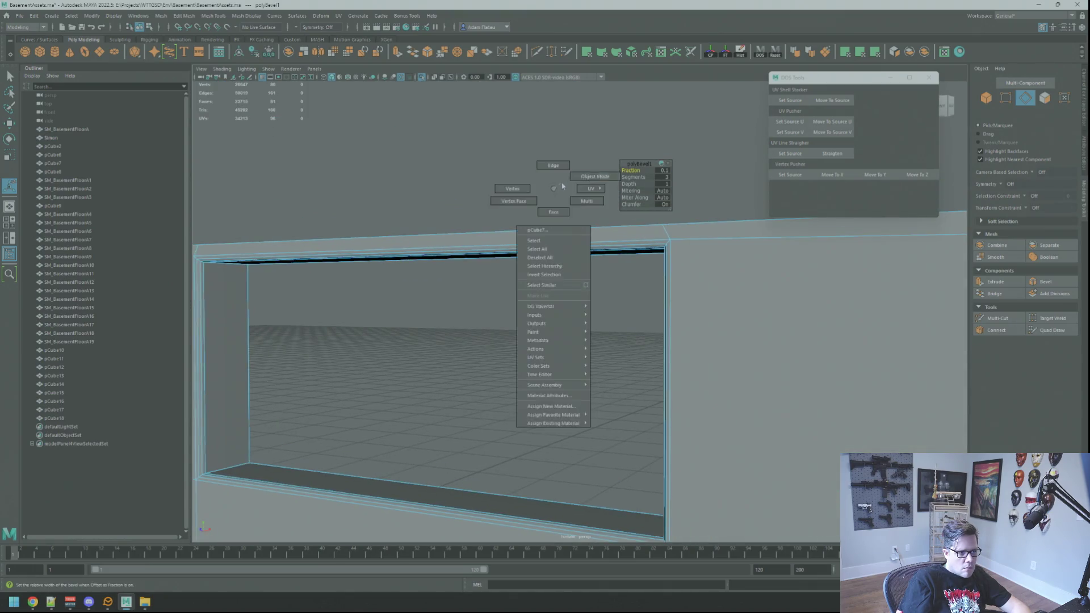
- Select the wall panel and inspect the opening's top and bottom corners up close
{"action": "right_click_drag", "start_coordinate": [559, 188], "coordinate": [595, 176]}
{"action": "left_click_drag", "start_coordinate": [661, 232], "coordinate": [548, 244], "text": "alt"}
{"action": "middle_click_drag", "start_coordinate": [548, 244], "coordinate": [629, 260], "text": "alt"}
{"action": "left_click", "coordinate": [628, 260]}
{"action": "mouse_move", "coordinate": [615, 280]}
{"action": "right_mouse_down", "text": "alt"}
{"action": "mouse_move", "coordinate": [646, 280]}
{"action": "mouse_move", "coordinate": [630, 265]}
{"action": "right_mouse_up", "text": "alt"}
{"action": "mouse_move", "coordinate": [615, 275]}
{"action": "left_mouse_down", "text": "alt"}
{"action": "mouse_move", "coordinate": [615, 430]}
{"action": "mouse_move", "coordinate": [499, 340]}
{"action": "mouse_move", "coordinate": [486, 360]}
{"action": "mouse_move", "coordinate": [527, 291]}
{"action": "mouse_move", "coordinate": [520, 229]}
{"action": "left_mouse_up", "text": "alt"}
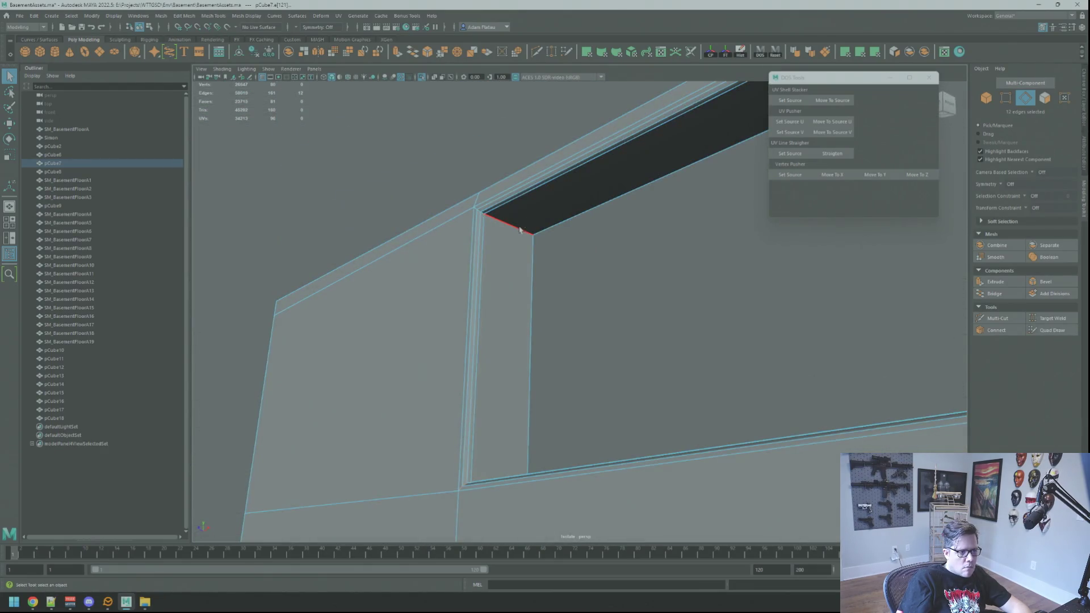
{"action": "mouse_move", "coordinate": [681, 295]}
{"action": "left_mouse_down", "text": "alt"}
{"action": "mouse_move", "coordinate": [576, 270]}
{"action": "mouse_move", "coordinate": [579, 253]}
{"action": "mouse_move", "coordinate": [587, 264]}
{"action": "mouse_move", "coordinate": [554, 261]}
{"action": "mouse_move", "coordinate": [573, 244]}
{"action": "left_mouse_up", "text": "alt"}
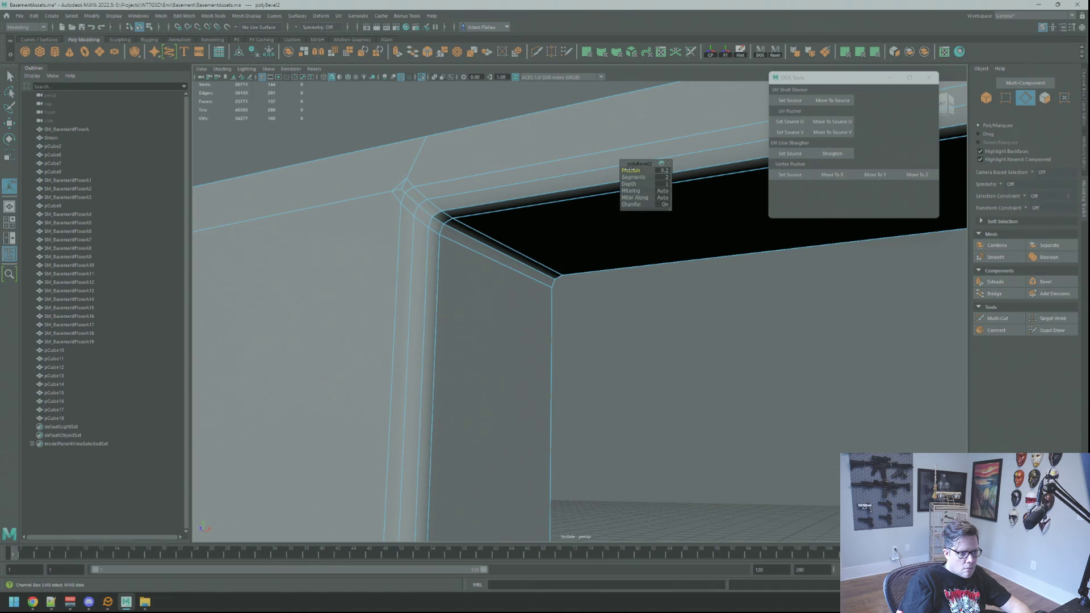
{"action": "right_click_drag", "start_coordinate": [670, 316], "coordinate": [686, 301]}
{"action": "mouse_move", "coordinate": [686, 301]}
{"action": "left_mouse_down", "text": "alt"}
{"action": "mouse_move", "coordinate": [589, 352]}
{"action": "mouse_move", "coordinate": [597, 304]}
{"action": "mouse_move", "coordinate": [629, 325]}
{"action": "mouse_move", "coordinate": [537, 299]}
{"action": "left_mouse_up", "text": "alt"}
- Frame a corner vertex of the opening, then select an edge along its inner bevel rim
{"action": "mouse_move", "coordinate": [538, 299]}
{"action": "right_mouse_down"}
{"action": "mouse_move", "coordinate": [533, 287]}
{"action": "mouse_move", "coordinate": [491, 301]}
{"action": "right_mouse_up"}
{"action": "left_click", "coordinate": [522, 377]}
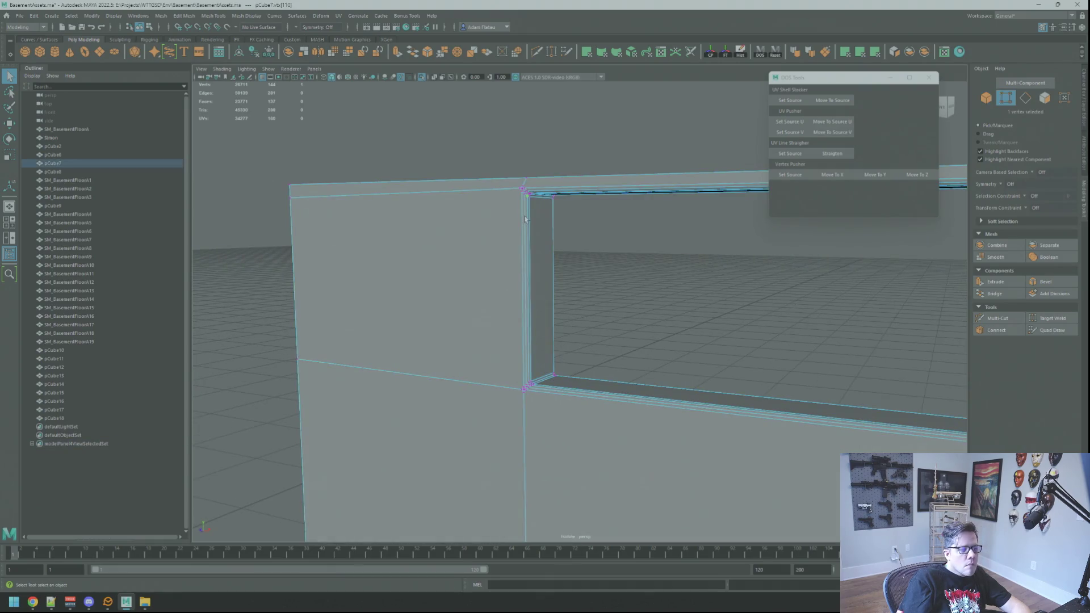
{"action": "key", "text": "f"}
{"action": "scroll", "coordinate": [602, 274], "scroll_direction": "down", "scroll_amount": 5}
{"action": "left_click_drag", "start_coordinate": [587, 270], "coordinate": [564, 273], "text": "alt"}
{"action": "right_click_drag", "start_coordinate": [565, 272], "coordinate": [615, 285]}
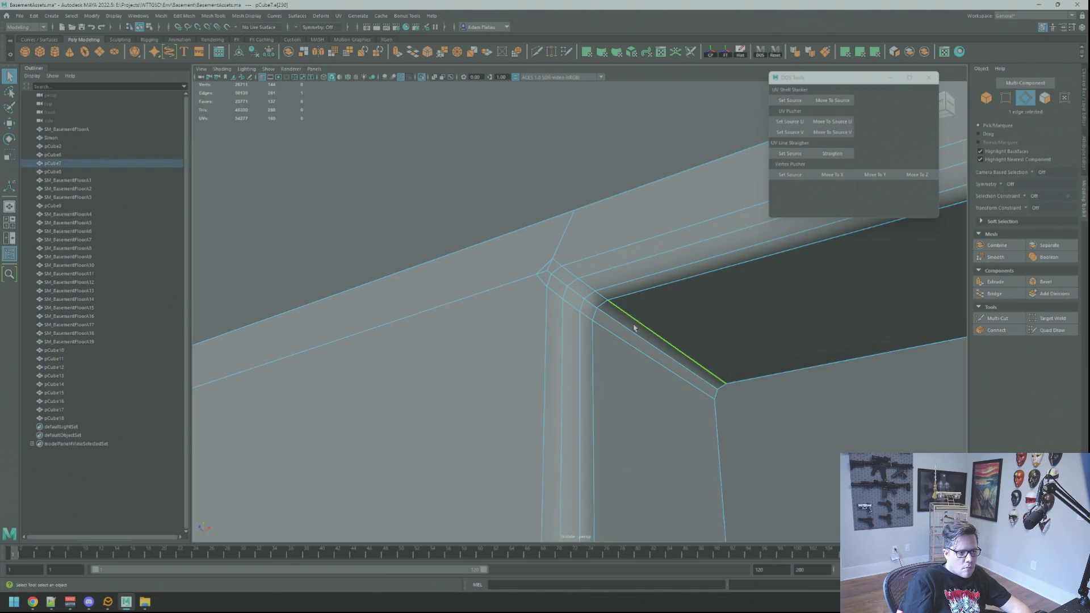
{"action": "mouse_move", "coordinate": [614, 285]}
{"action": "left_mouse_down", "text": "alt"}
{"action": "mouse_move", "coordinate": [568, 250]}
{"action": "mouse_move", "coordinate": [584, 244]}
{"action": "mouse_move", "coordinate": [698, 284]}
{"action": "mouse_move", "coordinate": [597, 278]}
{"action": "mouse_move", "coordinate": [624, 250]}
{"action": "mouse_move", "coordinate": [675, 244]}
{"action": "mouse_move", "coordinate": [607, 275]}
{"action": "mouse_move", "coordinate": [605, 255]}
{"action": "left_mouse_up", "text": "alt"}
{"action": "left_click", "coordinate": [607, 275]}
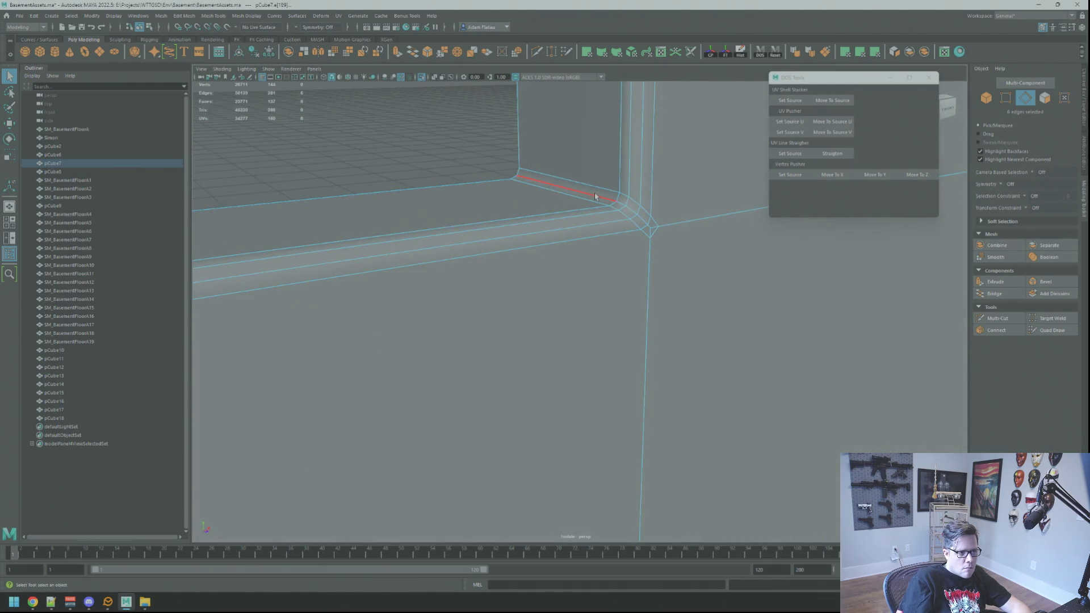
{"action": "mouse_move", "coordinate": [595, 195]}
{"action": "left_mouse_down", "text": "alt"}
{"action": "mouse_move", "coordinate": [624, 238]}
{"action": "mouse_move", "coordinate": [530, 339]}
{"action": "mouse_move", "coordinate": [537, 291]}
{"action": "left_mouse_up", "text": "alt"}
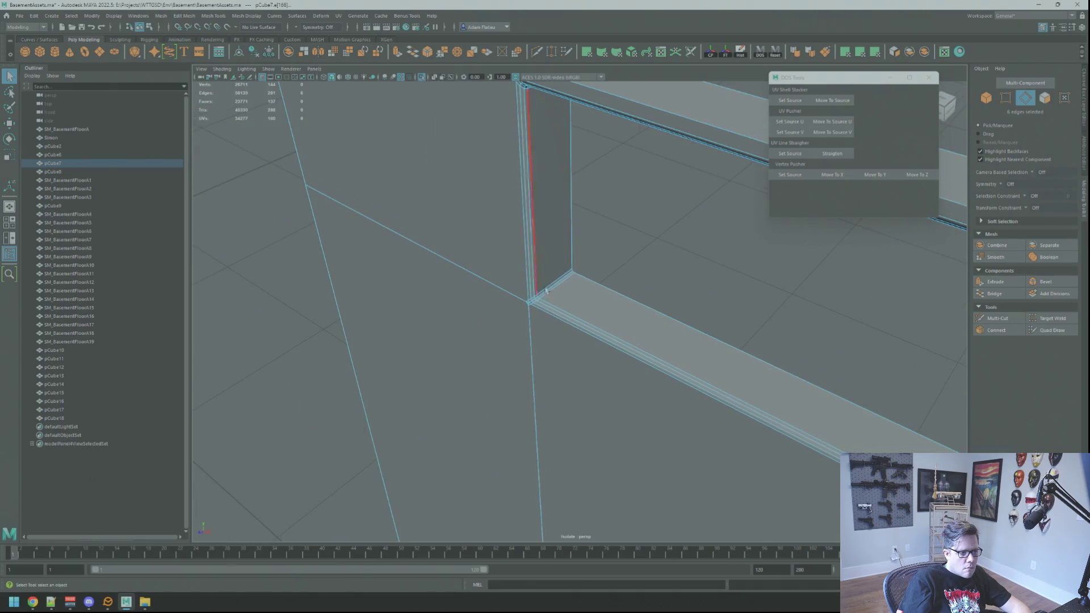
- Merge the stray vertices at the opening's top-left bevel corner
{"action": "key", "text": "f"}
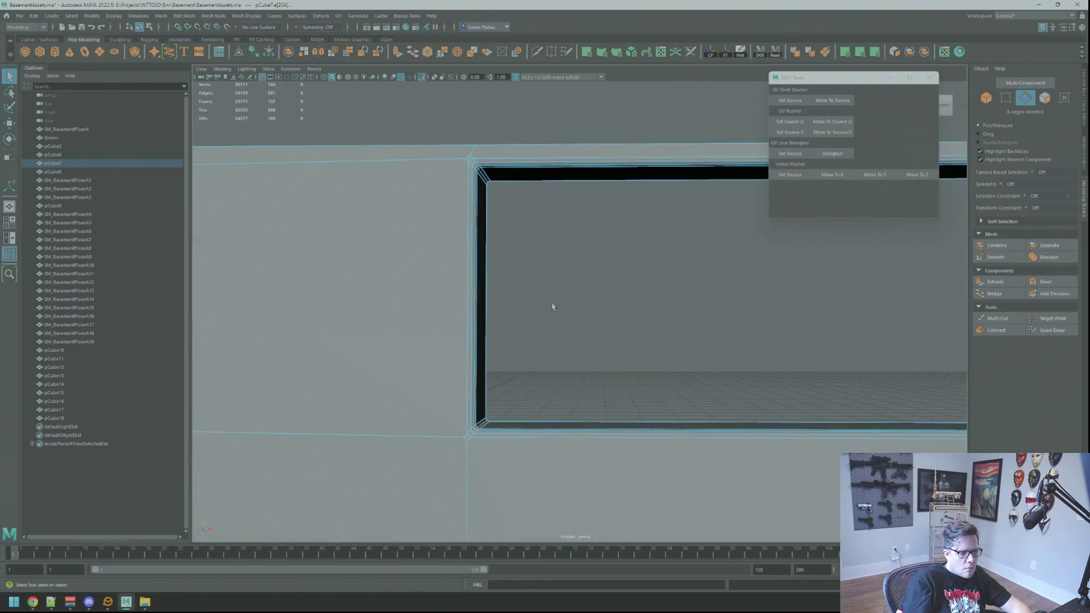
{"action": "key", "text": "f"}
{"action": "mouse_move", "coordinate": [530, 336]}
{"action": "left_mouse_down", "text": "alt"}
{"action": "mouse_move", "coordinate": [539, 341]}
{"action": "mouse_move", "coordinate": [510, 336]}
{"action": "mouse_move", "coordinate": [540, 332]}
{"action": "left_mouse_up", "text": "alt"}
{"action": "right_click_drag", "start_coordinate": [540, 333], "coordinate": [475, 319], "text": "alt"}
{"action": "left_click_drag", "start_coordinate": [475, 318], "coordinate": [568, 316], "text": "alt"}
{"action": "right_click_drag", "start_coordinate": [569, 316], "coordinate": [635, 322], "text": "alt"}
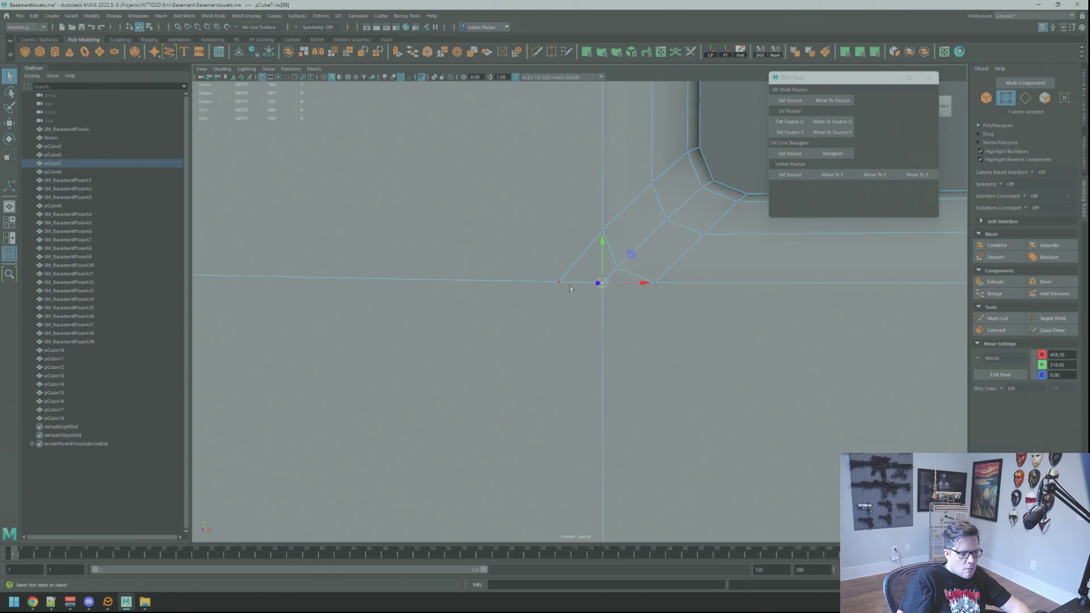
{"action": "right_click_drag", "start_coordinate": [608, 294], "coordinate": [626, 265], "text": "shift"}
{"action": "key", "text": "f"}
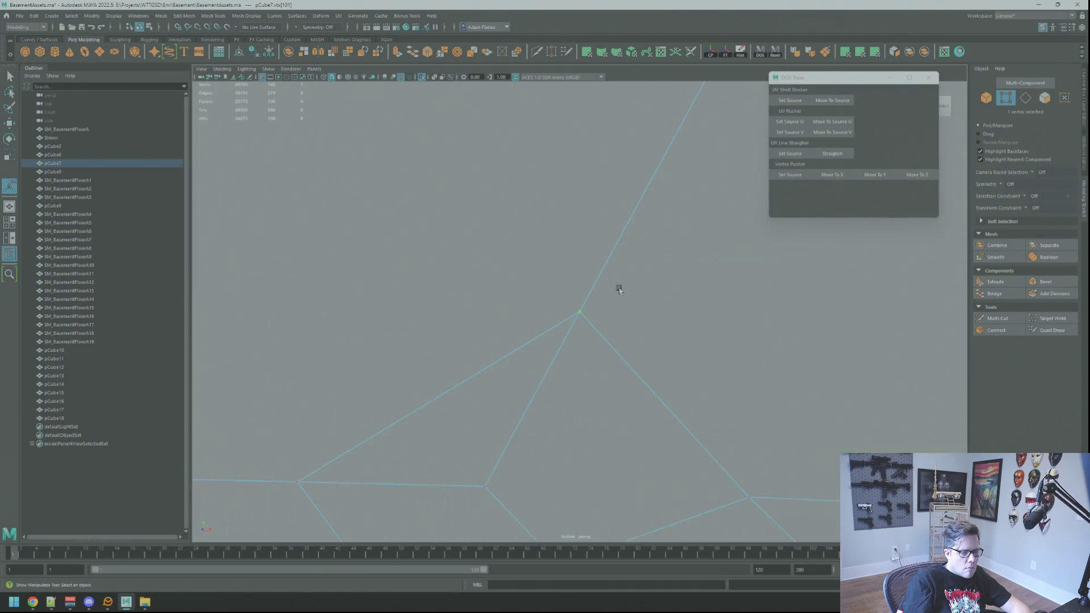
{"action": "right_click_drag", "start_coordinate": [619, 290], "coordinate": [571, 273], "text": "alt"}
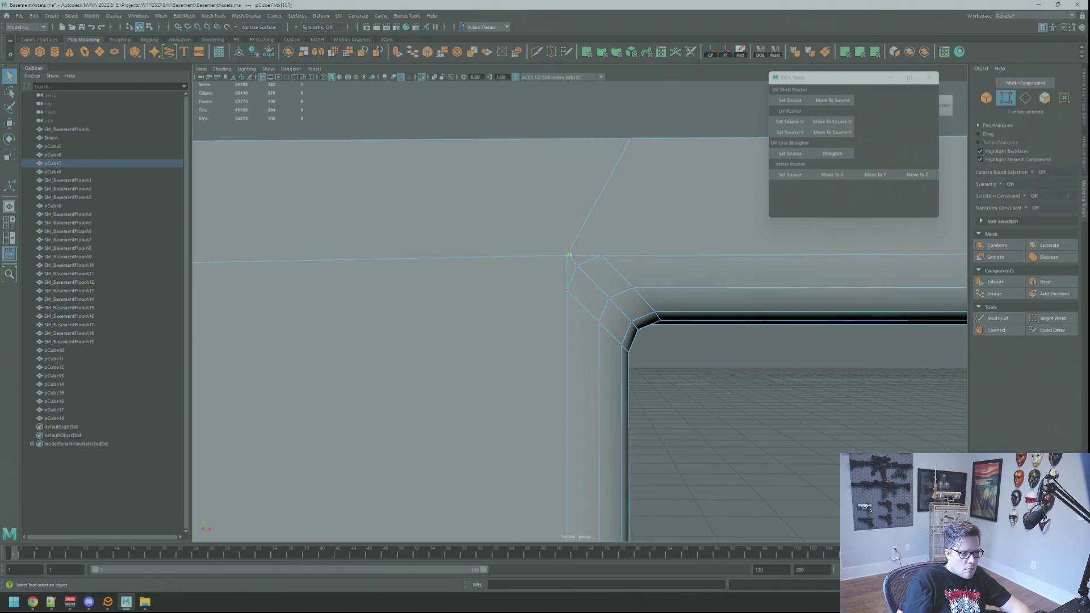
{"action": "left_click", "coordinate": [571, 265], "text": "shift"}
{"action": "right_click_drag", "start_coordinate": [571, 265], "coordinate": [588, 221], "text": "shift"}
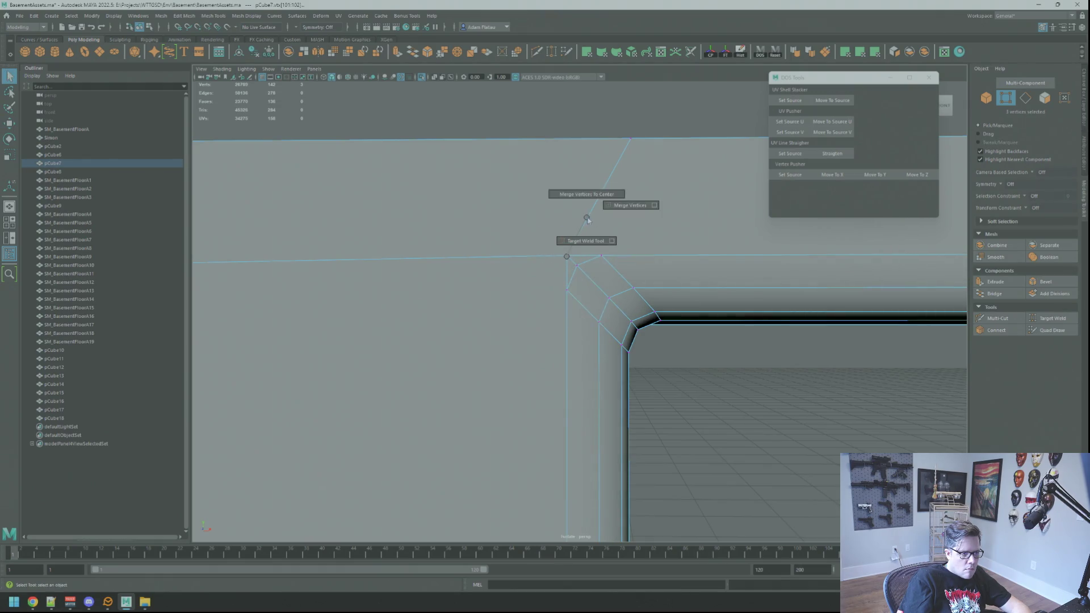
- Reselect the wall and zoom onto another corner vertex of the opening
{"action": "right_click_drag", "start_coordinate": [589, 139], "coordinate": [602, 123]}
{"action": "right_click_drag", "start_coordinate": [607, 267], "coordinate": [558, 287], "text": "alt"}
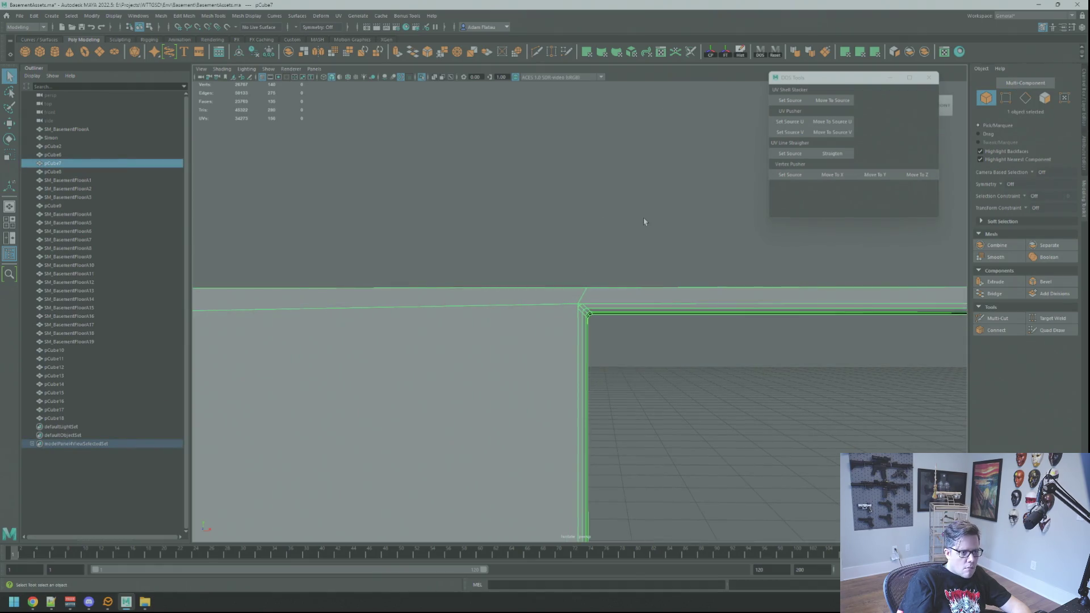
{"action": "left_click", "coordinate": [659, 207]}
{"action": "mouse_move", "coordinate": [590, 311]}
{"action": "left_mouse_down", "text": "alt"}
{"action": "mouse_move", "coordinate": [577, 306]}
{"action": "mouse_move", "coordinate": [604, 290]}
{"action": "mouse_move", "coordinate": [619, 316]}
{"action": "mouse_move", "coordinate": [693, 312]}
{"action": "mouse_move", "coordinate": [723, 291]}
{"action": "mouse_move", "coordinate": [704, 385]}
{"action": "mouse_move", "coordinate": [635, 331]}
{"action": "mouse_move", "coordinate": [523, 360]}
{"action": "mouse_move", "coordinate": [618, 335]}
{"action": "mouse_move", "coordinate": [643, 344]}
{"action": "mouse_move", "coordinate": [645, 324]}
{"action": "mouse_move", "coordinate": [567, 321]}
{"action": "left_mouse_up", "text": "alt"}
{"action": "left_click", "coordinate": [538, 307]}
{"action": "key", "text": "F9"}
{"action": "left_click", "coordinate": [538, 308]}
{"action": "key", "text": "f"}
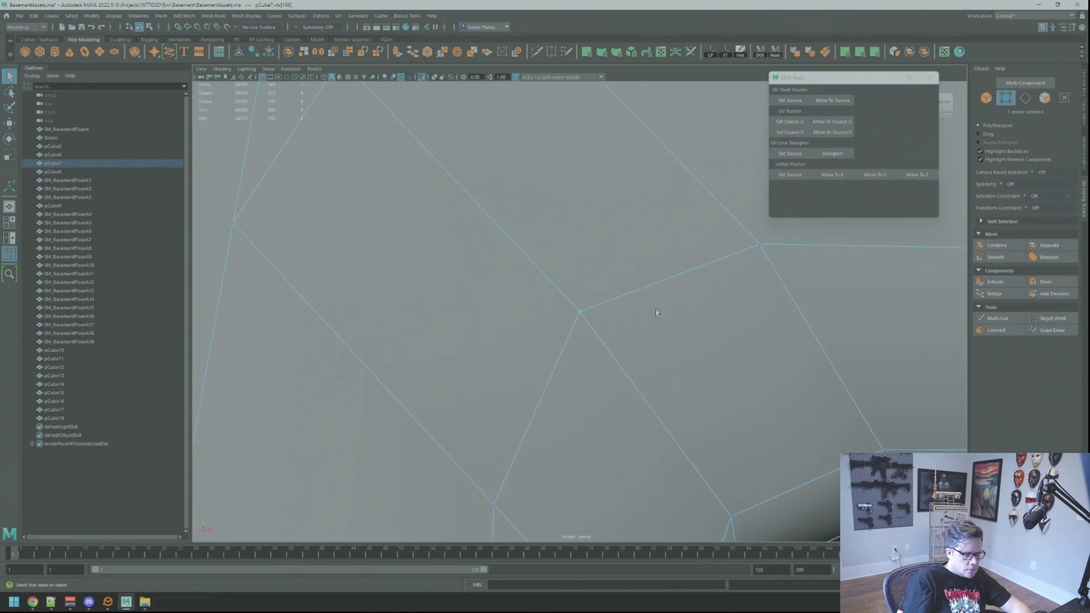
{"action": "scroll", "coordinate": [604, 316], "scroll_direction": "down", "scroll_amount": 5}
{"action": "mouse_move", "coordinate": [604, 316]}
{"action": "left_mouse_down", "text": "alt"}
{"action": "mouse_move", "coordinate": [538, 318]}
{"action": "mouse_move", "coordinate": [638, 321]}
{"action": "mouse_move", "coordinate": [587, 302]}
{"action": "mouse_move", "coordinate": [640, 246]}
{"action": "mouse_move", "coordinate": [586, 275]}
{"action": "mouse_move", "coordinate": [613, 291]}
{"action": "mouse_move", "coordinate": [545, 295]}
{"action": "mouse_move", "coordinate": [557, 305]}
{"action": "left_mouse_up", "text": "alt"}
- Clear the vertex selection and review the corner from above and the front
{"action": "key", "text": "F8"}
{"action": "left_click", "coordinate": [562, 305]}
{"action": "right_click_drag", "start_coordinate": [562, 306], "coordinate": [575, 311], "text": "alt"}
{"action": "left_click_drag", "start_coordinate": [575, 311], "coordinate": [649, 243], "text": "alt"}
{"action": "right_click_drag", "start_coordinate": [649, 240], "coordinate": [635, 230]}
{"action": "mouse_move", "coordinate": [635, 230]}
{"action": "left_mouse_down", "text": "alt"}
{"action": "mouse_move", "coordinate": [598, 306]}
{"action": "mouse_move", "coordinate": [615, 315]}
{"action": "mouse_move", "coordinate": [559, 321]}
{"action": "left_mouse_up", "text": "alt"}
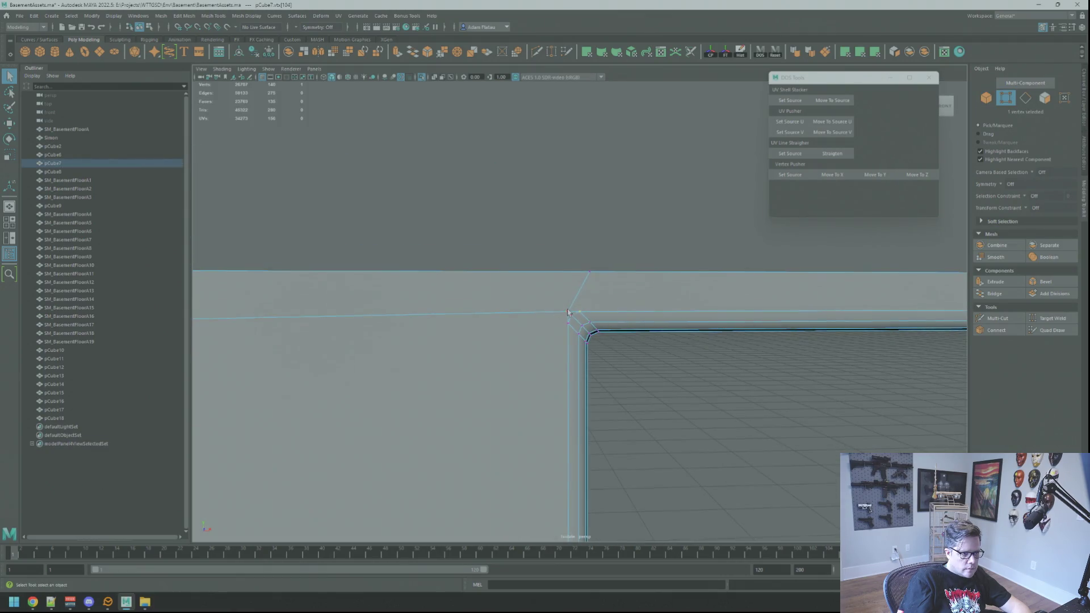
{"action": "mouse_move", "coordinate": [715, 267]}
{"action": "left_mouse_down", "text": "alt"}
{"action": "mouse_move", "coordinate": [807, 355]}
{"action": "mouse_move", "coordinate": [657, 309]}
{"action": "mouse_move", "coordinate": [713, 304]}
{"action": "mouse_move", "coordinate": [600, 389]}
{"action": "mouse_move", "coordinate": [662, 360]}
{"action": "mouse_move", "coordinate": [642, 354]}
{"action": "left_mouse_up", "text": "alt"}
{"action": "key", "text": "F8"}
- Select the vertex at the top-right corner of pCube7's opening and frame it
{"action": "left_click", "coordinate": [642, 356]}
{"action": "right_click_drag", "start_coordinate": [454, 335], "coordinate": [498, 315]}
{"action": "mouse_move", "coordinate": [498, 315]}
{"action": "left_mouse_down", "text": "alt"}
{"action": "mouse_move", "coordinate": [445, 309]}
{"action": "mouse_move", "coordinate": [584, 324]}
{"action": "mouse_move", "coordinate": [681, 273]}
{"action": "left_mouse_up", "text": "alt"}
{"action": "right_click_drag", "start_coordinate": [681, 273], "coordinate": [709, 266]}
{"action": "mouse_move", "coordinate": [709, 265]}
{"action": "left_mouse_down", "text": "alt"}
{"action": "mouse_move", "coordinate": [691, 306]}
{"action": "mouse_move", "coordinate": [688, 292]}
{"action": "left_mouse_up", "text": "alt"}
{"action": "left_click", "coordinate": [697, 294]}
{"action": "key", "text": "F9"}
{"action": "left_click", "coordinate": [688, 273]}
{"action": "key", "text": "f"}
{"action": "mouse_move", "coordinate": [690, 271]}
{"action": "right_mouse_down", "text": "alt"}
{"action": "mouse_move", "coordinate": [604, 309]}
{"action": "mouse_move", "coordinate": [624, 341]}
{"action": "mouse_move", "coordinate": [583, 336]}
{"action": "mouse_move", "coordinate": [588, 324]}
{"action": "mouse_move", "coordinate": [560, 314]}
{"action": "mouse_move", "coordinate": [557, 325]}
{"action": "right_mouse_up", "text": "alt"}
- Add the nearby corner vertices and merge them into one with Merge Vertices
{"action": "key", "text": "w"}
{"action": "key", "text": "f"}
{"action": "key", "text": "q"}
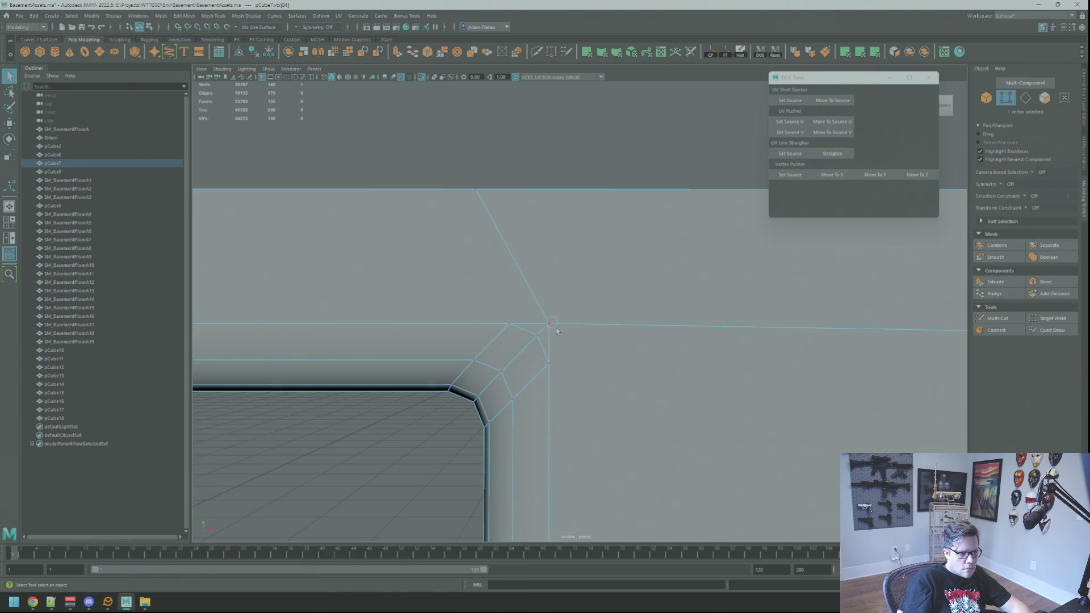
{"action": "left_click", "coordinate": [553, 326], "text": "shift"}
{"action": "right_click", "coordinate": [556, 326], "text": "shift"}
{"action": "right_click_drag", "start_coordinate": [564, 286], "coordinate": [621, 277]}
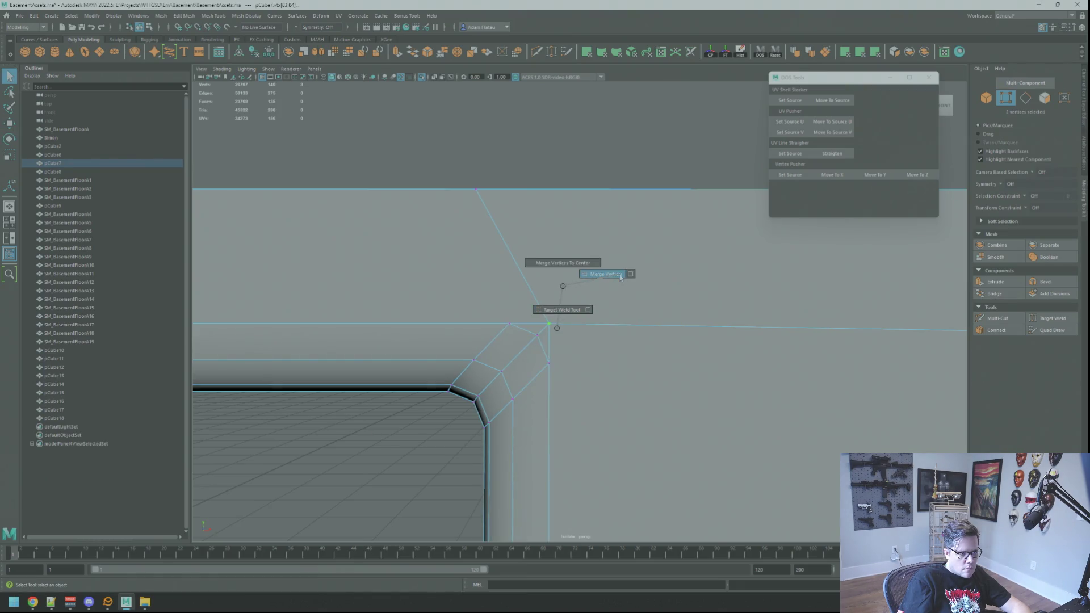
{"action": "key", "text": "q"}
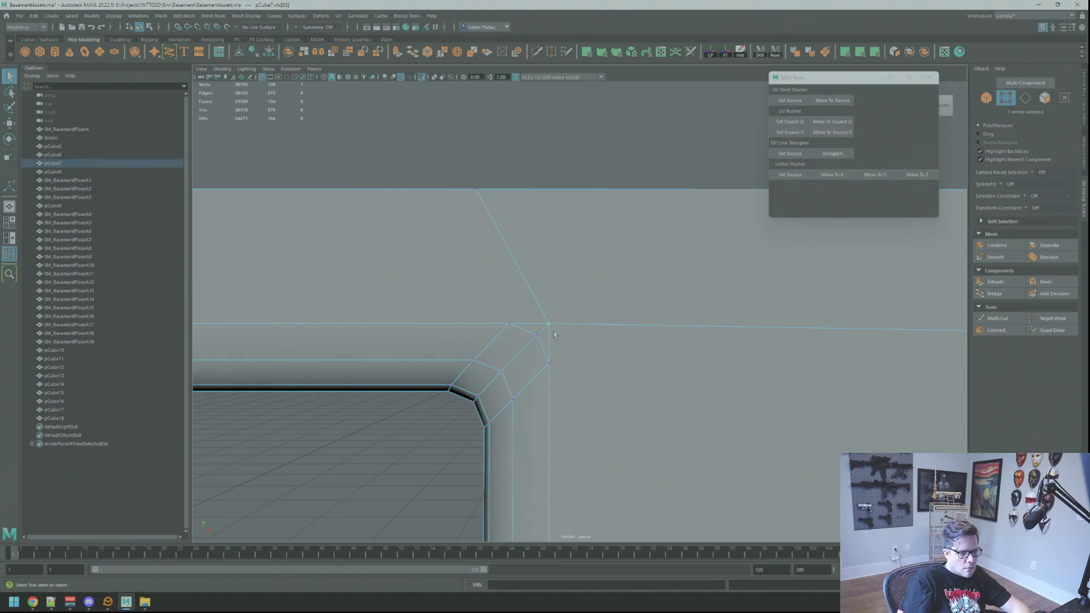
- Select a vertex at the next corner and merge the vertices there
{"action": "left_click", "coordinate": [613, 312]}
{"action": "key", "text": "f"}
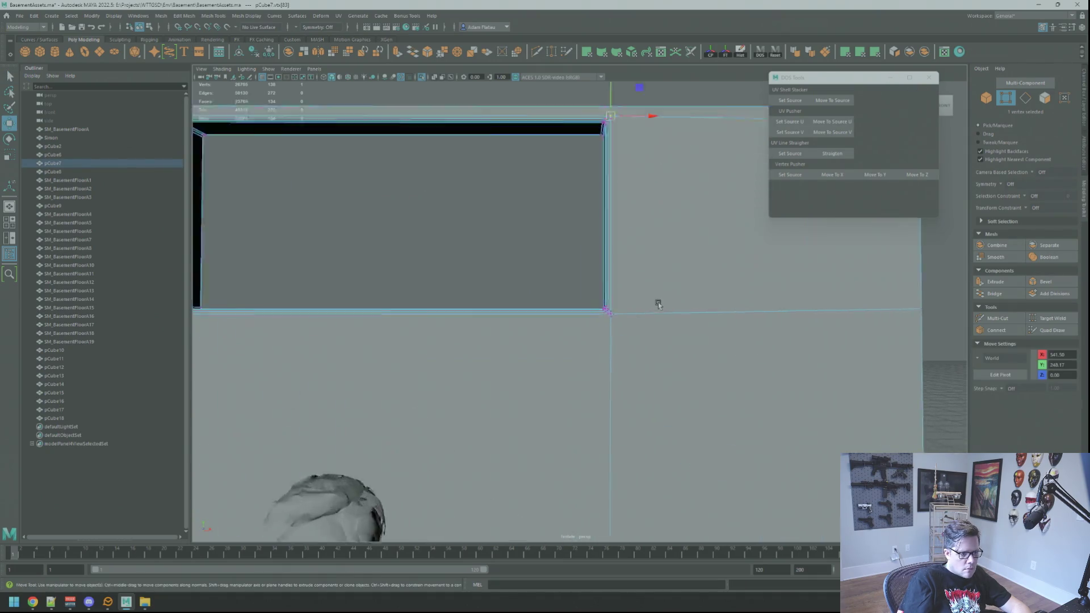
{"action": "scroll", "coordinate": [615, 323], "scroll_direction": "down", "scroll_amount": 5}
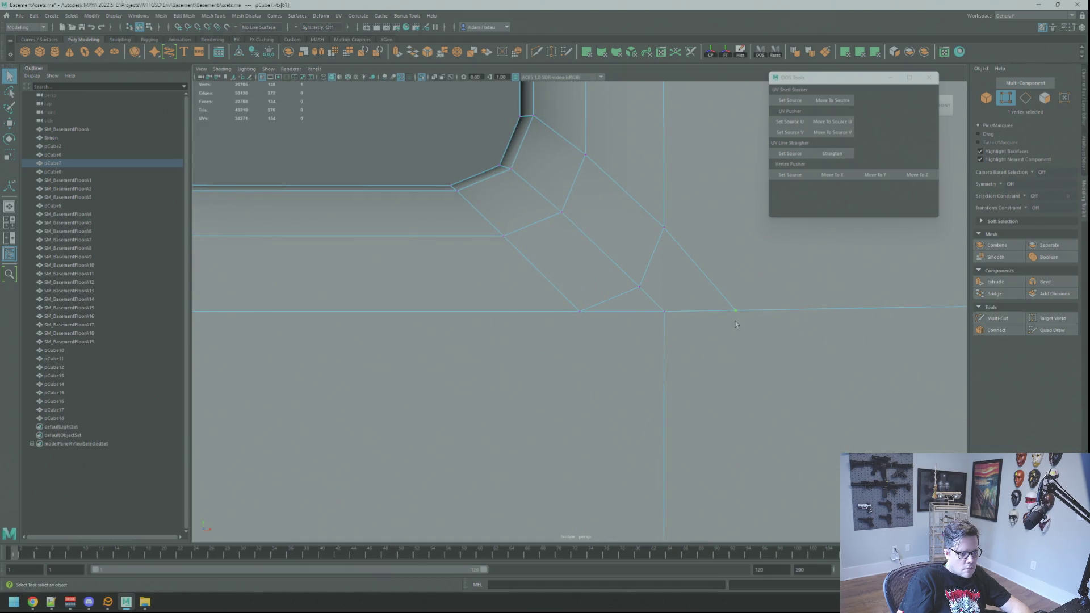
{"action": "right_click_drag", "start_coordinate": [675, 328], "coordinate": [676, 301], "text": "shift"}
{"action": "key", "text": "f"}
{"action": "scroll", "coordinate": [640, 383], "scroll_direction": "down", "scroll_amount": 6}
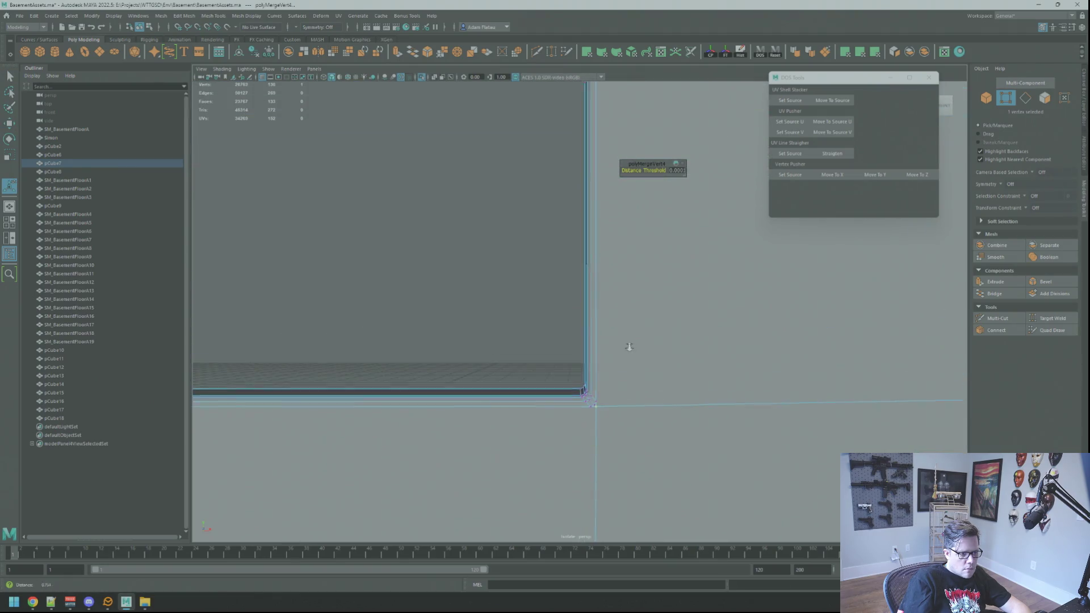
{"action": "scroll", "coordinate": [640, 356], "scroll_direction": "up", "scroll_amount": 6}
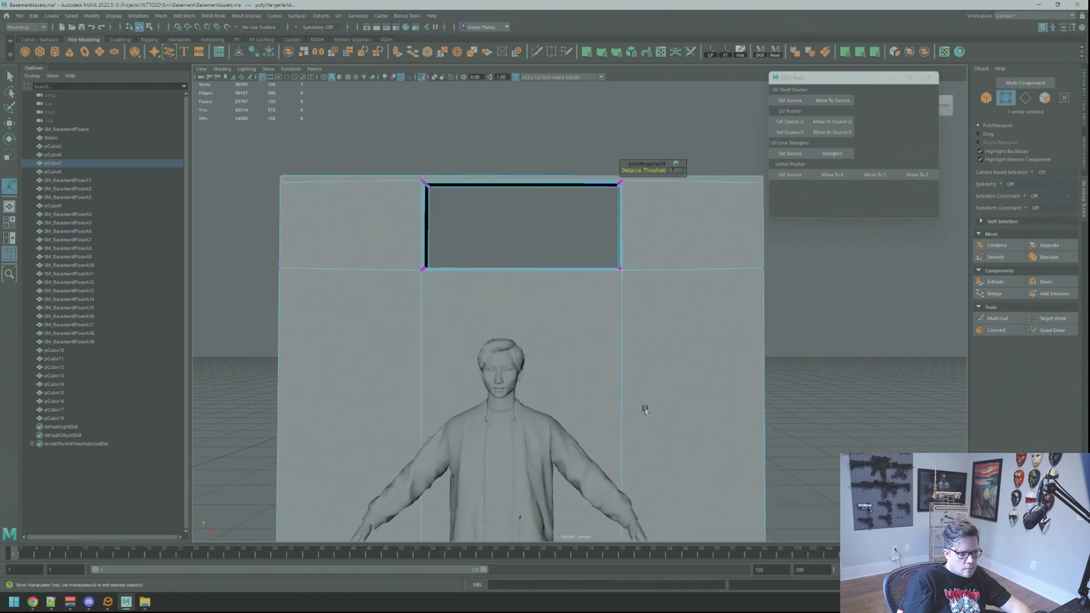
{"action": "key", "text": "F8"}
{"action": "key", "text": "q"}
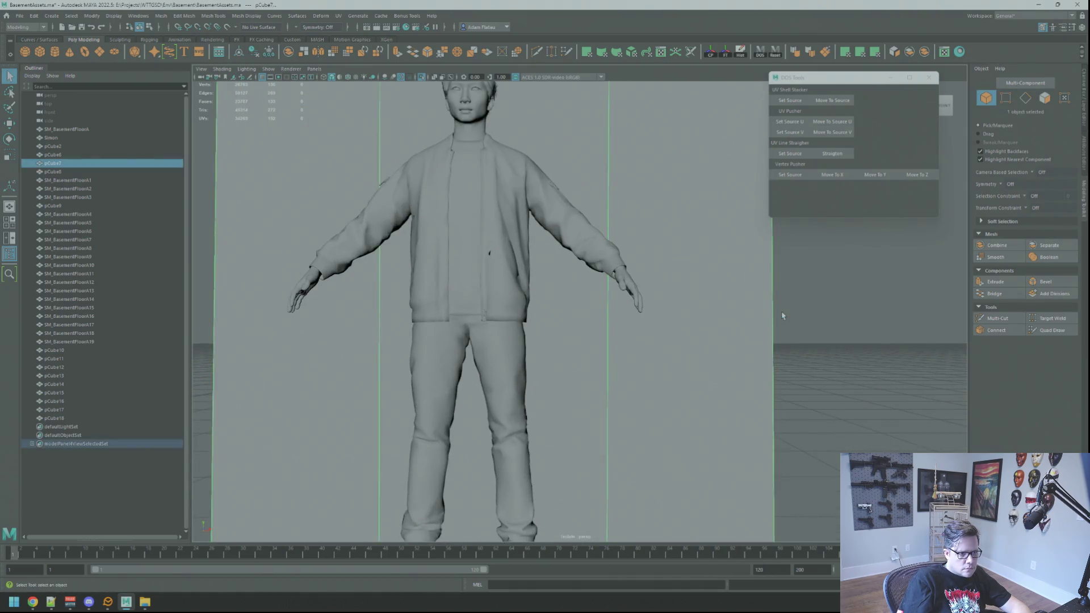
{"action": "scroll", "coordinate": [579, 312], "scroll_direction": "down", "scroll_amount": 3}
{"action": "left_click", "coordinate": [652, 366]}
{"action": "key", "text": "F9"}
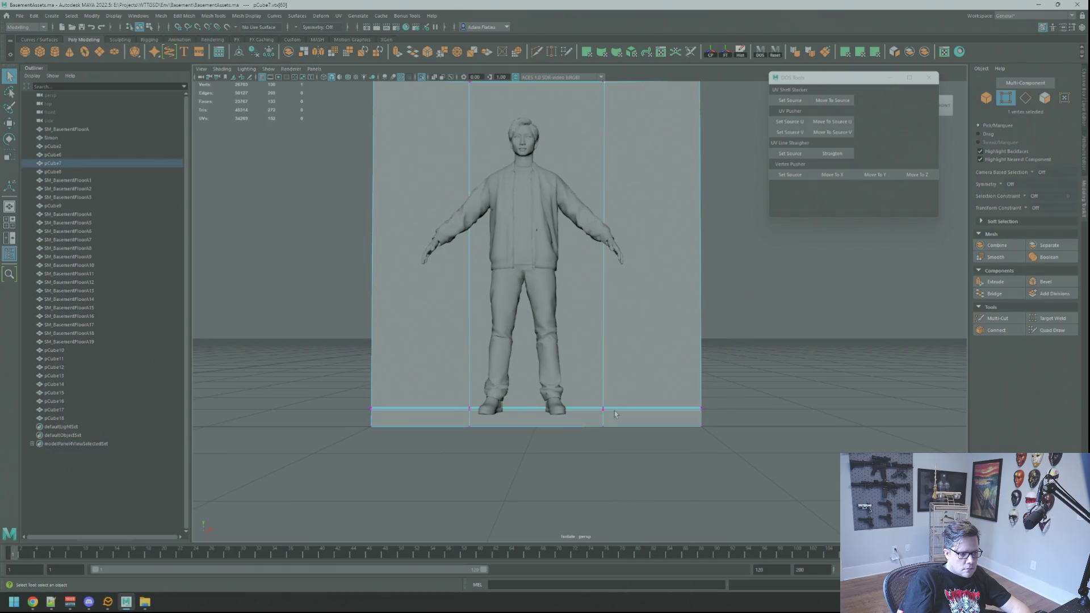
{"action": "key", "text": "f"}
{"action": "left_click_drag", "start_coordinate": [652, 366], "coordinate": [675, 371], "text": "alt"}
{"action": "scroll", "coordinate": [675, 372], "scroll_direction": "down", "scroll_amount": 10}
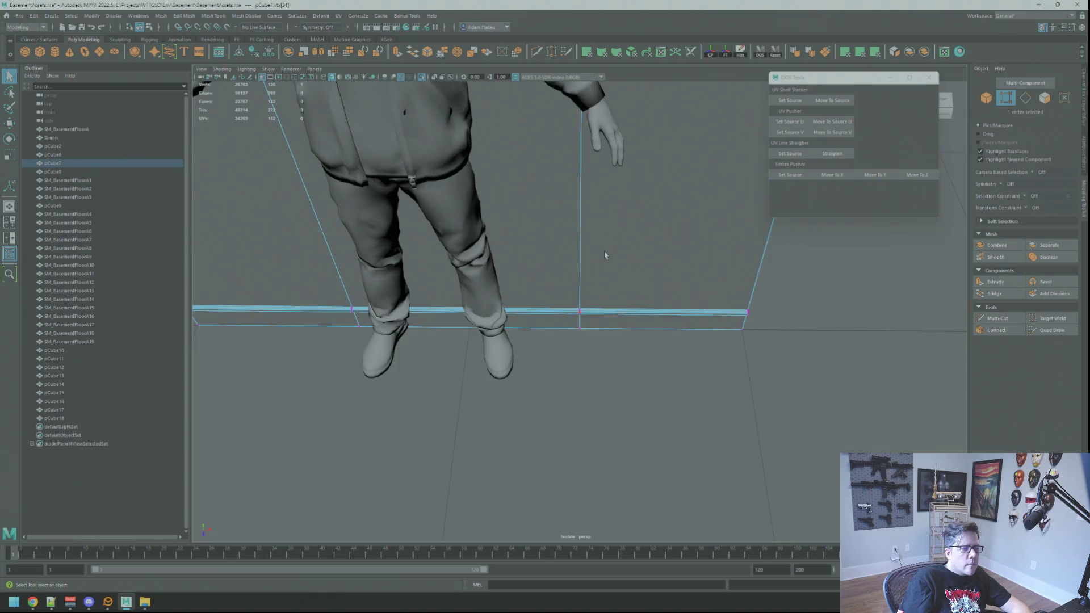
{"action": "scroll", "coordinate": [605, 255], "scroll_direction": "down", "scroll_amount": 5}
{"action": "scroll", "coordinate": [638, 301], "scroll_direction": "up", "scroll_amount": 8}
{"action": "right_click_drag", "start_coordinate": [623, 309], "coordinate": [579, 309]}
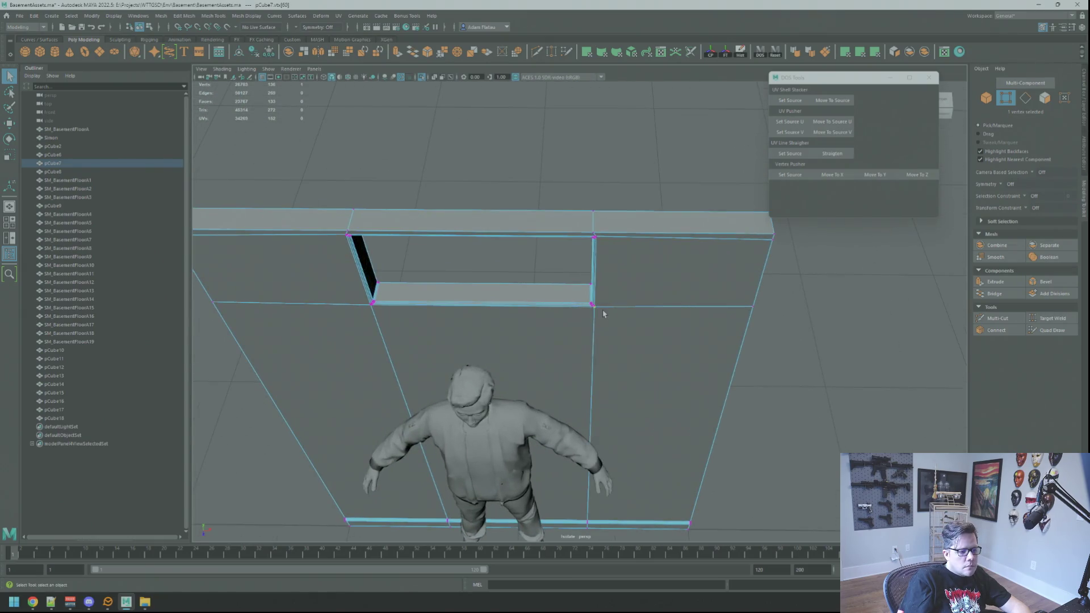
- Add the opening's corner vertex and level both vertices with DOS Tools Move To Y
{"action": "key", "text": "f"}
{"action": "left_click_drag", "start_coordinate": [623, 316], "coordinate": [583, 289], "text": "alt"}
{"action": "left_click_drag", "start_coordinate": [628, 260], "coordinate": [602, 303], "text": "alt"}
{"action": "mouse_move", "coordinate": [764, 205]}
{"action": "left_mouse_down", "text": "alt"}
{"action": "mouse_move", "coordinate": [693, 301]}
{"action": "mouse_move", "coordinate": [862, 367]}
{"action": "left_mouse_up", "text": "alt"}
{"action": "left_click", "coordinate": [892, 341], "text": "shift"}
{"action": "left_click", "coordinate": [875, 174]}
- Merge the stray corner vertex away, then snap the result to the matching height with Move To Y
{"action": "mouse_move", "coordinate": [840, 256]}
{"action": "left_mouse_down", "text": "alt"}
{"action": "mouse_move", "coordinate": [713, 280]}
{"action": "mouse_move", "coordinate": [726, 273]}
{"action": "left_mouse_up", "text": "alt"}
{"action": "mouse_move", "coordinate": [726, 273]}
{"action": "right_mouse_down", "text": "alt"}
{"action": "mouse_move", "coordinate": [652, 297]}
{"action": "mouse_move", "coordinate": [793, 324]}
{"action": "mouse_move", "coordinate": [689, 338]}
{"action": "mouse_move", "coordinate": [670, 327]}
{"action": "right_mouse_up", "text": "alt"}
{"action": "middle_click_drag", "start_coordinate": [670, 326], "coordinate": [682, 317], "text": "alt"}
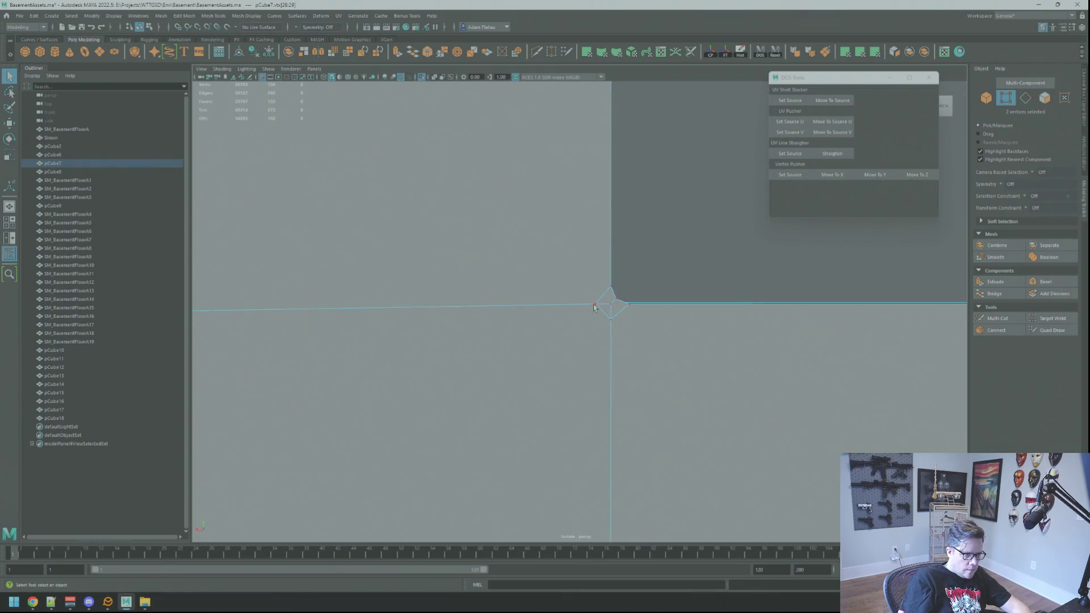
{"action": "right_click_drag", "start_coordinate": [682, 317], "coordinate": [648, 326], "text": "alt"}
{"action": "left_click", "coordinate": [647, 326]}
{"action": "right_click", "coordinate": [647, 326]}
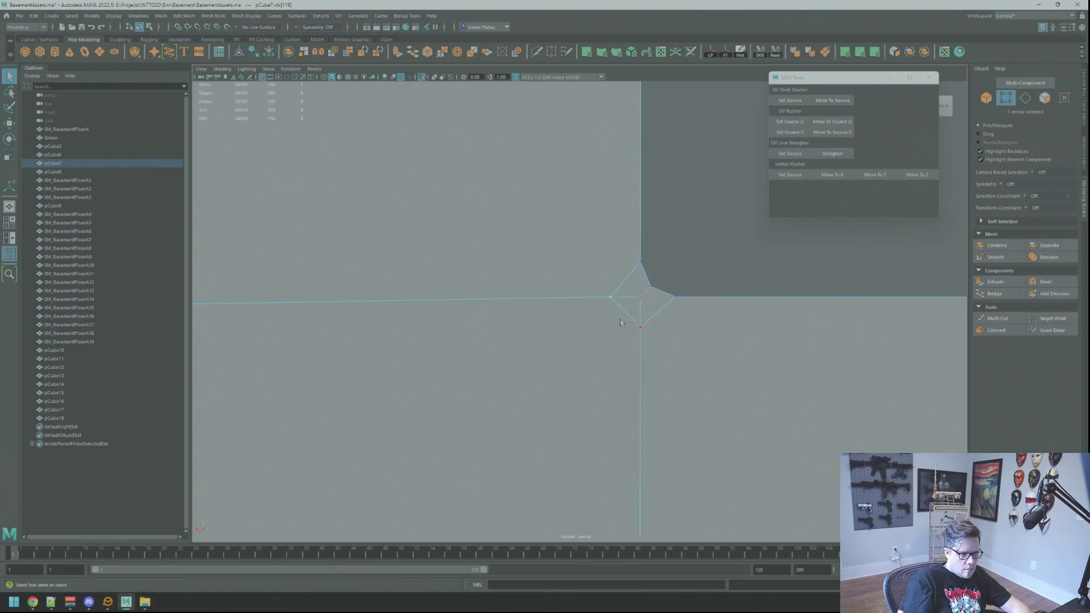
{"action": "key", "text": "w"}
{"action": "mouse_move", "coordinate": [640, 304]}
{"action": "left_mouse_down"}
{"action": "mouse_move", "coordinate": [641, 316]}
{"action": "mouse_move", "coordinate": [448, 314]}
{"action": "mouse_move", "coordinate": [603, 316]}
{"action": "mouse_move", "coordinate": [577, 305]}
{"action": "mouse_move", "coordinate": [589, 311]}
{"action": "mouse_move", "coordinate": [541, 311]}
{"action": "mouse_move", "coordinate": [582, 318]}
{"action": "left_mouse_up"}
{"action": "key", "text": "f"}
{"action": "key", "text": "q"}
{"action": "right_click_drag", "start_coordinate": [581, 317], "coordinate": [584, 341], "text": "shift"}
{"action": "key", "text": "w"}
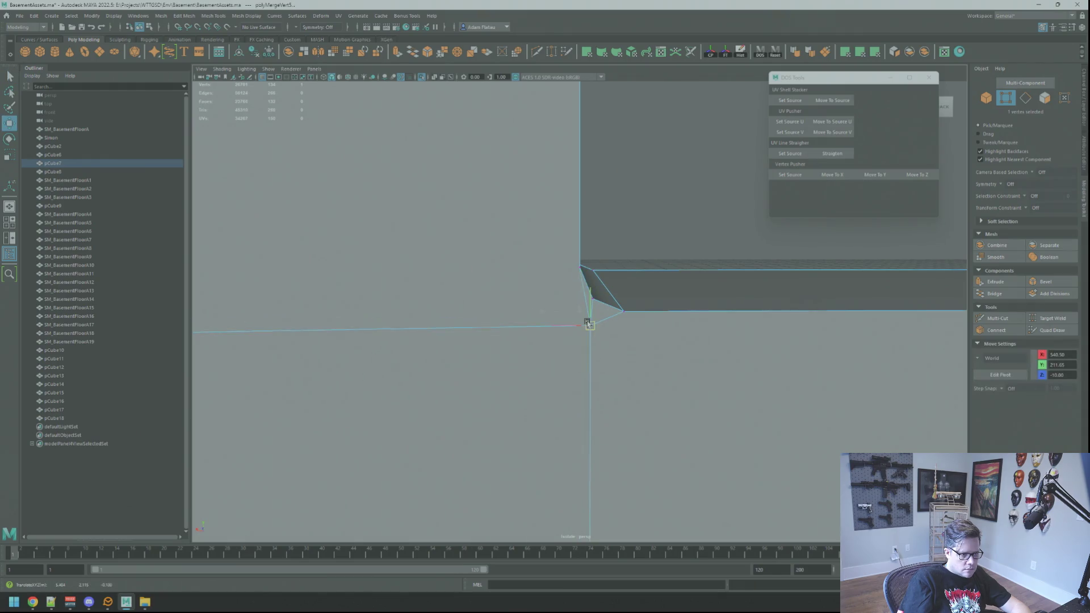
{"action": "left_click", "coordinate": [874, 175]}
- Return to object mode, deselect the wall and orbit out to view the whole panel
{"action": "mouse_move", "coordinate": [716, 285]}
{"action": "left_mouse_down", "text": "alt"}
{"action": "mouse_move", "coordinate": [564, 291]}
{"action": "mouse_move", "coordinate": [550, 309]}
{"action": "mouse_move", "coordinate": [486, 304]}
{"action": "mouse_move", "coordinate": [651, 314]}
{"action": "left_mouse_up", "text": "alt"}
{"action": "mouse_move", "coordinate": [651, 314]}
{"action": "right_mouse_down"}
{"action": "mouse_move", "coordinate": [669, 280]}
{"action": "mouse_move", "coordinate": [666, 290]}
{"action": "right_mouse_up"}
{"action": "mouse_move", "coordinate": [666, 290]}
{"action": "left_mouse_down", "text": "alt"}
{"action": "mouse_move", "coordinate": [572, 301]}
{"action": "mouse_move", "coordinate": [769, 341]}
{"action": "mouse_move", "coordinate": [715, 318]}
{"action": "mouse_move", "coordinate": [654, 324]}
{"action": "mouse_move", "coordinate": [662, 318]}
{"action": "left_mouse_up", "text": "alt"}
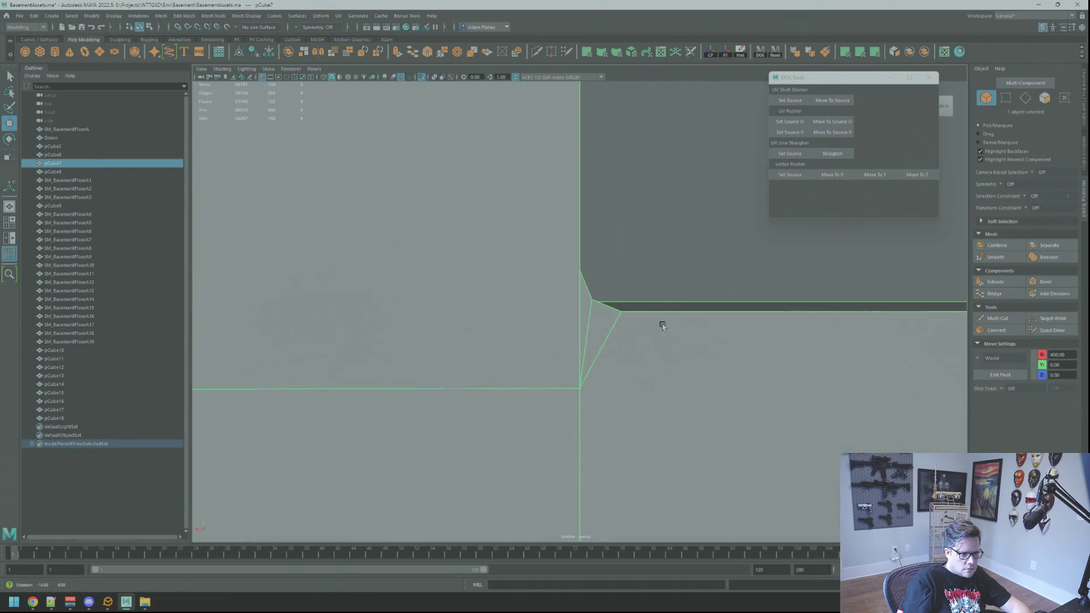
{"action": "right_click_drag", "start_coordinate": [658, 281], "coordinate": [667, 268]}
{"action": "scroll", "coordinate": [668, 268], "scroll_direction": "down", "scroll_amount": 5}
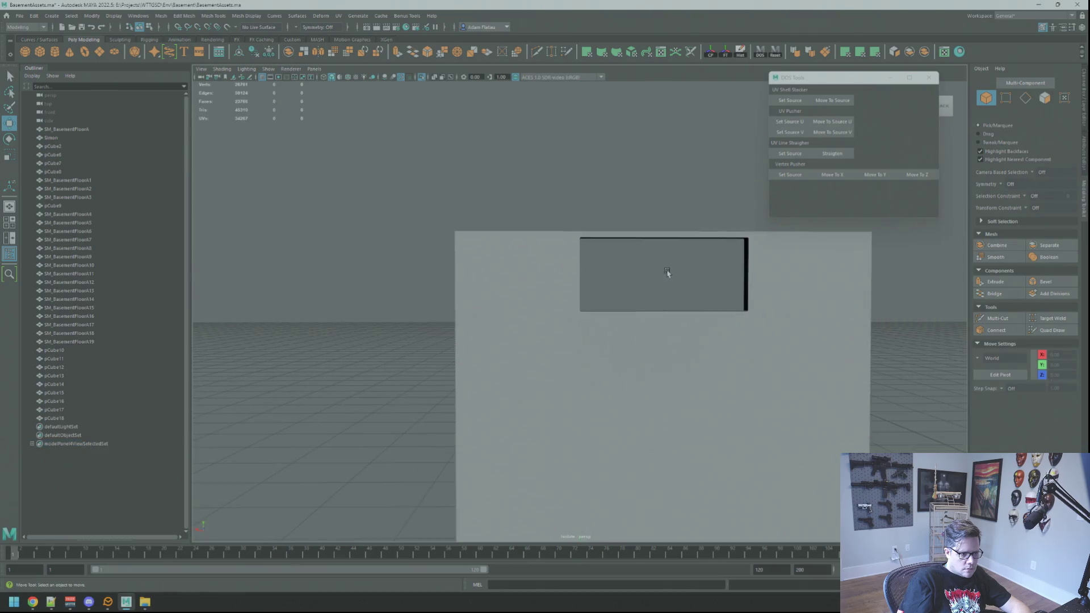
{"action": "left_click_drag", "start_coordinate": [669, 272], "coordinate": [622, 294], "text": "alt"}
{"action": "right_click_drag", "start_coordinate": [555, 270], "coordinate": [518, 270]}
- Select the two top corner vertices and line them up with DOS Tools Move To X
{"action": "left_click", "coordinate": [567, 243]}
{"action": "key", "text": "f"}
{"action": "mouse_move", "coordinate": [625, 272]}
{"action": "left_mouse_down", "text": "alt"}
{"action": "mouse_move", "coordinate": [667, 266]}
{"action": "mouse_move", "coordinate": [662, 295]}
{"action": "mouse_move", "coordinate": [560, 288]}
{"action": "left_mouse_up", "text": "alt"}
{"action": "key", "text": "q"}
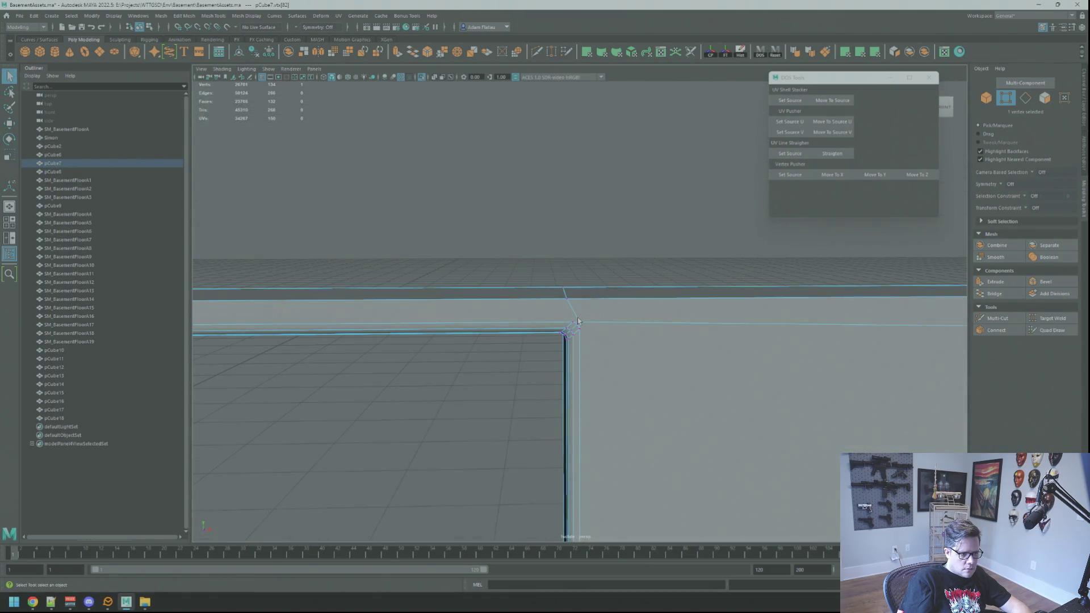
{"action": "left_click", "coordinate": [580, 289], "text": "shift"}
{"action": "left_click_drag", "start_coordinate": [573, 290], "coordinate": [654, 284], "text": "alt"}
{"action": "left_click", "coordinate": [844, 176]}
- Select the stray vertices vtx[128:129] at that corner
{"action": "mouse_move", "coordinate": [708, 263]}
{"action": "left_mouse_down", "text": "alt"}
{"action": "mouse_move", "coordinate": [509, 241]}
{"action": "mouse_move", "coordinate": [656, 287]}
{"action": "mouse_move", "coordinate": [630, 307]}
{"action": "mouse_move", "coordinate": [547, 266]}
{"action": "left_mouse_up", "text": "alt"}
{"action": "left_click", "coordinate": [546, 266]}
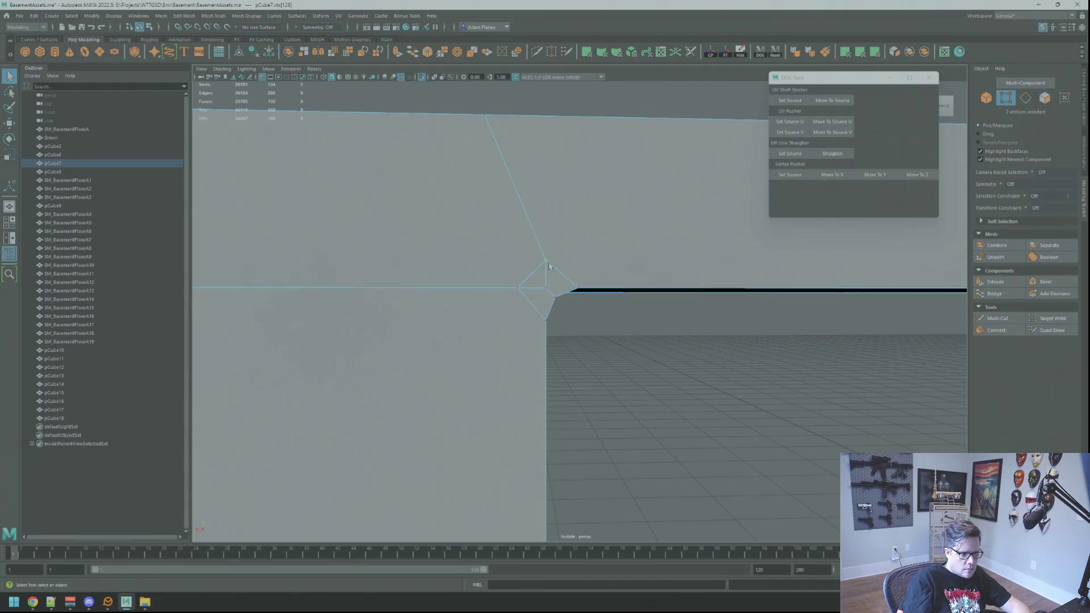
{"action": "key", "text": "w"}
{"action": "left_click", "coordinate": [521, 291]}
{"action": "left_click", "coordinate": [519, 288]}
{"action": "left_click", "coordinate": [543, 288]}
{"action": "left_click", "coordinate": [518, 288]}
{"action": "left_click", "coordinate": [543, 287]}
- Merge the two stray vertices into one and try aligning the merged vertex
{"action": "mouse_move", "coordinate": [543, 286]}
{"action": "left_mouse_down", "text": "alt"}
{"action": "mouse_move", "coordinate": [479, 304]}
{"action": "mouse_move", "coordinate": [560, 312]}
{"action": "left_mouse_up", "text": "alt"}
{"action": "key", "text": "q"}
{"action": "left_click", "coordinate": [589, 322], "text": "shift"}
{"action": "right_click_drag", "start_coordinate": [587, 292], "coordinate": [624, 278], "text": "shift"}
{"action": "mouse_move", "coordinate": [625, 278]}
{"action": "left_mouse_down", "text": "alt"}
{"action": "mouse_move", "coordinate": [625, 292]}
{"action": "mouse_move", "coordinate": [604, 304]}
{"action": "left_mouse_up", "text": "alt"}
{"action": "key", "text": "w"}
{"action": "left_click", "coordinate": [840, 175]}
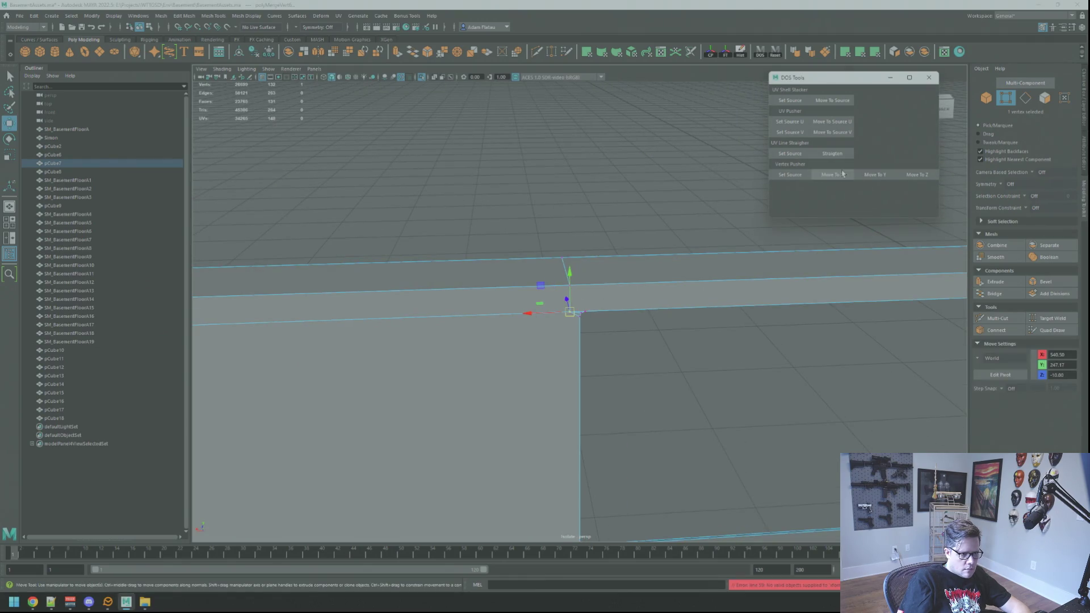
- Select the last stray corner vertex, merge it, and try aligning it with DOS Tools
{"action": "right_click_drag", "start_coordinate": [663, 245], "coordinate": [679, 234]}
{"action": "key", "text": "q"}
{"action": "mouse_move", "coordinate": [679, 234]}
{"action": "left_mouse_down", "text": "alt"}
{"action": "mouse_move", "coordinate": [583, 293]}
{"action": "mouse_move", "coordinate": [657, 312]}
{"action": "mouse_move", "coordinate": [691, 289]}
{"action": "mouse_move", "coordinate": [649, 257]}
{"action": "mouse_move", "coordinate": [654, 287]}
{"action": "left_mouse_up", "text": "alt"}
{"action": "key", "text": "F9"}
{"action": "left_click", "coordinate": [580, 309]}
{"action": "key", "text": "w"}
{"action": "key", "text": "f"}
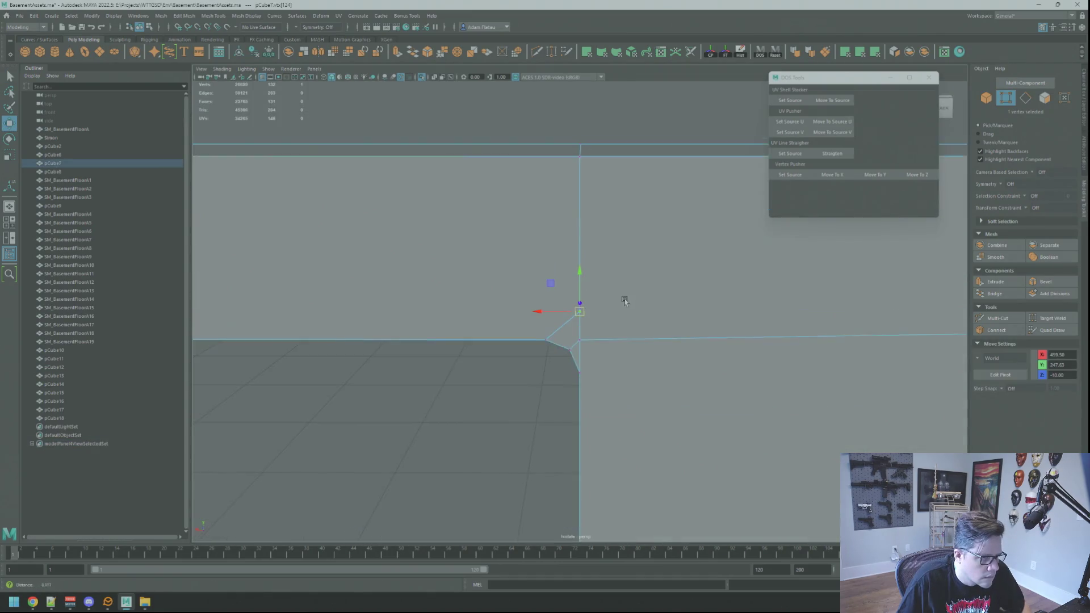
{"action": "key", "text": "q"}
{"action": "mouse_move", "coordinate": [579, 335]}
{"action": "left_mouse_down", "text": "alt"}
{"action": "mouse_move", "coordinate": [595, 333]}
{"action": "mouse_move", "coordinate": [576, 313]}
{"action": "left_mouse_up", "text": "alt"}
{"action": "mouse_move", "coordinate": [583, 316]}
{"action": "right_mouse_down", "text": "shift"}
{"action": "mouse_move", "coordinate": [601, 283]}
{"action": "mouse_move", "coordinate": [594, 308]}
{"action": "right_mouse_up", "text": "shift"}
{"action": "key", "text": "w"}
{"action": "left_click", "coordinate": [874, 174]}
- Select two vertices on the edge beside the opening and straighten it with Move To X
{"action": "mouse_move", "coordinate": [738, 239]}
{"action": "left_mouse_down", "text": "alt"}
{"action": "mouse_move", "coordinate": [686, 270]}
{"action": "mouse_move", "coordinate": [628, 277]}
{"action": "mouse_move", "coordinate": [647, 268]}
{"action": "mouse_move", "coordinate": [505, 269]}
{"action": "left_mouse_up", "text": "alt"}
{"action": "scroll", "coordinate": [511, 277], "scroll_direction": "down", "scroll_amount": 3}
{"action": "key", "text": "q"}
{"action": "left_click", "coordinate": [591, 345]}
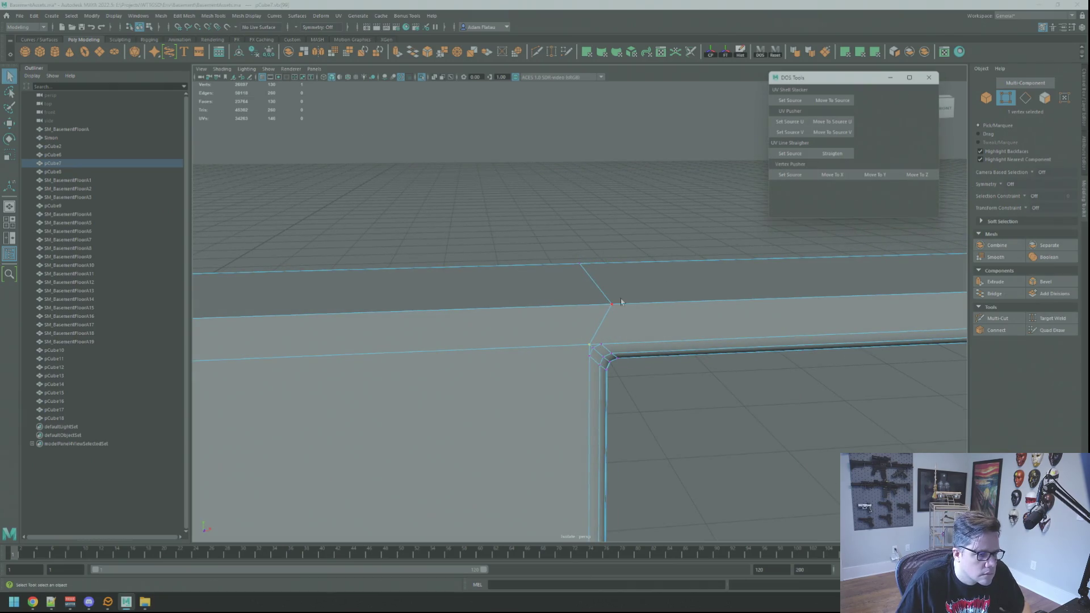
{"action": "left_click", "coordinate": [621, 302], "text": "shift"}
{"action": "left_click_drag", "start_coordinate": [621, 302], "coordinate": [806, 210], "text": "alt"}
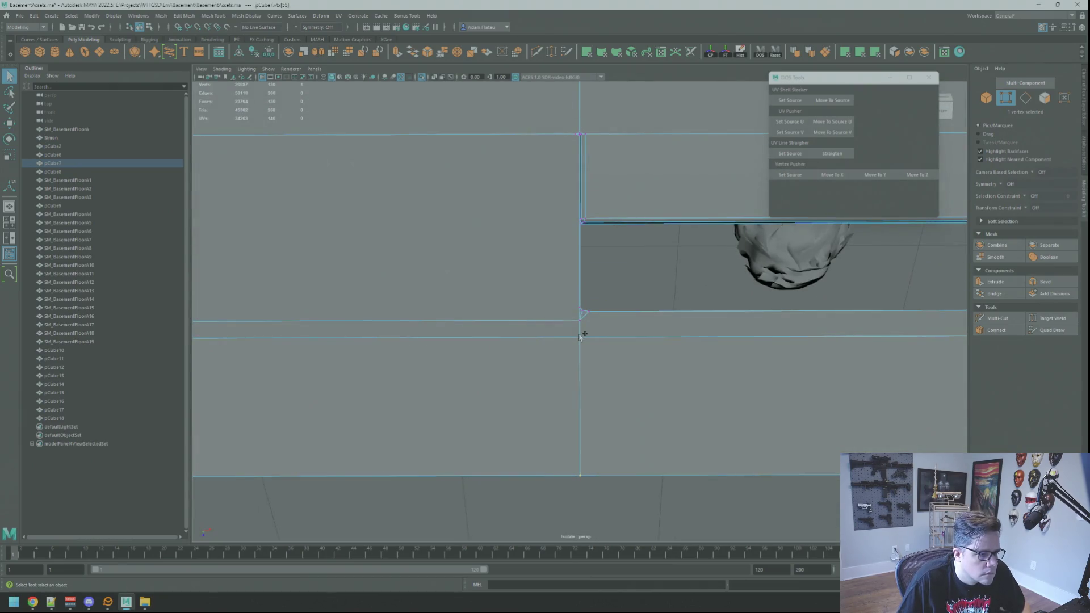
{"action": "left_click", "coordinate": [839, 180]}
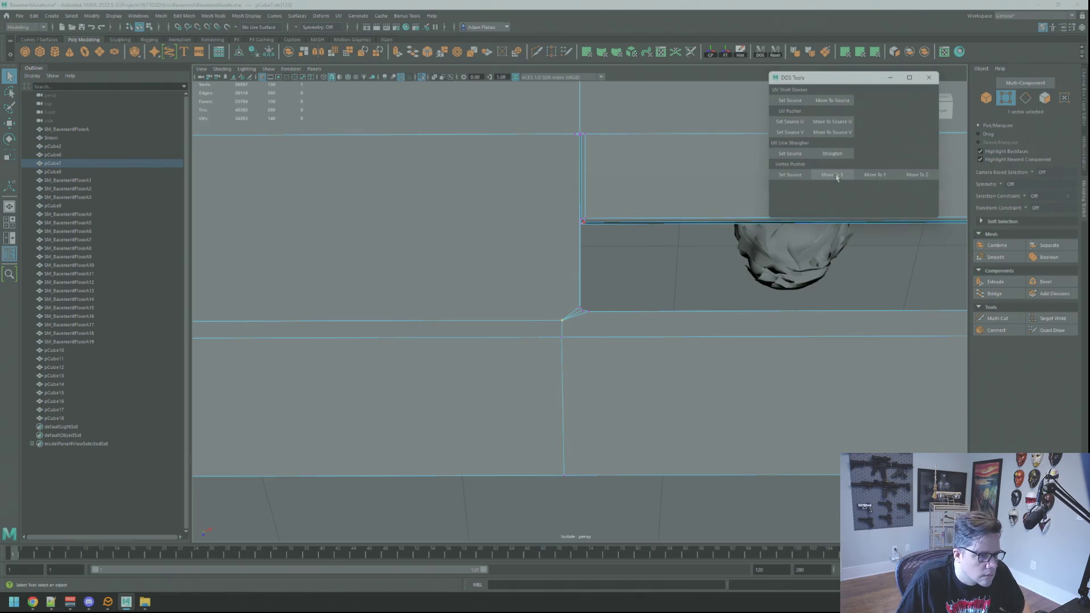
{"action": "key", "text": "f"}
{"action": "mouse_move", "coordinate": [640, 202]}
{"action": "left_mouse_down", "text": "alt"}
{"action": "mouse_move", "coordinate": [611, 248]}
{"action": "mouse_move", "coordinate": [474, 250]}
{"action": "mouse_move", "coordinate": [663, 260]}
{"action": "mouse_move", "coordinate": [676, 275]}
{"action": "left_mouse_up", "text": "alt"}
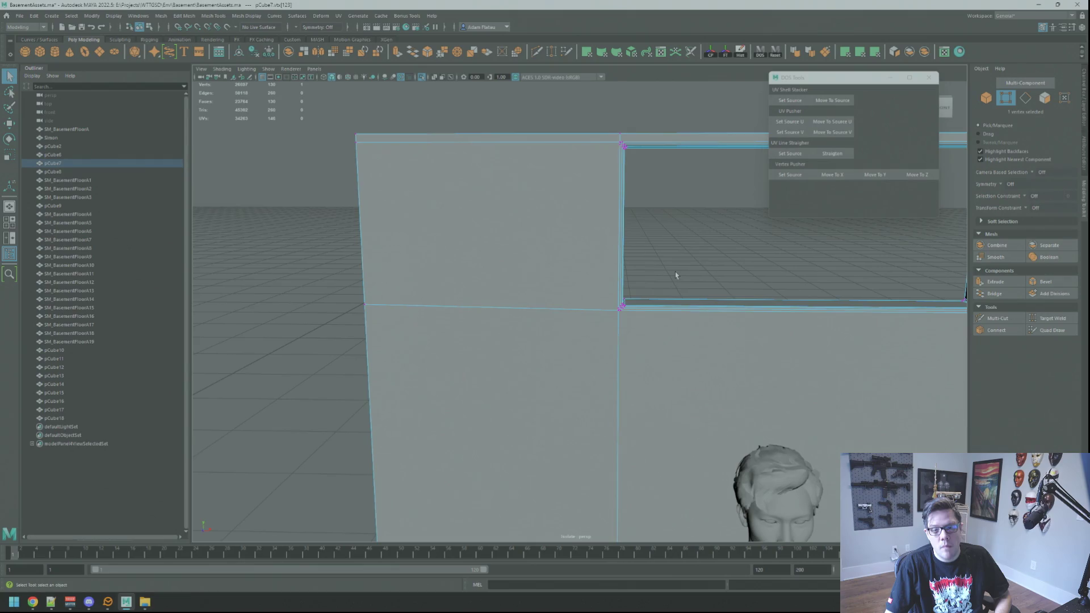
{"action": "scroll", "coordinate": [675, 276], "scroll_direction": "up", "scroll_amount": 2}
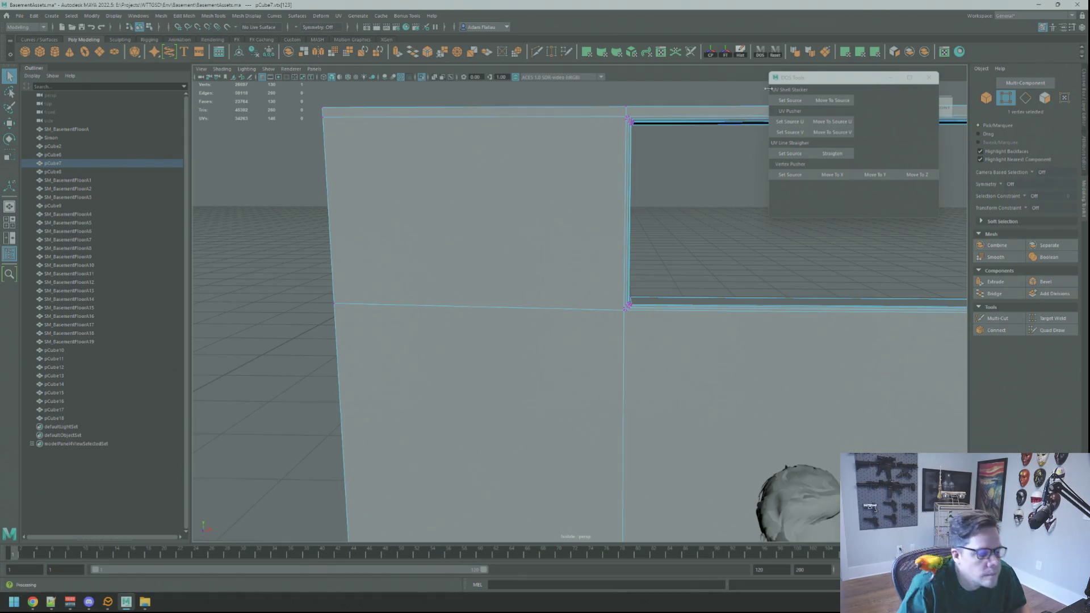
- Leave vertex editing and return to object selection on the wall panel
{"action": "right_click_drag", "start_coordinate": [720, 224], "coordinate": [732, 224]}
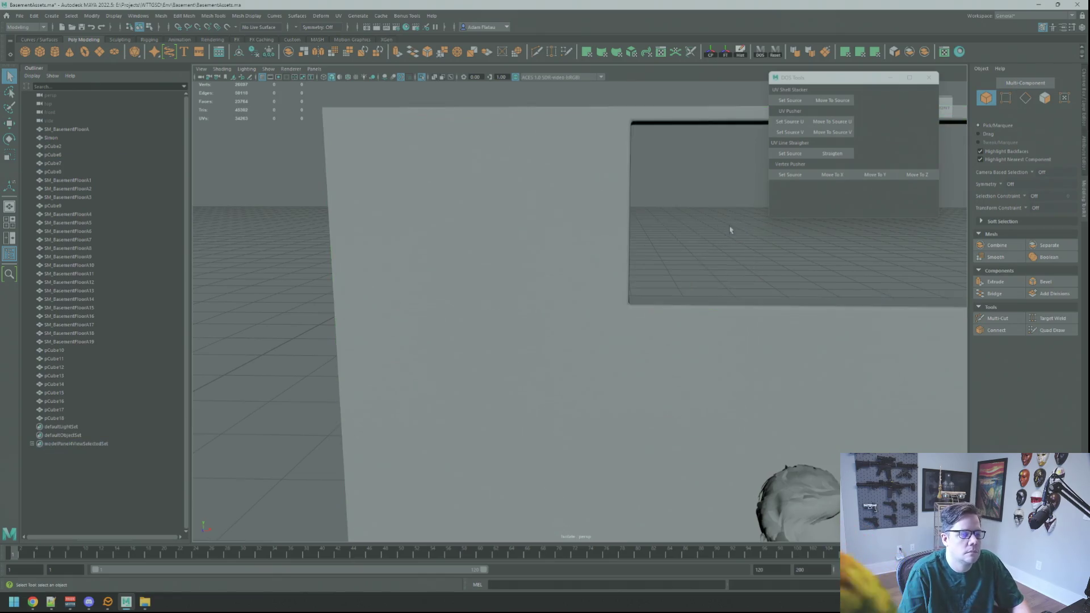
{"action": "mouse_move", "coordinate": [669, 273]}
{"action": "right_mouse_down", "text": "alt"}
{"action": "mouse_move", "coordinate": [629, 271]}
{"action": "mouse_move", "coordinate": [674, 284]}
{"action": "mouse_move", "coordinate": [606, 294]}
{"action": "right_mouse_up", "text": "alt"}
{"action": "left_click", "coordinate": [634, 294]}
{"action": "mouse_move", "coordinate": [606, 294]}
{"action": "left_mouse_down", "text": "alt"}
{"action": "mouse_move", "coordinate": [657, 286]}
{"action": "mouse_move", "coordinate": [652, 261]}
{"action": "mouse_move", "coordinate": [670, 250]}
{"action": "mouse_move", "coordinate": [603, 248]}
{"action": "mouse_move", "coordinate": [633, 236]}
{"action": "mouse_move", "coordinate": [655, 246]}
{"action": "mouse_move", "coordinate": [591, 239]}
{"action": "mouse_move", "coordinate": [548, 253]}
{"action": "mouse_move", "coordinate": [503, 243]}
{"action": "mouse_move", "coordinate": [700, 245]}
{"action": "mouse_move", "coordinate": [475, 250]}
{"action": "mouse_move", "coordinate": [590, 258]}
{"action": "left_mouse_up", "text": "alt"}
{"action": "mouse_move", "coordinate": [696, 254]}
{"action": "left_mouse_down", "text": "alt"}
{"action": "mouse_move", "coordinate": [652, 253]}
{"action": "mouse_move", "coordinate": [608, 283]}
{"action": "mouse_move", "coordinate": [605, 203]}
{"action": "left_mouse_up", "text": "alt"}
{"action": "right_click_drag", "start_coordinate": [605, 203], "coordinate": [586, 203]}
{"action": "left_click", "coordinate": [605, 193]}
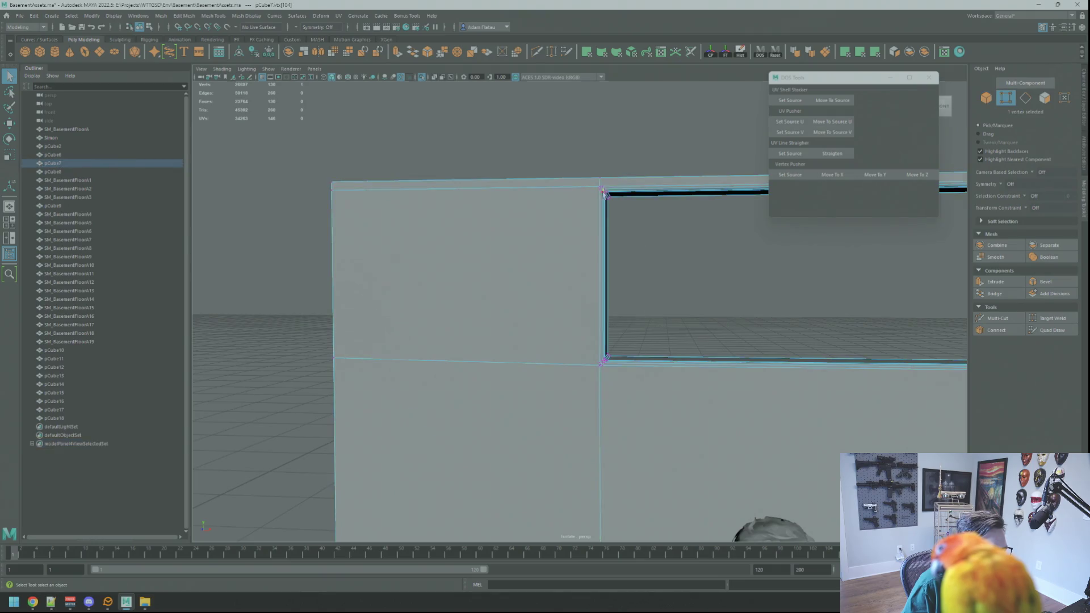
{"action": "key", "text": "f"}
{"action": "mouse_move", "coordinate": [633, 263]}
{"action": "right_mouse_down", "text": "alt"}
{"action": "mouse_move", "coordinate": [630, 187]}
{"action": "mouse_move", "coordinate": [661, 170]}
{"action": "right_mouse_up", "text": "alt"}
{"action": "mouse_move", "coordinate": [630, 223]}
{"action": "left_mouse_down", "text": "alt"}
{"action": "mouse_move", "coordinate": [567, 226]}
{"action": "mouse_move", "coordinate": [593, 298]}
{"action": "left_mouse_up", "text": "alt"}
{"action": "mouse_move", "coordinate": [593, 298]}
{"action": "right_mouse_down"}
{"action": "mouse_move", "coordinate": [559, 288]}
{"action": "mouse_move", "coordinate": [621, 278]}
{"action": "right_mouse_up"}
{"action": "left_click", "coordinate": [576, 296]}
{"action": "key", "text": "f"}
{"action": "left_click_drag", "start_coordinate": [621, 278], "coordinate": [627, 274], "text": "alt"}
{"action": "mouse_move", "coordinate": [628, 275]}
{"action": "right_mouse_down", "text": "alt"}
{"action": "mouse_move", "coordinate": [458, 274]}
{"action": "mouse_move", "coordinate": [375, 255]}
{"action": "mouse_move", "coordinate": [586, 220]}
{"action": "mouse_move", "coordinate": [636, 238]}
{"action": "right_mouse_up", "text": "alt"}
{"action": "mouse_move", "coordinate": [636, 238]}
{"action": "left_mouse_down", "text": "alt"}
{"action": "mouse_move", "coordinate": [669, 256]}
{"action": "mouse_move", "coordinate": [653, 250]}
{"action": "left_mouse_up", "text": "alt"}
{"action": "mouse_move", "coordinate": [653, 249]}
{"action": "right_mouse_down", "text": "alt"}
{"action": "mouse_move", "coordinate": [725, 280]}
{"action": "mouse_move", "coordinate": [631, 247]}
{"action": "right_mouse_up", "text": "alt"}
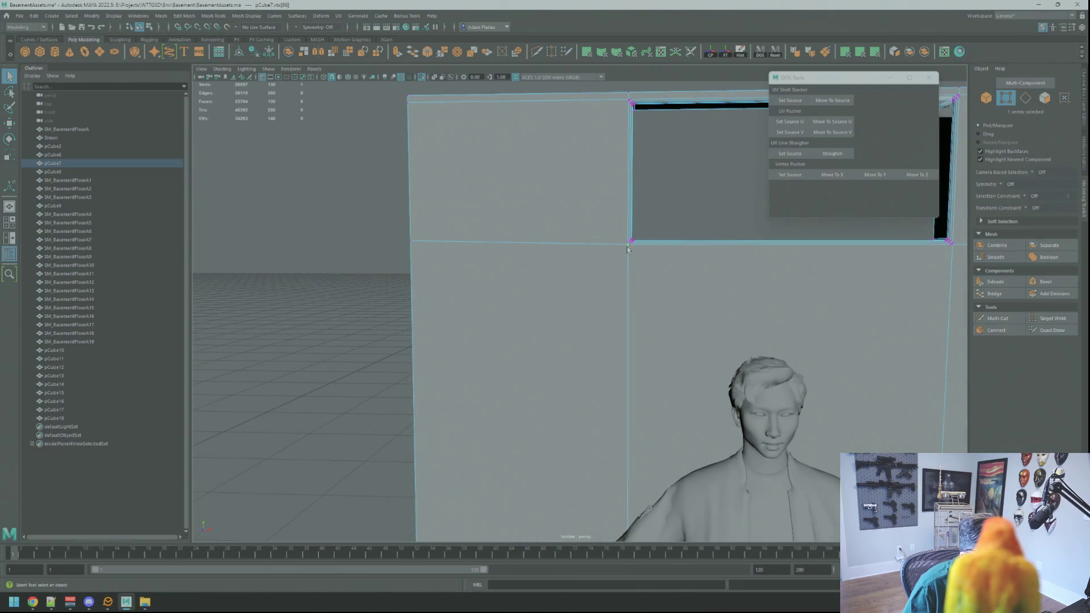
{"action": "left_click", "coordinate": [627, 249]}
{"action": "key", "text": "w"}
{"action": "key", "text": "f"}
- Select the vertex at the wall's outer corner and its neighbouring vertex
{"action": "left_click", "coordinate": [790, 176]}
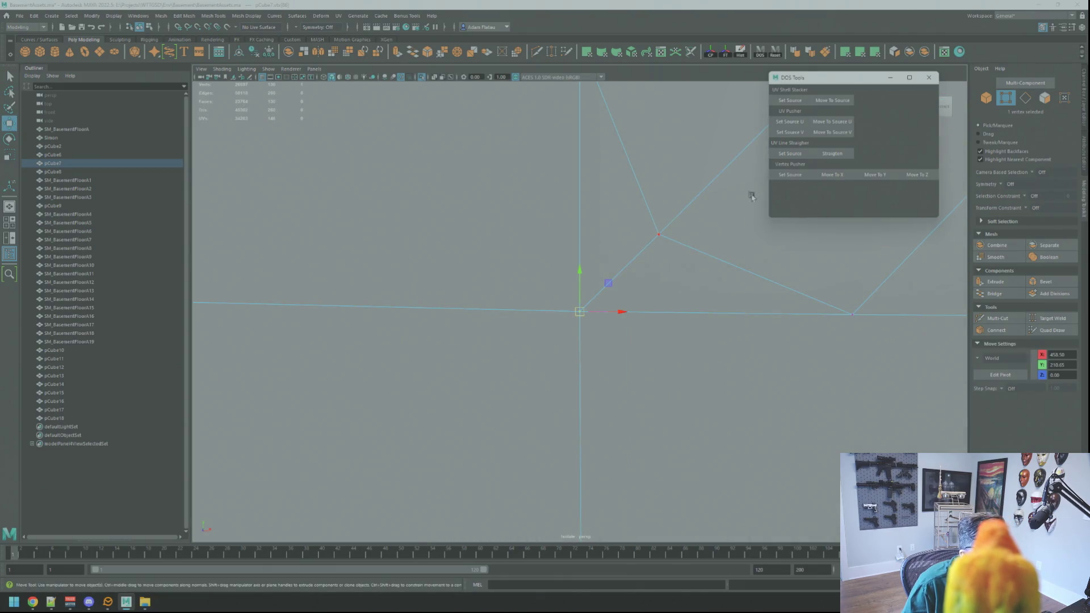
{"action": "right_click_drag", "start_coordinate": [705, 209], "coordinate": [624, 244], "text": "alt"}
{"action": "middle_click_drag", "start_coordinate": [624, 244], "coordinate": [513, 274], "text": "alt"}
{"action": "left_click", "coordinate": [454, 292]}
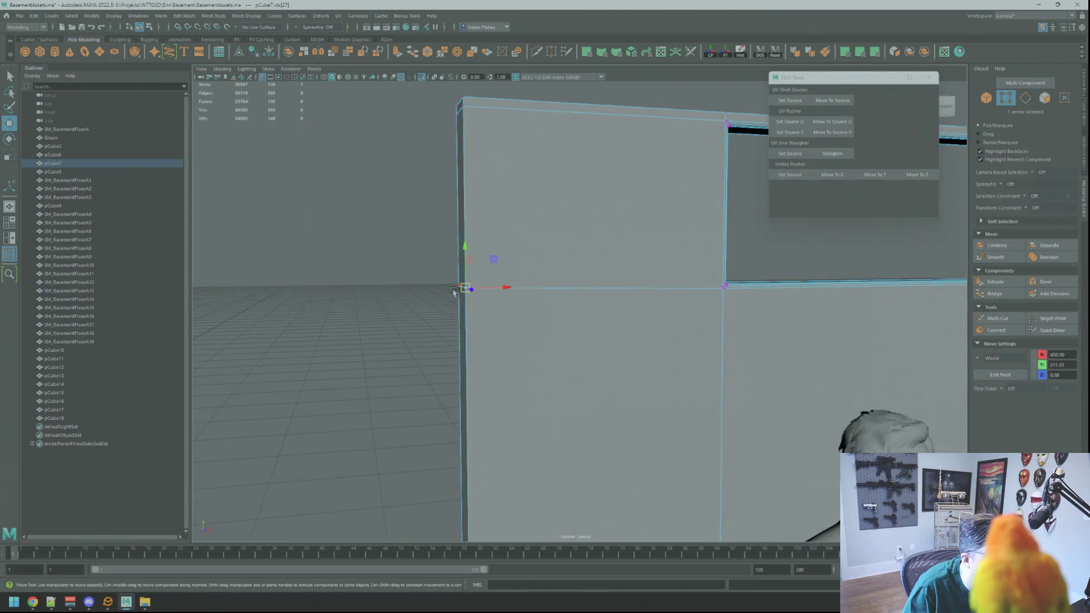
{"action": "key", "text": "q"}
{"action": "left_click_drag", "start_coordinate": [451, 281], "coordinate": [465, 295]}
{"action": "left_click_drag", "start_coordinate": [710, 255], "coordinate": [591, 263], "text": "alt"}
{"action": "mouse_move", "coordinate": [591, 263]}
{"action": "right_mouse_down", "text": "alt"}
{"action": "mouse_move", "coordinate": [740, 260]}
{"action": "mouse_move", "coordinate": [576, 287]}
{"action": "right_mouse_up", "text": "alt"}
- Vertex-snap the stray vertex onto the bevel corner and merge the overlapping vertices
{"action": "left_click", "coordinate": [576, 285]}
{"action": "key", "text": "f"}
{"action": "left_click_drag", "start_coordinate": [592, 281], "coordinate": [709, 253], "text": "alt"}
{"action": "mouse_move", "coordinate": [598, 276]}
{"action": "left_mouse_down", "text": "alt"}
{"action": "mouse_move", "coordinate": [640, 282]}
{"action": "mouse_move", "coordinate": [608, 274]}
{"action": "mouse_move", "coordinate": [567, 297]}
{"action": "mouse_move", "coordinate": [572, 307]}
{"action": "left_mouse_up", "text": "alt"}
{"action": "key", "text": "w"}
{"action": "left_click", "coordinate": [565, 315]}
{"action": "key", "text": "q"}
{"action": "mouse_move", "coordinate": [572, 307]}
{"action": "right_mouse_down", "text": "shift"}
{"action": "mouse_move", "coordinate": [593, 259]}
{"action": "mouse_move", "coordinate": [568, 300]}
{"action": "right_mouse_up", "text": "shift"}
- Align the merged vertex and the bevel corner vertices to the reference height and X position
{"action": "key", "text": "w"}
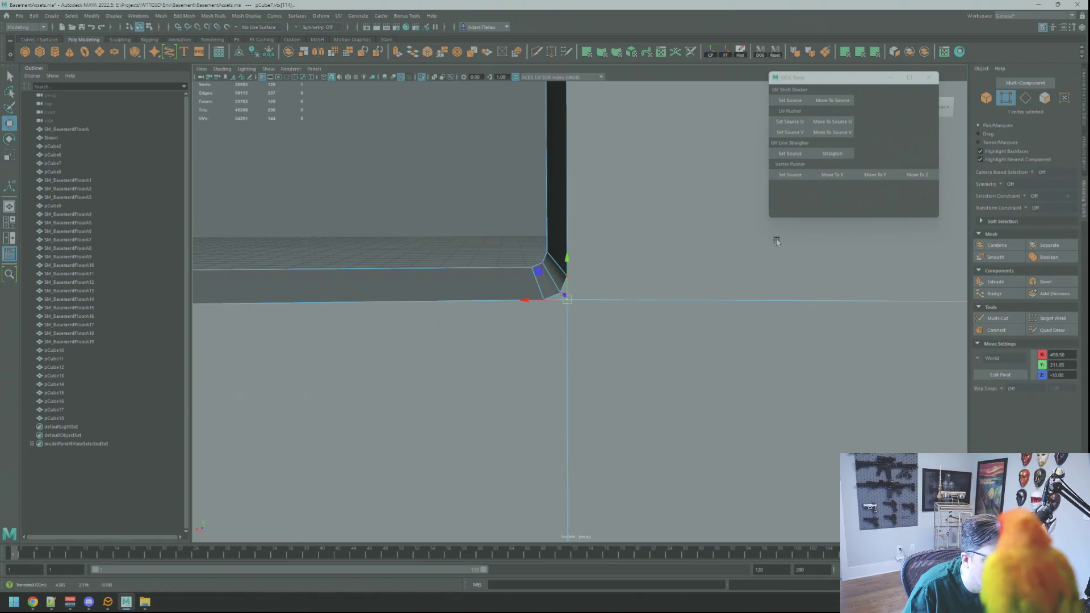
{"action": "left_click", "coordinate": [873, 175]}
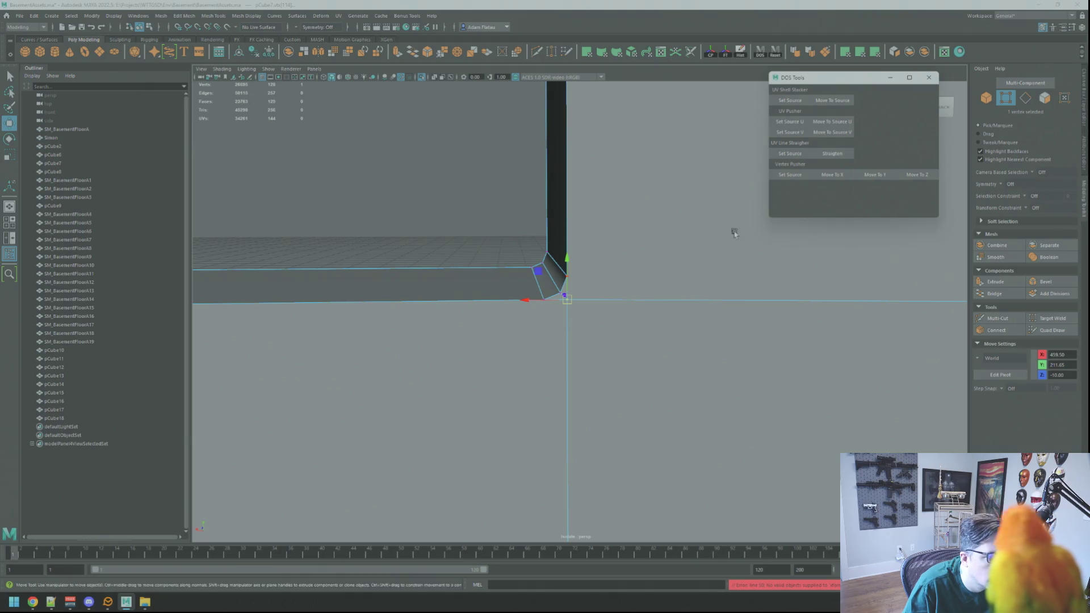
{"action": "scroll", "coordinate": [720, 287], "scroll_direction": "down", "scroll_amount": 5}
{"action": "left_click_drag", "start_coordinate": [720, 288], "coordinate": [701, 306], "text": "alt"}
{"action": "left_click", "coordinate": [769, 318]}
{"action": "left_click", "coordinate": [832, 175]}
{"action": "mouse_move", "coordinate": [572, 276]}
{"action": "left_mouse_down", "text": "alt"}
{"action": "mouse_move", "coordinate": [502, 268]}
{"action": "mouse_move", "coordinate": [522, 352]}
{"action": "left_mouse_up", "text": "alt"}
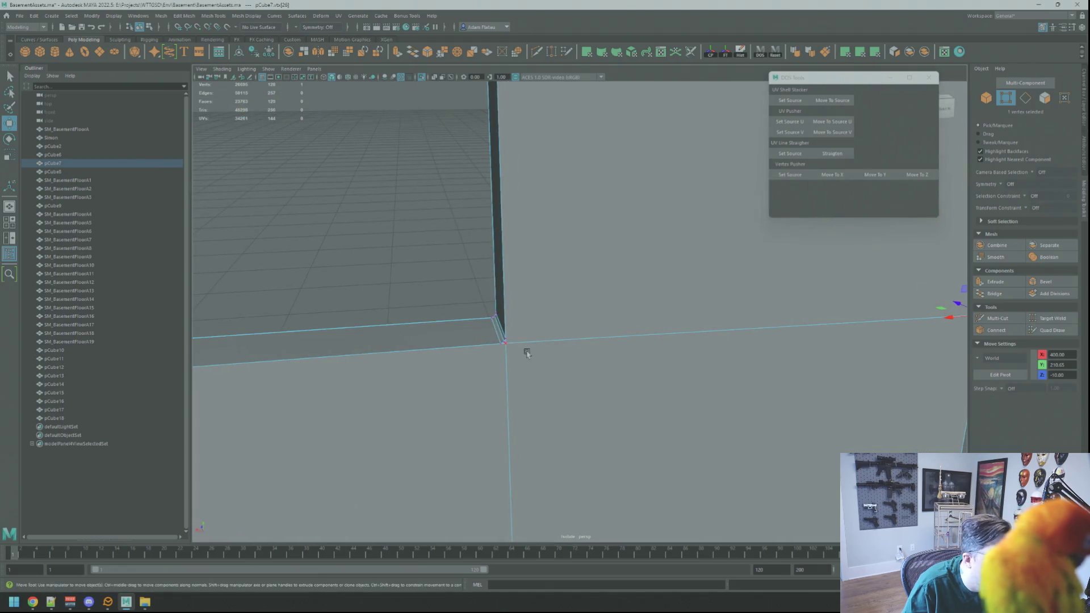
{"action": "left_click", "coordinate": [511, 344]}
{"action": "left_click", "coordinate": [878, 177]}
{"action": "mouse_move", "coordinate": [563, 275]}
{"action": "left_mouse_down", "text": "alt"}
{"action": "mouse_move", "coordinate": [652, 268]}
{"action": "mouse_move", "coordinate": [681, 284]}
{"action": "mouse_move", "coordinate": [608, 256]}
{"action": "left_mouse_up", "text": "alt"}
- Set the opening's corner vertex as the DOS Tools source and align a corner vertex to its X
{"action": "left_click", "coordinate": [681, 292]}
{"action": "left_click", "coordinate": [791, 175]}
{"action": "left_click", "coordinate": [517, 355]}
{"action": "left_click_drag", "start_coordinate": [588, 339], "coordinate": [584, 321], "text": "alt"}
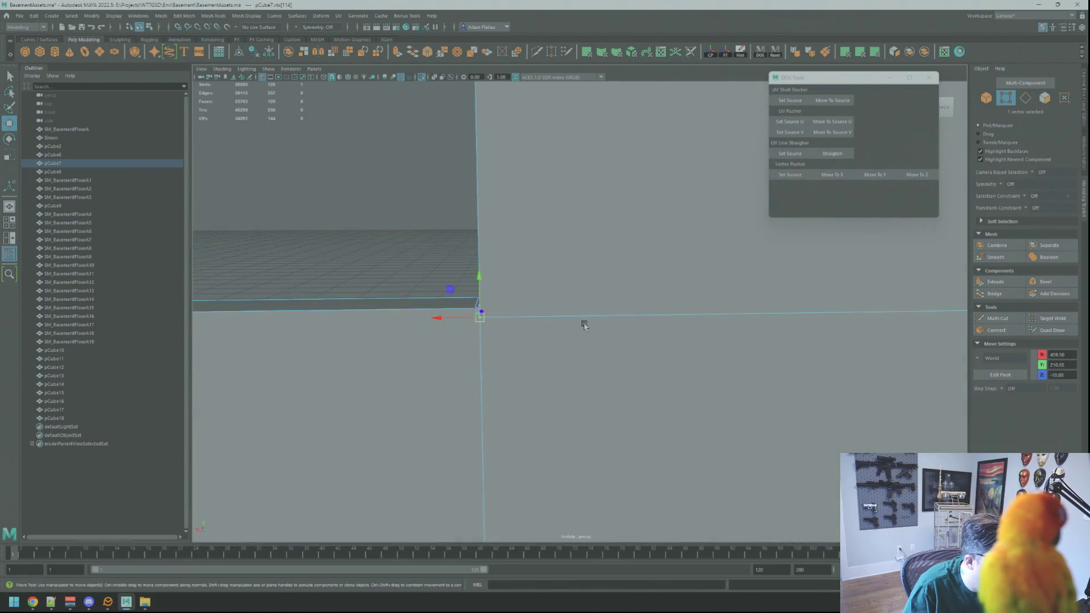
{"action": "left_click", "coordinate": [828, 172]}
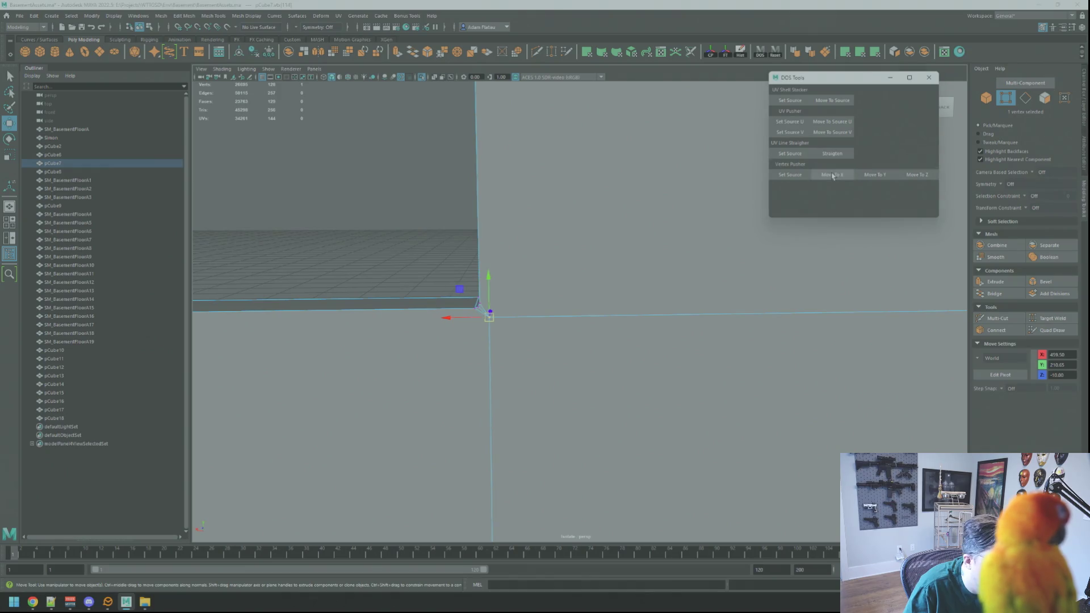
{"action": "right_click_drag", "start_coordinate": [684, 263], "coordinate": [571, 257], "text": "alt"}
- Add the slab's bottom-edge vertex and align the selection on the source's X position
{"action": "mouse_move", "coordinate": [571, 257]}
{"action": "left_mouse_down", "text": "alt"}
{"action": "mouse_move", "coordinate": [613, 304]}
{"action": "mouse_move", "coordinate": [613, 282]}
{"action": "mouse_move", "coordinate": [652, 275]}
{"action": "mouse_move", "coordinate": [644, 228]}
{"action": "mouse_move", "coordinate": [582, 301]}
{"action": "mouse_move", "coordinate": [602, 410]}
{"action": "left_mouse_up", "text": "alt"}
{"action": "key", "text": "q"}
{"action": "key", "text": "f"}
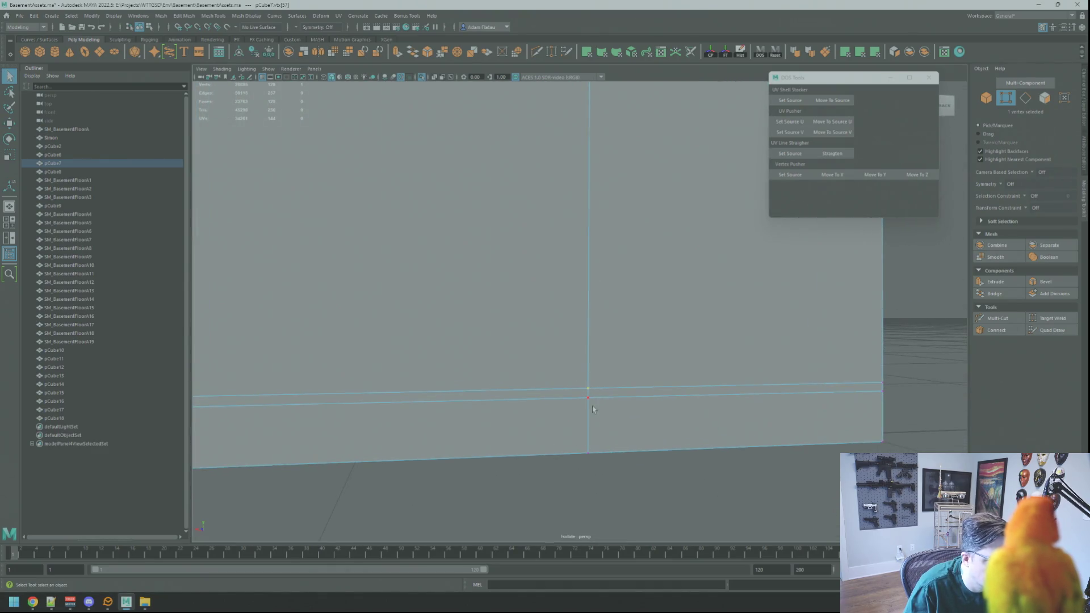
{"action": "left_click", "coordinate": [595, 451], "text": "shift"}
{"action": "left_click", "coordinate": [832, 174]}
{"action": "mouse_move", "coordinate": [653, 283]}
{"action": "left_mouse_down", "text": "alt"}
{"action": "mouse_move", "coordinate": [542, 314]}
{"action": "mouse_move", "coordinate": [558, 328]}
{"action": "mouse_move", "coordinate": [591, 301]}
{"action": "mouse_move", "coordinate": [528, 306]}
{"action": "left_mouse_up", "text": "alt"}
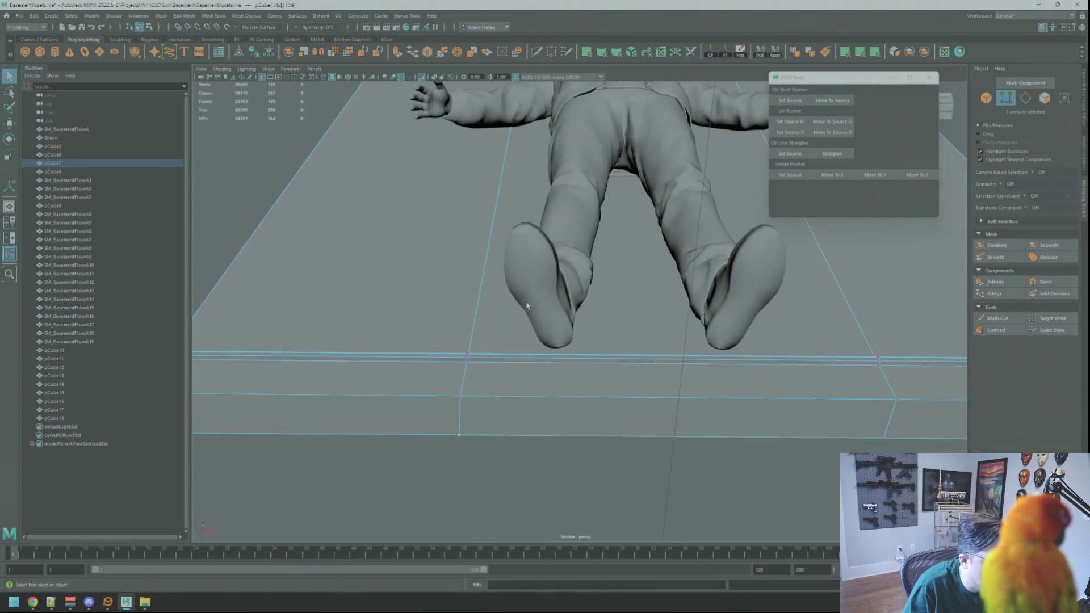
- Select the vertical edge's vertices and align them to one X position with DOS Tools Move To X
{"action": "left_click", "coordinate": [475, 398]}
{"action": "key", "text": "f"}
{"action": "mouse_move", "coordinate": [489, 394]}
{"action": "left_mouse_down", "text": "alt"}
{"action": "mouse_move", "coordinate": [625, 265]}
{"action": "mouse_move", "coordinate": [588, 248]}
{"action": "mouse_move", "coordinate": [596, 300]}
{"action": "left_mouse_up", "text": "alt"}
{"action": "left_click", "coordinate": [589, 281], "text": "shift"}
{"action": "mouse_move", "coordinate": [596, 301]}
{"action": "left_mouse_down", "text": "alt"}
{"action": "mouse_move", "coordinate": [598, 319]}
{"action": "mouse_move", "coordinate": [594, 297]}
{"action": "mouse_move", "coordinate": [584, 300]}
{"action": "left_mouse_up", "text": "alt"}
{"action": "left_click", "coordinate": [591, 318]}
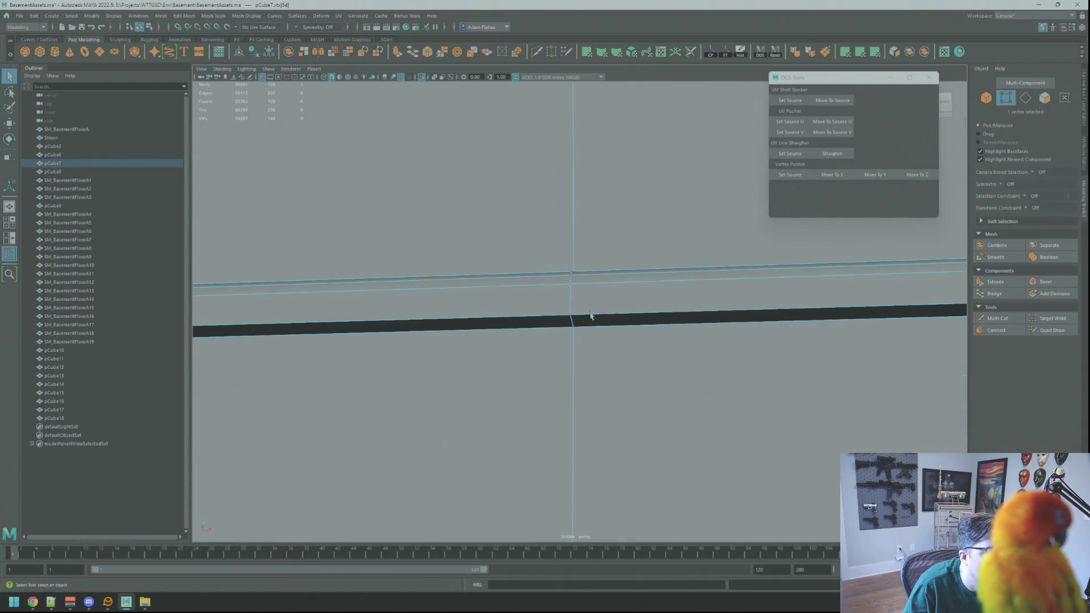
{"action": "key", "text": "ctrl+z"}
{"action": "key", "text": "ctrl+z"}
{"action": "key", "text": "ctrl+z"}
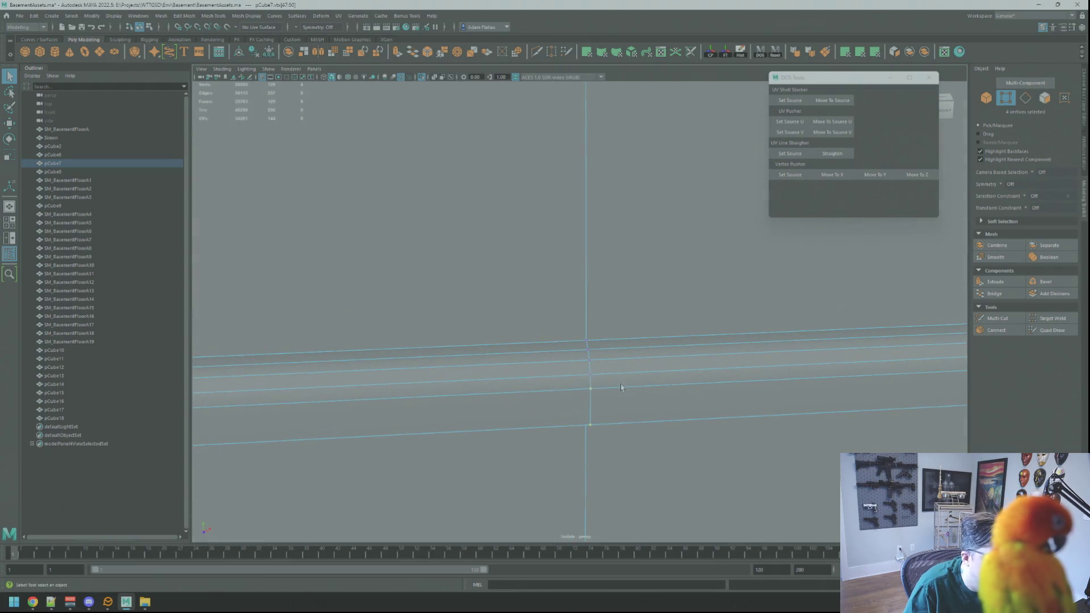
{"action": "left_click_drag", "start_coordinate": [590, 376], "coordinate": [592, 351], "text": "shift"}
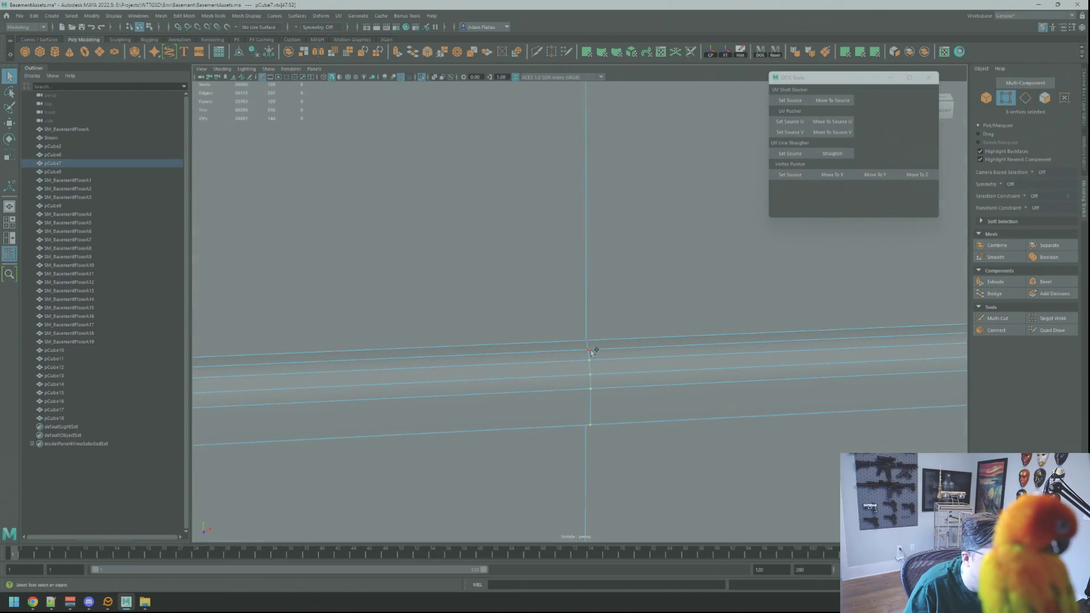
{"action": "left_click", "coordinate": [832, 174]}
- Return to object mode, then select and frame the whole wall panel
{"action": "scroll", "coordinate": [566, 278], "scroll_direction": "down", "scroll_amount": 5}
{"action": "scroll", "coordinate": [566, 278], "scroll_direction": "down", "scroll_amount": 5}
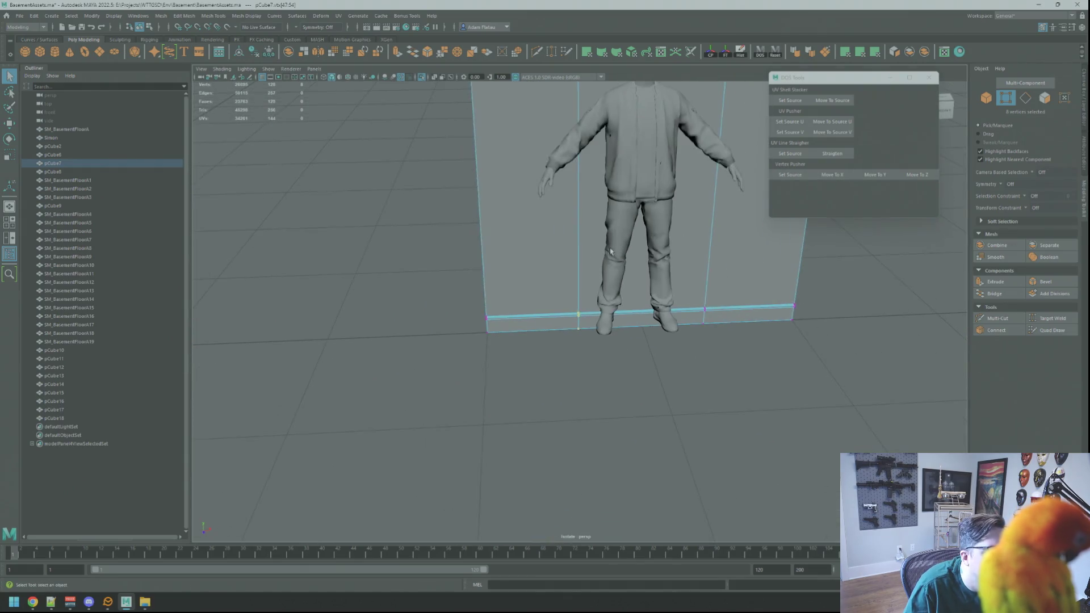
{"action": "scroll", "coordinate": [568, 276], "scroll_direction": "up", "scroll_amount": 3}
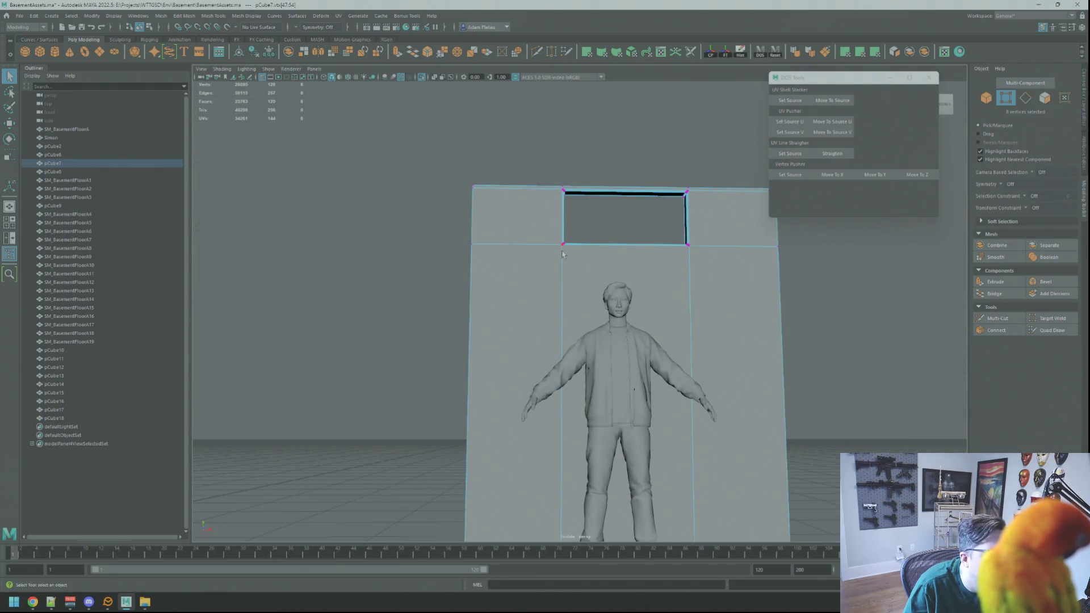
{"action": "left_click", "coordinate": [563, 254]}
{"action": "key", "text": "f"}
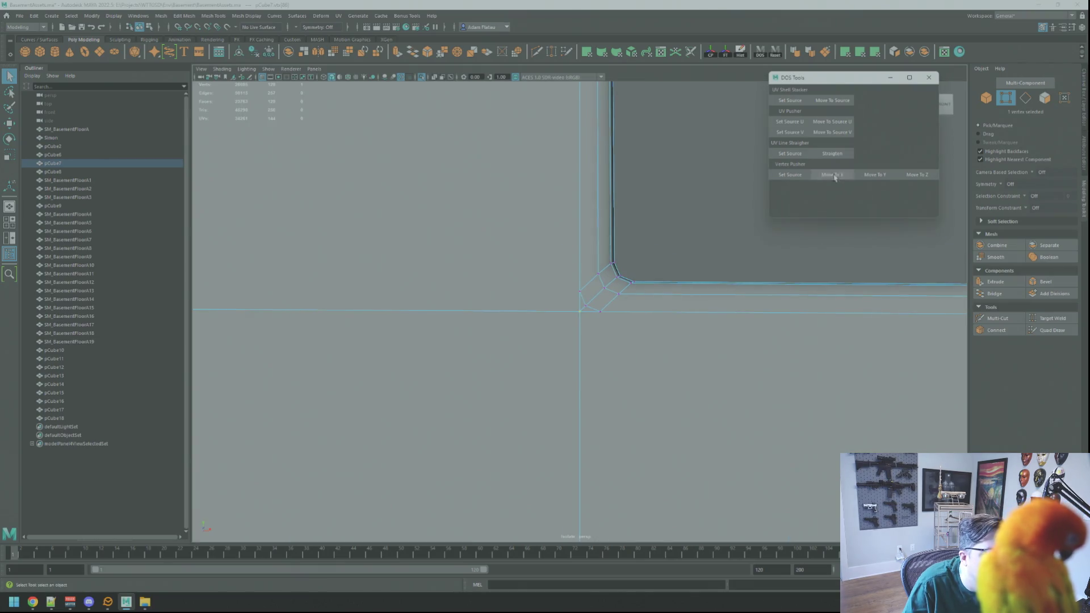
{"action": "right_click_drag", "start_coordinate": [725, 236], "coordinate": [720, 236]}
{"action": "left_click", "coordinate": [720, 236]}
{"action": "scroll", "coordinate": [656, 264], "scroll_direction": "down", "scroll_amount": 5}
{"action": "left_click", "coordinate": [656, 263]}
{"action": "key", "text": "f"}
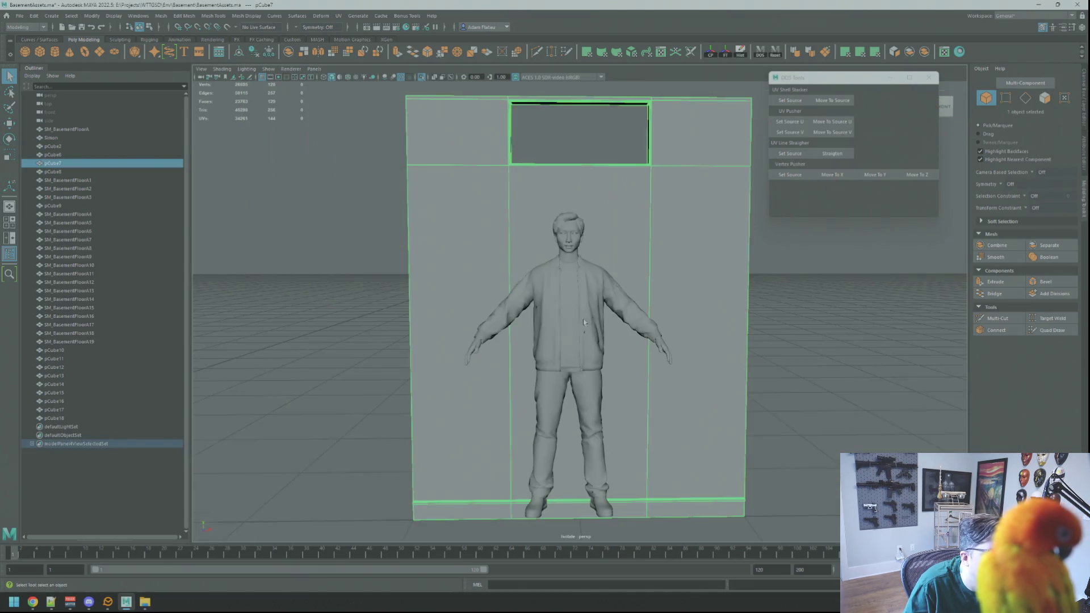
{"action": "key", "text": "w"}
{"action": "mouse_move", "coordinate": [686, 318]}
{"action": "left_mouse_down", "text": "alt"}
{"action": "mouse_move", "coordinate": [766, 336]}
{"action": "mouse_move", "coordinate": [674, 311]}
{"action": "mouse_move", "coordinate": [738, 295]}
{"action": "mouse_move", "coordinate": [668, 294]}
{"action": "left_mouse_up", "text": "alt"}
{"action": "left_click", "coordinate": [749, 283]}
{"action": "left_click", "coordinate": [669, 294]}
{"action": "key", "text": "f"}
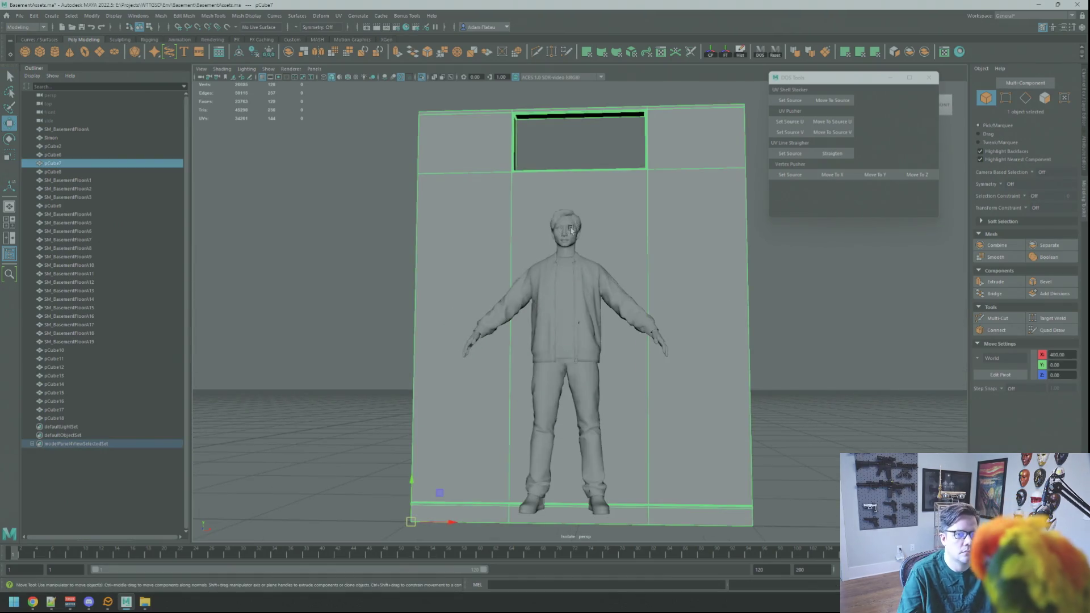
{"action": "scroll", "coordinate": [572, 257], "scroll_direction": "up", "scroll_amount": 3}
{"action": "left_click_drag", "start_coordinate": [573, 257], "coordinate": [591, 255], "text": "alt"}
{"action": "key", "text": "alt+Tab"}
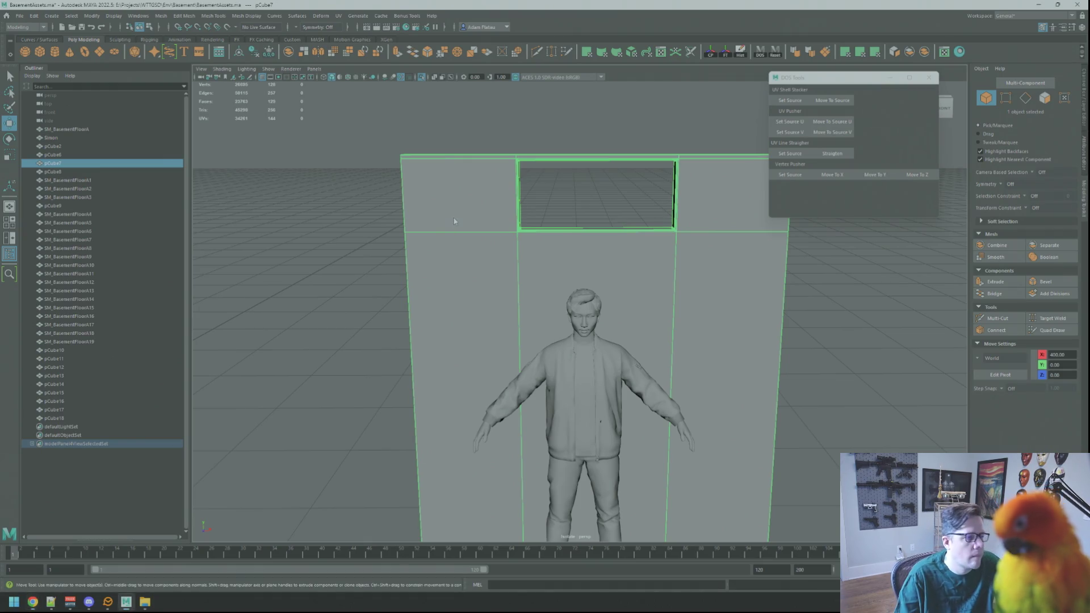
{"action": "right_click_drag", "start_coordinate": [454, 233], "coordinate": [420, 233]}
{"action": "left_click", "coordinate": [513, 162]}
{"action": "key", "text": "q"}
{"action": "key", "text": "f"}
{"action": "scroll", "coordinate": [554, 187], "scroll_direction": "down", "scroll_amount": 3}
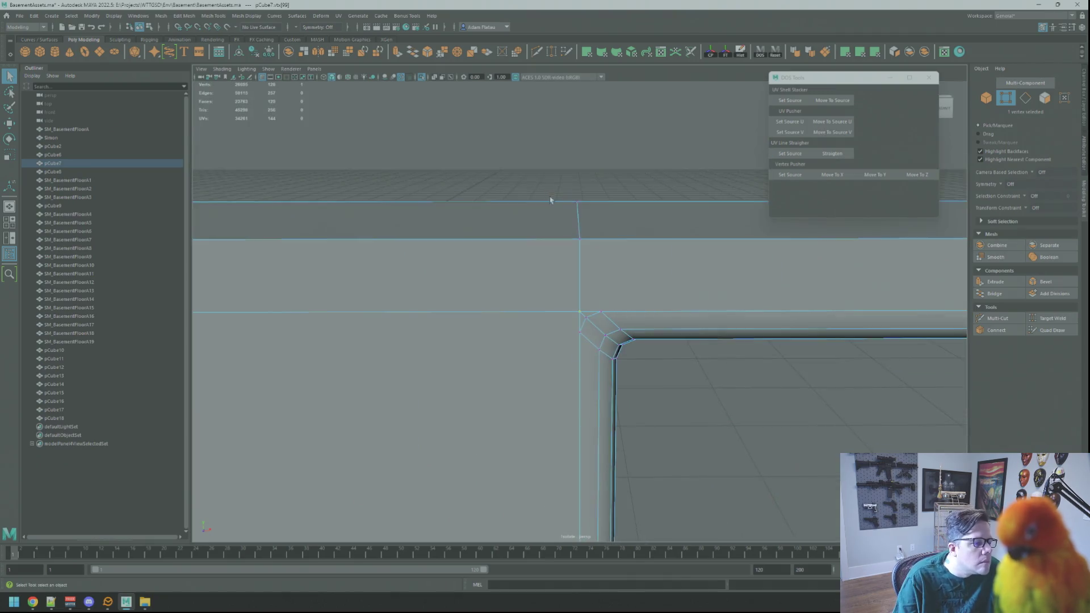
{"action": "scroll", "coordinate": [567, 196], "scroll_direction": "up", "scroll_amount": 2}
{"action": "left_click", "coordinate": [997, 318]}
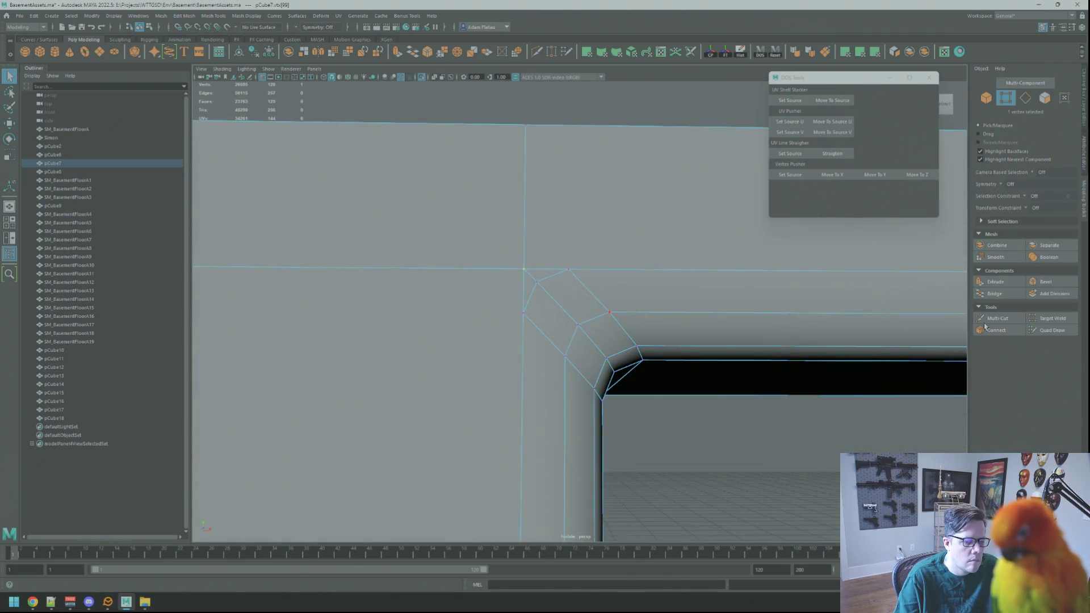
- Multi-cut a new edge from the bevelled top-left corner vertex up to the wall's top edge
{"action": "left_click", "coordinate": [568, 269]}
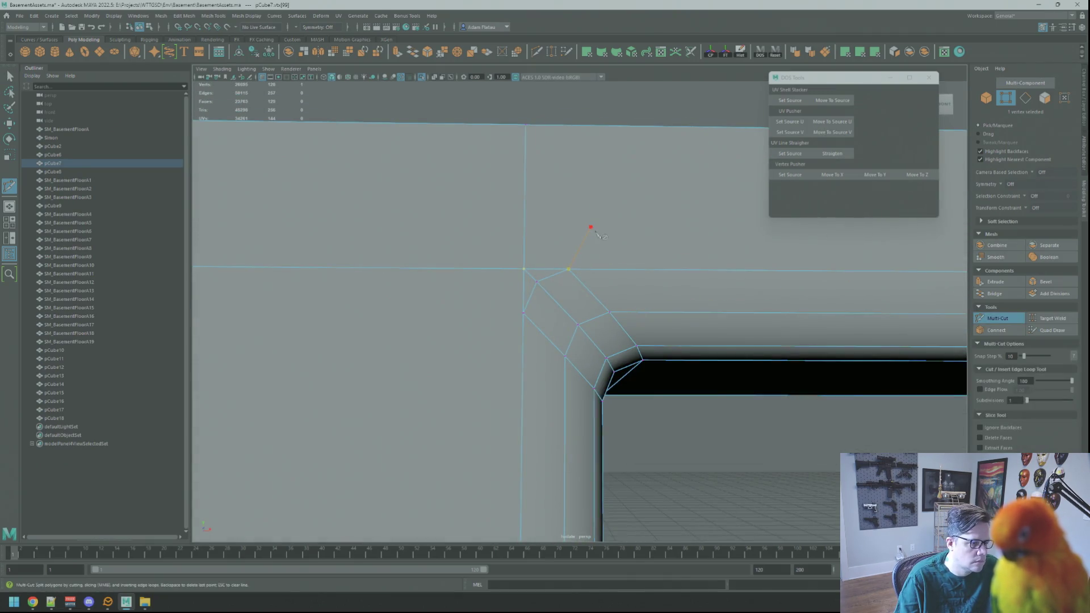
{"action": "left_click", "coordinate": [526, 126]}
{"action": "key", "text": "Return"}
{"action": "scroll", "coordinate": [723, 237], "scroll_direction": "down", "scroll_amount": 5}
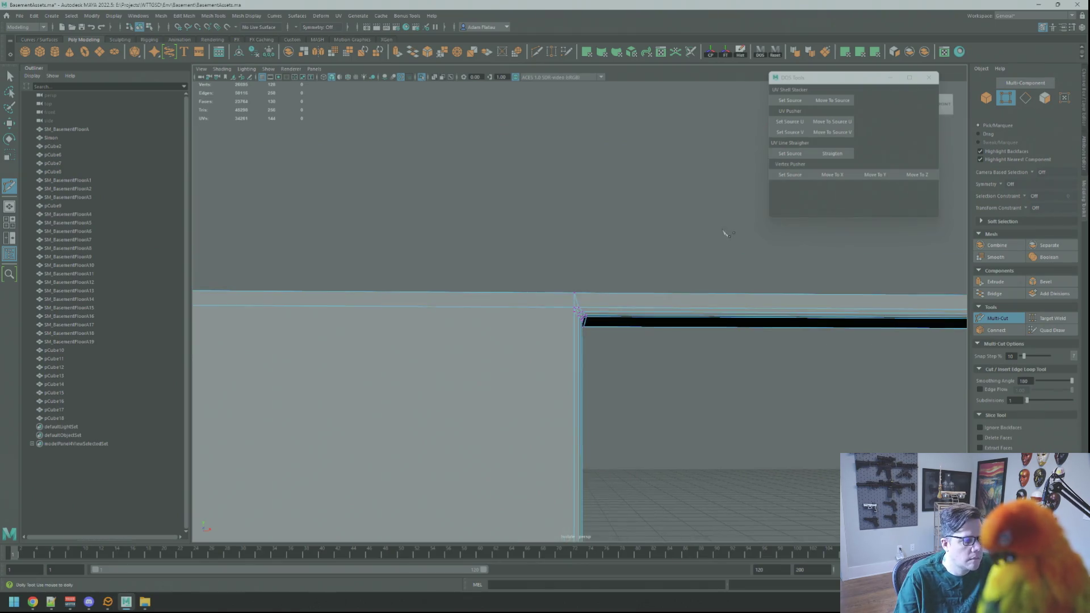
{"action": "mouse_move", "coordinate": [702, 256]}
{"action": "middle_mouse_down", "text": "alt"}
{"action": "mouse_move", "coordinate": [687, 243]}
{"action": "mouse_move", "coordinate": [505, 244]}
{"action": "mouse_move", "coordinate": [523, 254]}
{"action": "mouse_move", "coordinate": [551, 243]}
{"action": "mouse_move", "coordinate": [408, 285]}
{"action": "middle_mouse_up", "text": "alt"}
{"action": "scroll", "coordinate": [593, 227], "scroll_direction": "up", "scroll_amount": 5}
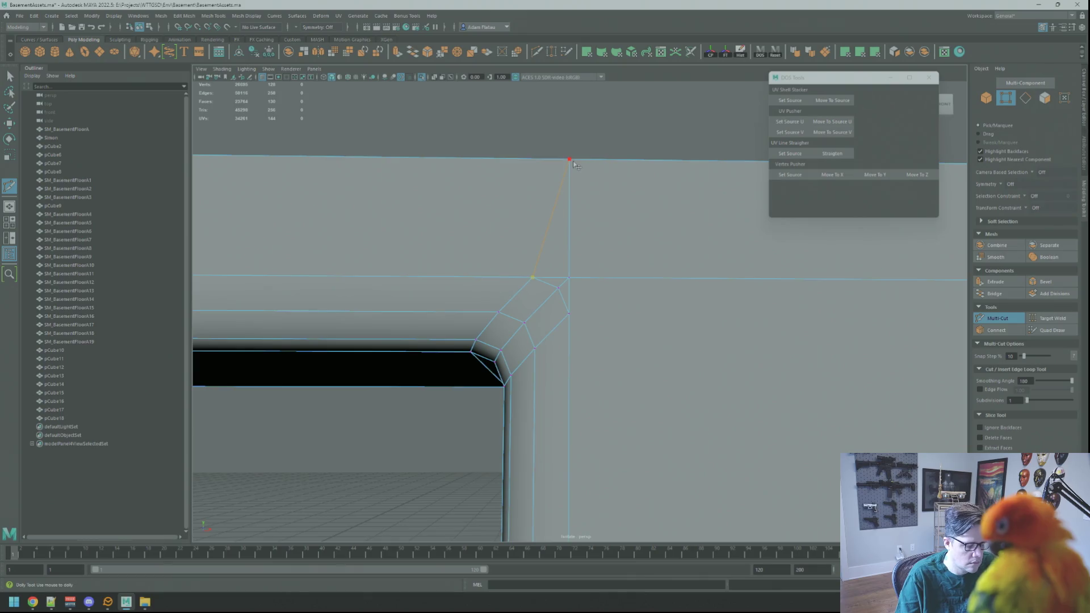
{"action": "mouse_move", "coordinate": [604, 220]}
{"action": "left_mouse_down", "text": "alt"}
{"action": "mouse_move", "coordinate": [455, 253]}
{"action": "mouse_move", "coordinate": [832, 223]}
{"action": "mouse_move", "coordinate": [591, 275]}
{"action": "mouse_move", "coordinate": [659, 244]}
{"action": "mouse_move", "coordinate": [694, 257]}
{"action": "mouse_move", "coordinate": [632, 270]}
{"action": "mouse_move", "coordinate": [710, 275]}
{"action": "mouse_move", "coordinate": [675, 256]}
{"action": "mouse_move", "coordinate": [704, 260]}
{"action": "mouse_move", "coordinate": [683, 261]}
{"action": "left_mouse_up", "text": "alt"}
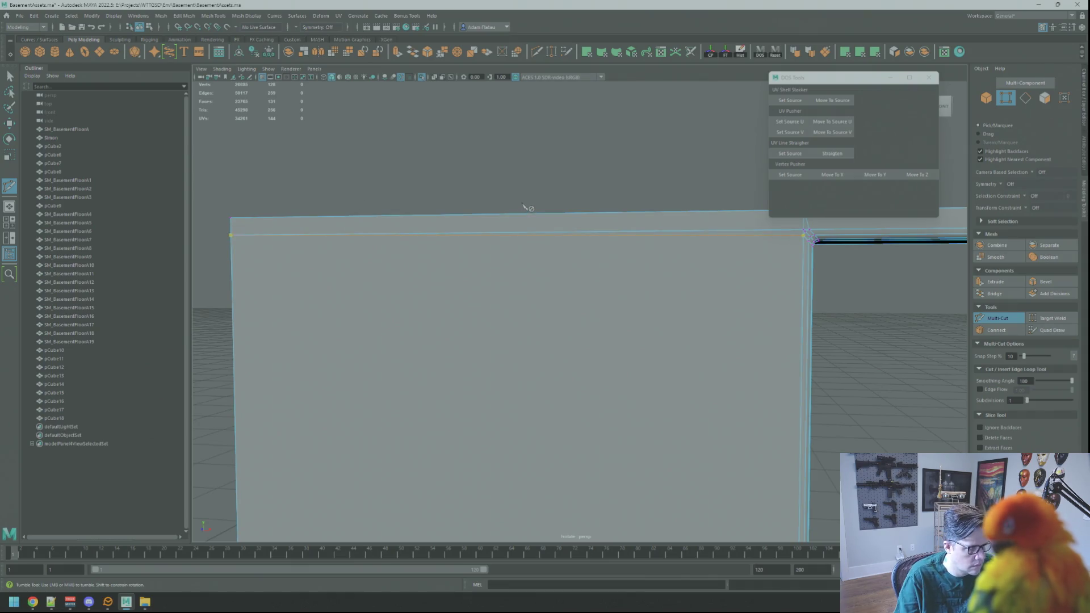
- Exit cutting, return the wall to object mode and reselect it for vertex editing
{"action": "right_click_drag", "start_coordinate": [490, 223], "coordinate": [713, 261]}
{"action": "left_click", "coordinate": [803, 241]}
{"action": "key", "text": "f"}
{"action": "mouse_move", "coordinate": [681, 245]}
{"action": "left_mouse_down", "text": "alt"}
{"action": "mouse_move", "coordinate": [612, 229]}
{"action": "mouse_move", "coordinate": [530, 263]}
{"action": "mouse_move", "coordinate": [594, 290]}
{"action": "mouse_move", "coordinate": [554, 279]}
{"action": "mouse_move", "coordinate": [596, 194]}
{"action": "mouse_move", "coordinate": [568, 200]}
{"action": "mouse_move", "coordinate": [579, 229]}
{"action": "mouse_move", "coordinate": [725, 239]}
{"action": "mouse_move", "coordinate": [698, 238]}
{"action": "left_mouse_up", "text": "alt"}
{"action": "key", "text": "F8"}
{"action": "left_click", "coordinate": [596, 194]}
{"action": "left_click", "coordinate": [609, 258]}
{"action": "right_click_drag", "start_coordinate": [609, 258], "coordinate": [584, 256]}
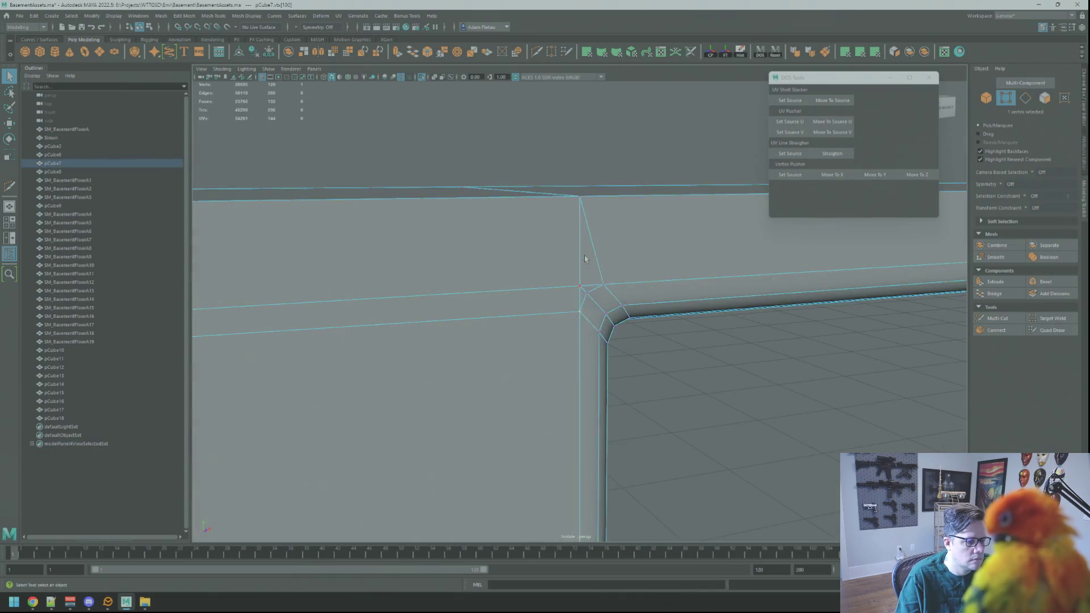
- Inspect the bevelled corner vertex from several angles, then return to a front-on view of the opening
{"action": "left_click_drag", "start_coordinate": [584, 256], "coordinate": [593, 242], "text": "alt"}
{"action": "right_click_drag", "start_coordinate": [593, 242], "coordinate": [605, 234]}
{"action": "left_click", "coordinate": [584, 304]}
{"action": "key", "text": "f"}
{"action": "mouse_move", "coordinate": [663, 292]}
{"action": "right_mouse_down", "text": "alt"}
{"action": "mouse_move", "coordinate": [581, 268]}
{"action": "mouse_move", "coordinate": [545, 275]}
{"action": "mouse_move", "coordinate": [564, 212]}
{"action": "mouse_move", "coordinate": [546, 220]}
{"action": "right_mouse_up", "text": "alt"}
{"action": "left_click_drag", "start_coordinate": [546, 219], "coordinate": [645, 241], "text": "alt"}
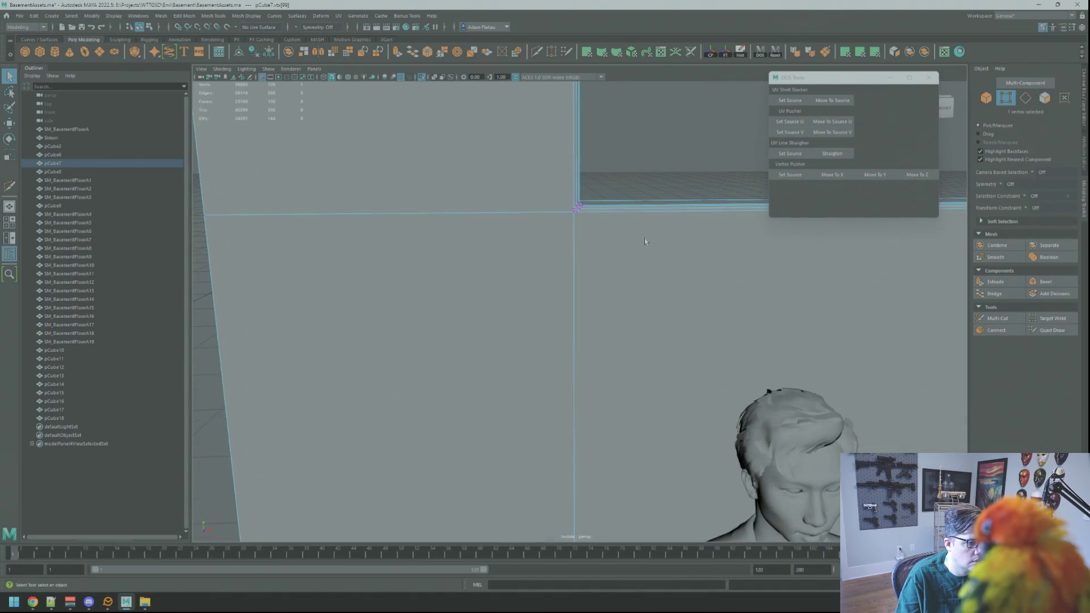
{"action": "mouse_move", "coordinate": [567, 214]}
{"action": "left_mouse_down", "text": "alt"}
{"action": "mouse_move", "coordinate": [662, 260]}
{"action": "mouse_move", "coordinate": [562, 254]}
{"action": "mouse_move", "coordinate": [577, 260]}
{"action": "left_mouse_up", "text": "alt"}
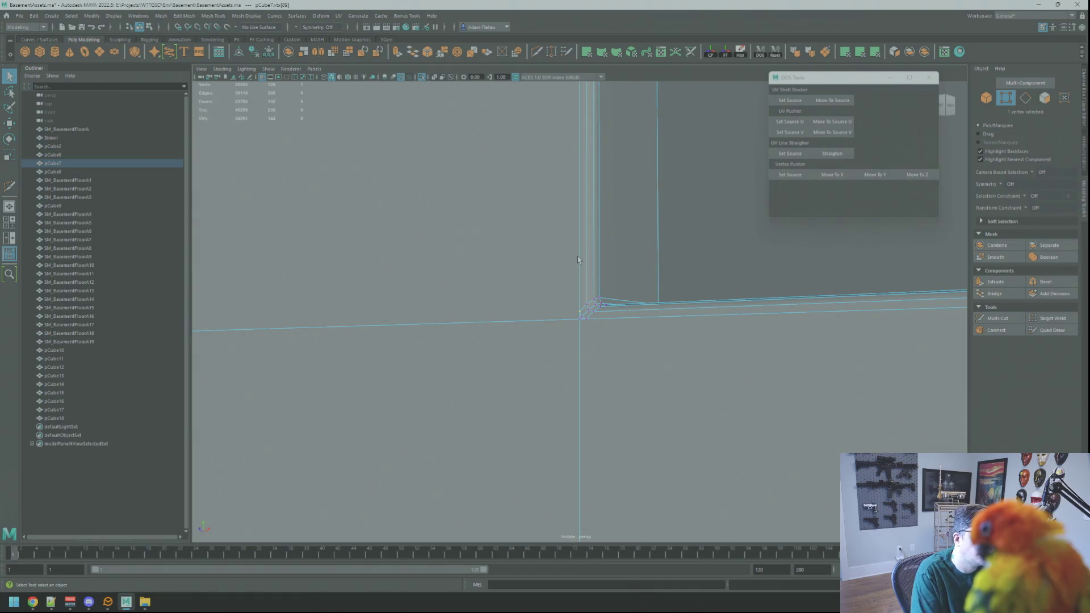
{"action": "scroll", "coordinate": [577, 260], "scroll_direction": "down", "scroll_amount": 5}
{"action": "right_click_drag", "start_coordinate": [603, 232], "coordinate": [623, 227]}
{"action": "mouse_move", "coordinate": [623, 226]}
{"action": "left_mouse_down", "text": "alt"}
{"action": "mouse_move", "coordinate": [627, 235]}
{"action": "mouse_move", "coordinate": [617, 217]}
{"action": "left_mouse_up", "text": "alt"}
{"action": "scroll", "coordinate": [606, 224], "scroll_direction": "up", "scroll_amount": 2}
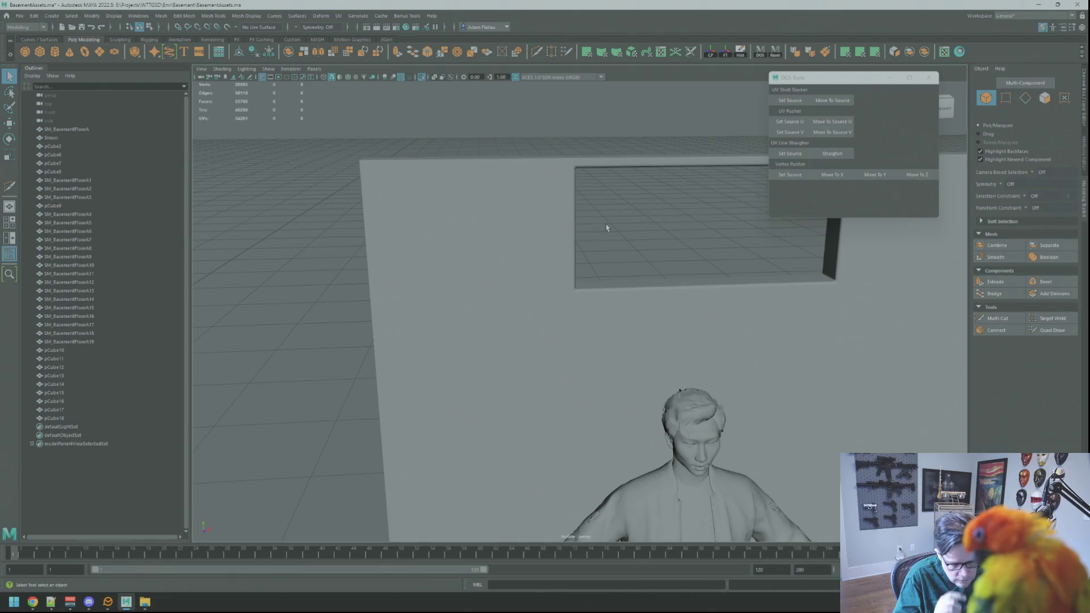
{"action": "mouse_move", "coordinate": [566, 190]}
{"action": "left_mouse_down", "text": "alt"}
{"action": "mouse_move", "coordinate": [603, 182]}
{"action": "mouse_move", "coordinate": [596, 251]}
{"action": "mouse_move", "coordinate": [606, 243]}
{"action": "mouse_move", "coordinate": [598, 235]}
{"action": "left_mouse_up", "text": "alt"}
- Select the wall panel, toggle vertex and object modes, and activate Multi-Cut with the whole wall in view
{"action": "left_click", "coordinate": [598, 240]}
{"action": "key", "text": "F9"}
{"action": "key", "text": "F8"}
{"action": "key", "text": "F8"}
{"action": "key", "text": "F8"}
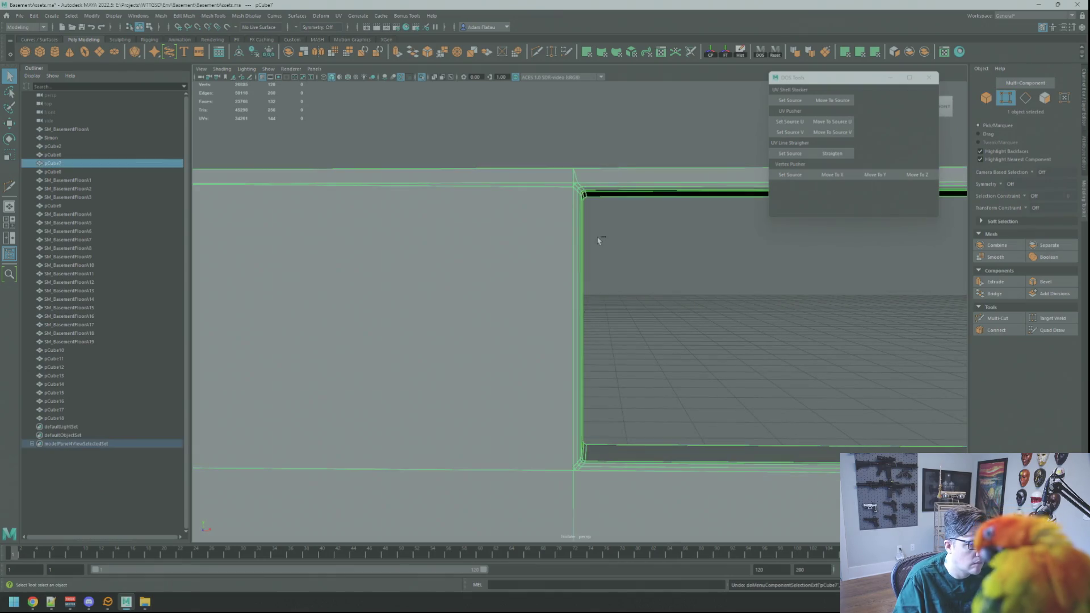
{"action": "key", "text": "F8"}
{"action": "key", "text": "F8"}
{"action": "key", "text": "F8"}
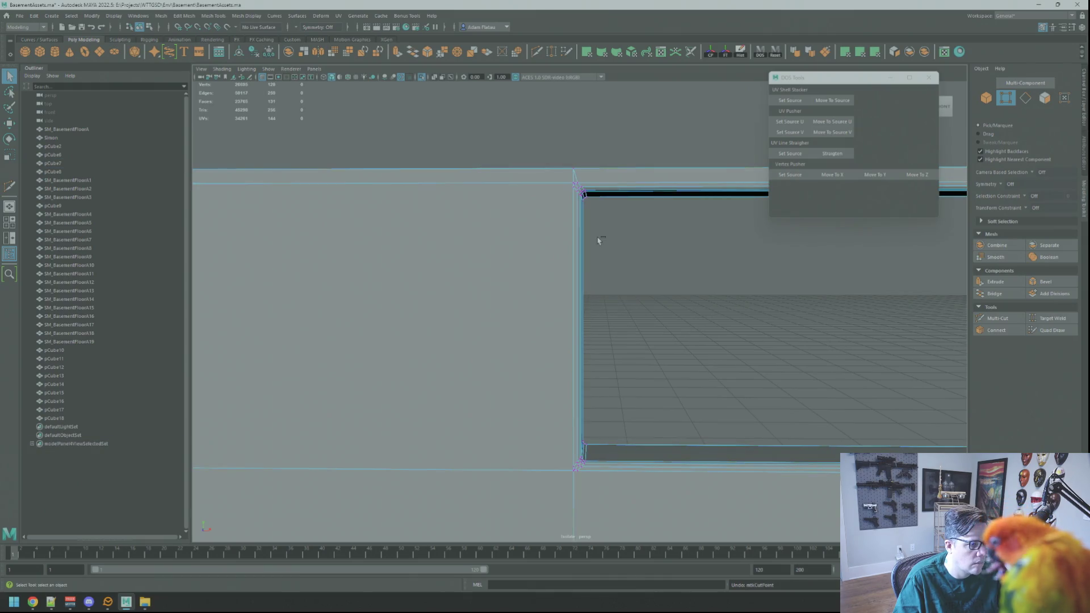
{"action": "key", "text": "F8"}
{"action": "key", "text": "F8"}
{"action": "key", "text": "F8"}
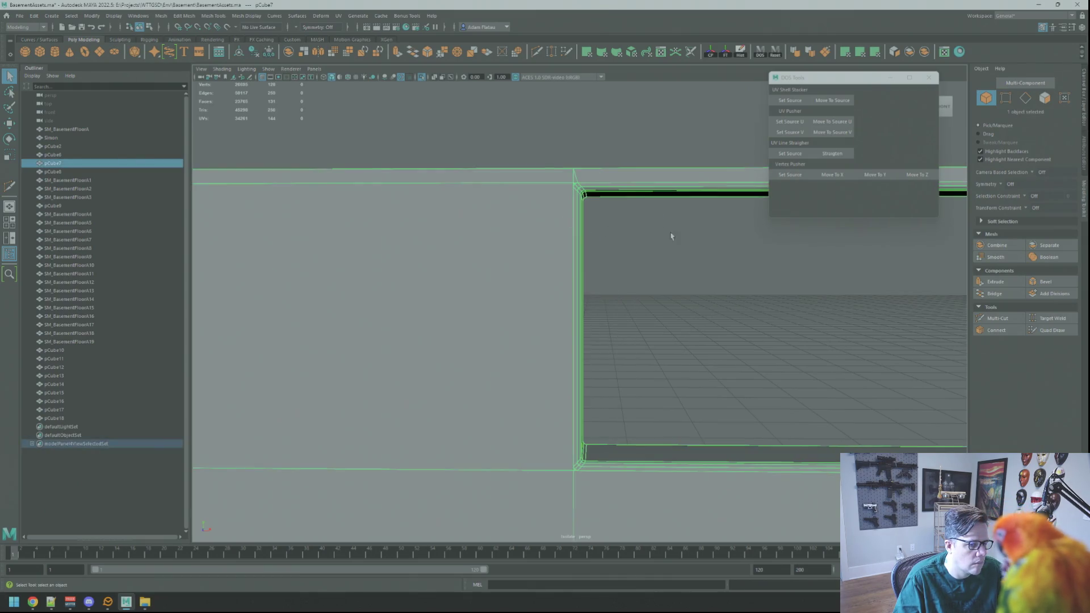
{"action": "left_click", "coordinate": [999, 319]}
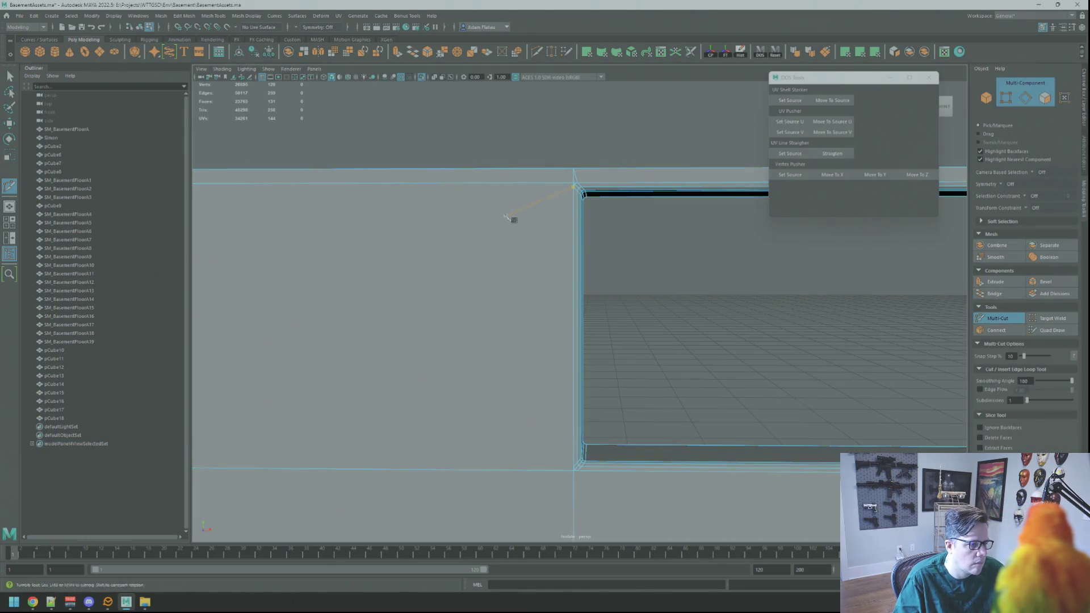
{"action": "scroll", "coordinate": [507, 218], "scroll_direction": "down", "scroll_amount": 10}
{"action": "left_click_drag", "start_coordinate": [585, 221], "coordinate": [589, 205], "text": "alt"}
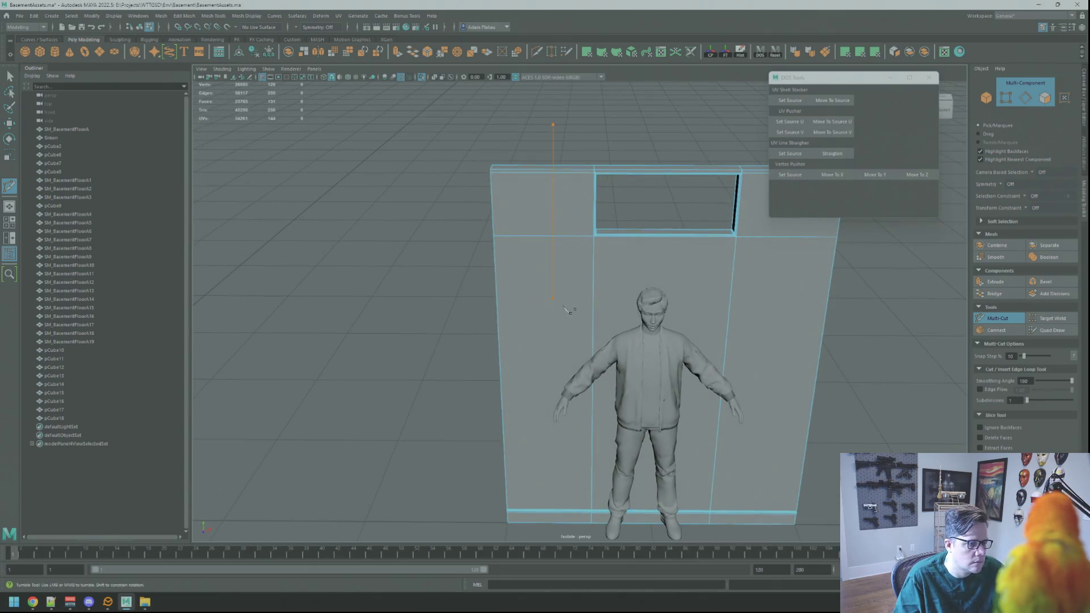
- Add a vertical edge loop across the wall and scale its edges together along X
{"action": "left_click", "coordinate": [549, 550], "text": "ctrl"}
{"action": "right_click_drag", "start_coordinate": [553, 237], "coordinate": [557, 245]}
{"action": "key", "text": "r"}
{"action": "left_click_drag", "start_coordinate": [590, 362], "coordinate": [574, 364]}
{"action": "key", "text": "w"}
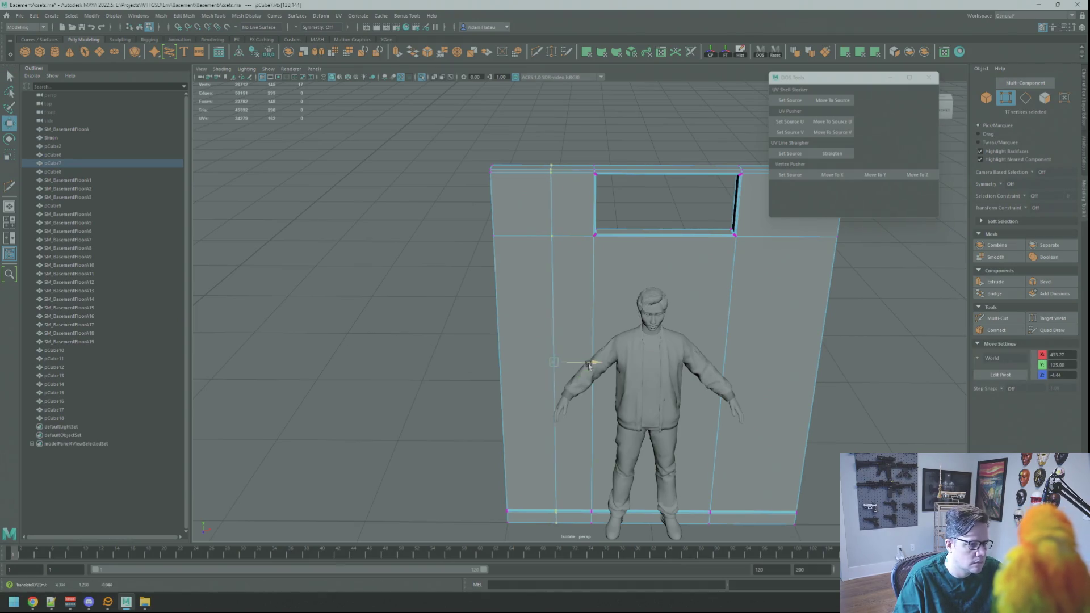
- Select the opening's bevelled corner vertex and start a Multi-Cut there, checking it from several angles
{"action": "right_click_drag", "start_coordinate": [605, 242], "coordinate": [603, 226]}
{"action": "left_click", "coordinate": [588, 173]}
{"action": "key", "text": "f"}
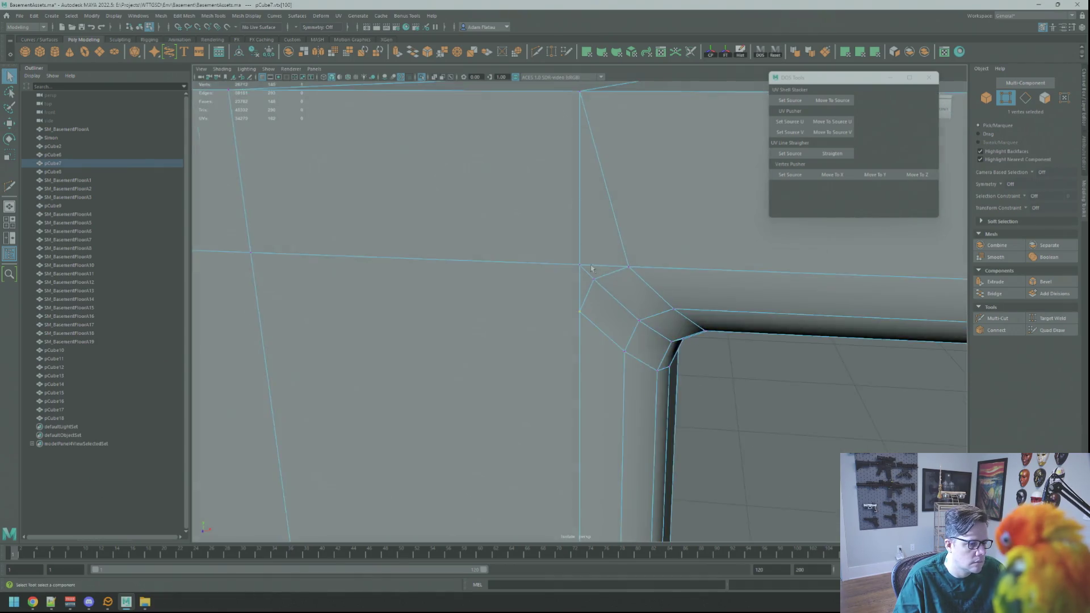
{"action": "scroll", "coordinate": [593, 268], "scroll_direction": "down", "scroll_amount": 5}
{"action": "scroll", "coordinate": [608, 260], "scroll_direction": "down", "scroll_amount": 2}
{"action": "left_click", "coordinate": [981, 319]}
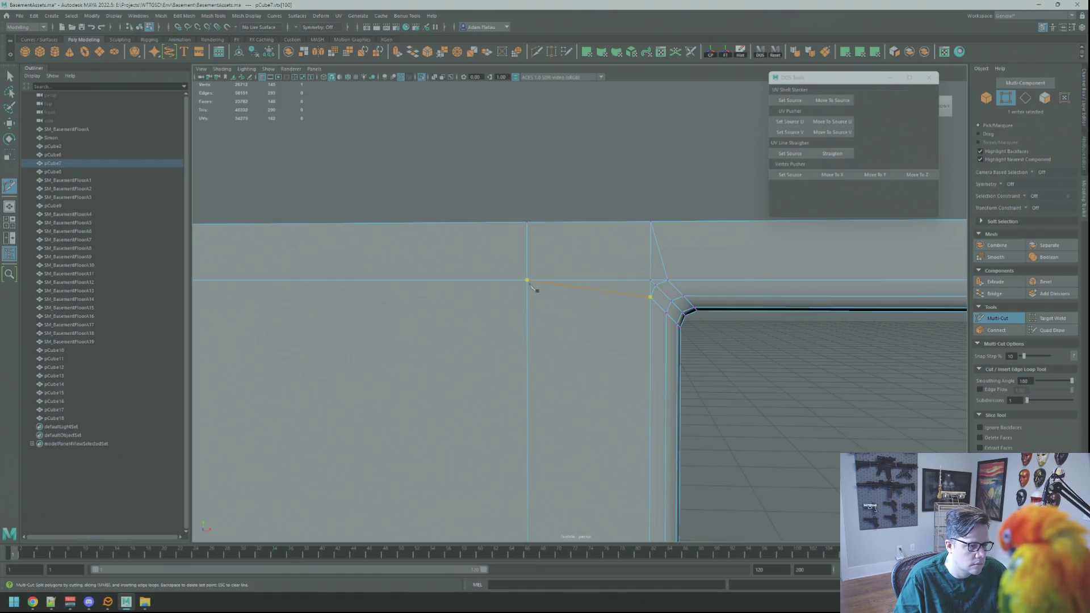
{"action": "mouse_move", "coordinate": [685, 317]}
{"action": "left_mouse_down", "text": "alt"}
{"action": "mouse_move", "coordinate": [581, 372]}
{"action": "mouse_move", "coordinate": [574, 365]}
{"action": "mouse_move", "coordinate": [586, 433]}
{"action": "mouse_move", "coordinate": [516, 281]}
{"action": "left_mouse_up", "text": "alt"}
{"action": "mouse_move", "coordinate": [517, 281]}
{"action": "right_mouse_down", "text": "alt"}
{"action": "mouse_move", "coordinate": [601, 297]}
{"action": "mouse_move", "coordinate": [620, 231]}
{"action": "right_mouse_up", "text": "alt"}
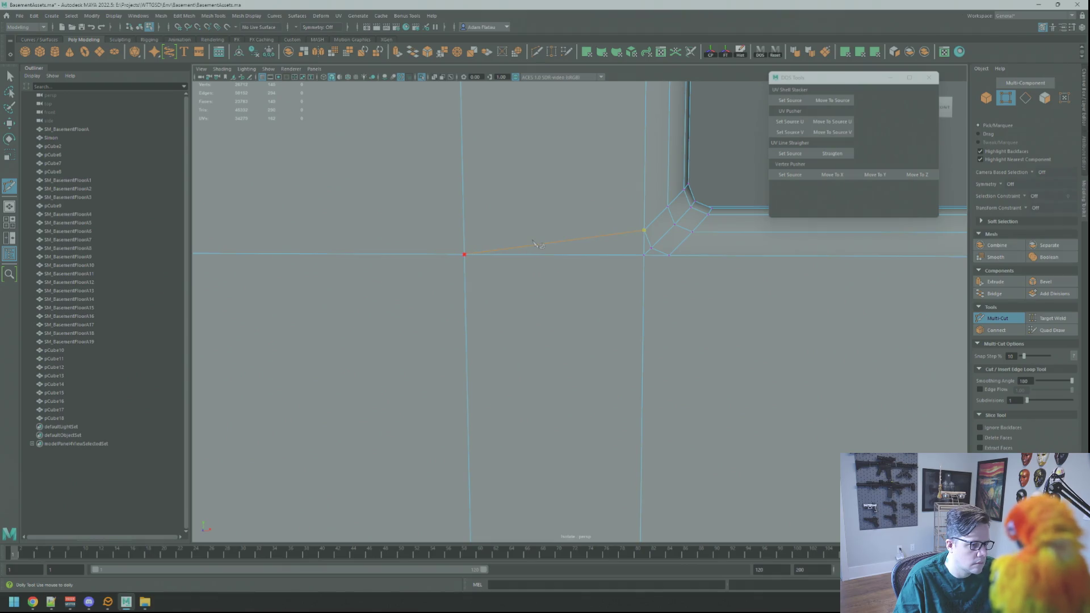
{"action": "left_click_drag", "start_coordinate": [583, 272], "coordinate": [667, 320], "text": "alt"}
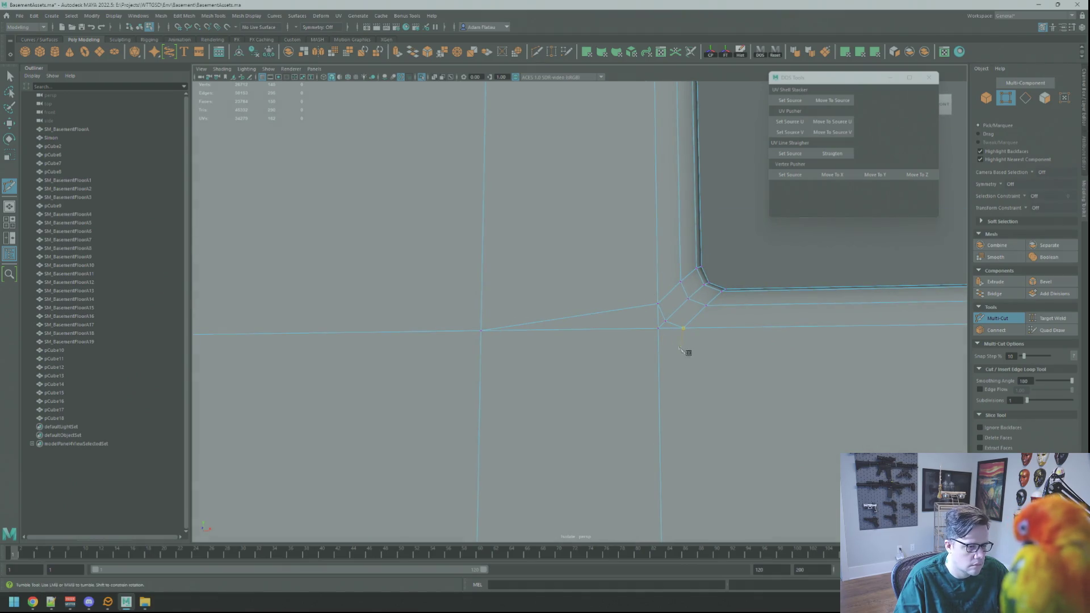
{"action": "mouse_move", "coordinate": [691, 359]}
{"action": "right_mouse_down", "text": "alt"}
{"action": "mouse_move", "coordinate": [651, 248]}
{"action": "mouse_move", "coordinate": [634, 391]}
{"action": "mouse_move", "coordinate": [626, 112]}
{"action": "mouse_move", "coordinate": [581, 328]}
{"action": "right_mouse_up", "text": "alt"}
{"action": "mouse_move", "coordinate": [580, 328]}
{"action": "left_mouse_down", "text": "alt"}
{"action": "mouse_move", "coordinate": [555, 316]}
{"action": "mouse_move", "coordinate": [556, 282]}
{"action": "mouse_move", "coordinate": [521, 280]}
{"action": "left_mouse_up", "text": "alt"}
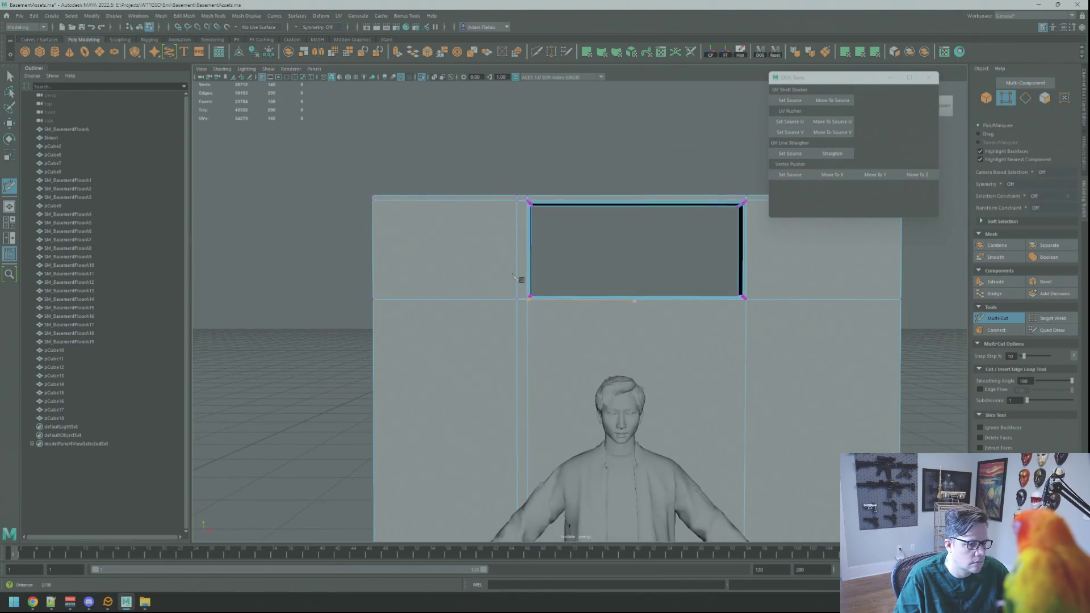
- Finish cutting, move the lower row's vertices up beneath the opening, and frame the corner
{"action": "mouse_move", "coordinate": [470, 303]}
{"action": "right_mouse_down", "text": "alt"}
{"action": "mouse_move", "coordinate": [557, 319]}
{"action": "mouse_move", "coordinate": [539, 309]}
{"action": "right_mouse_up", "text": "alt"}
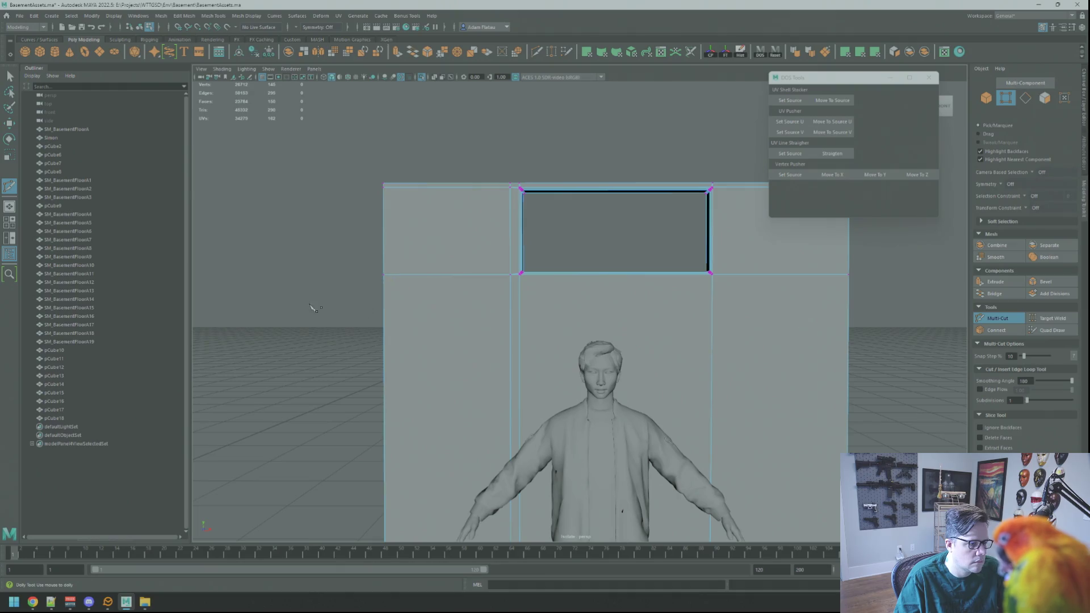
{"action": "key", "text": "q"}
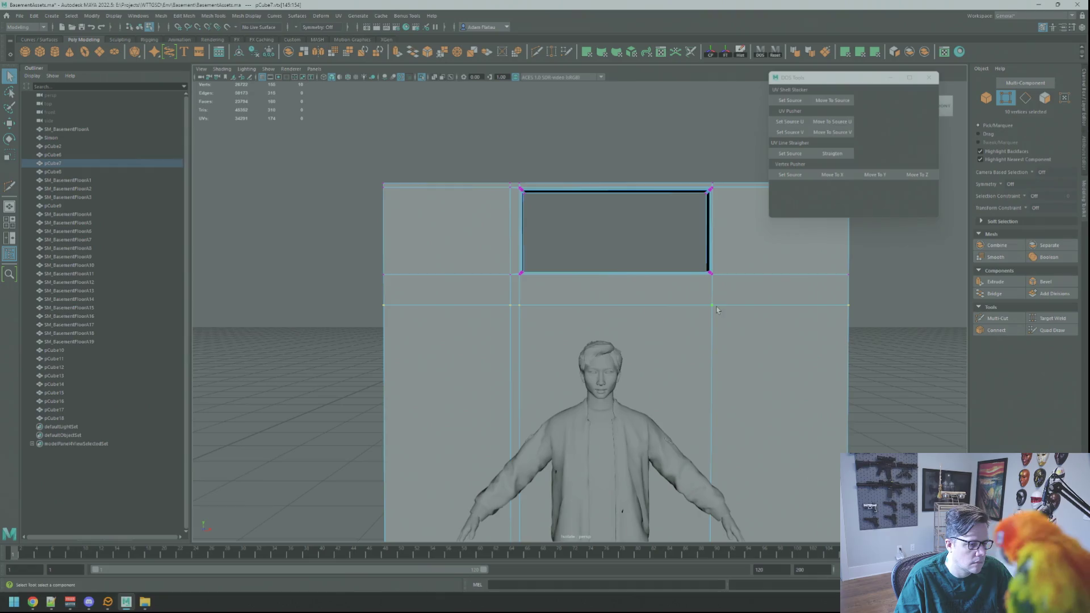
{"action": "key", "text": "r"}
{"action": "key", "text": "w"}
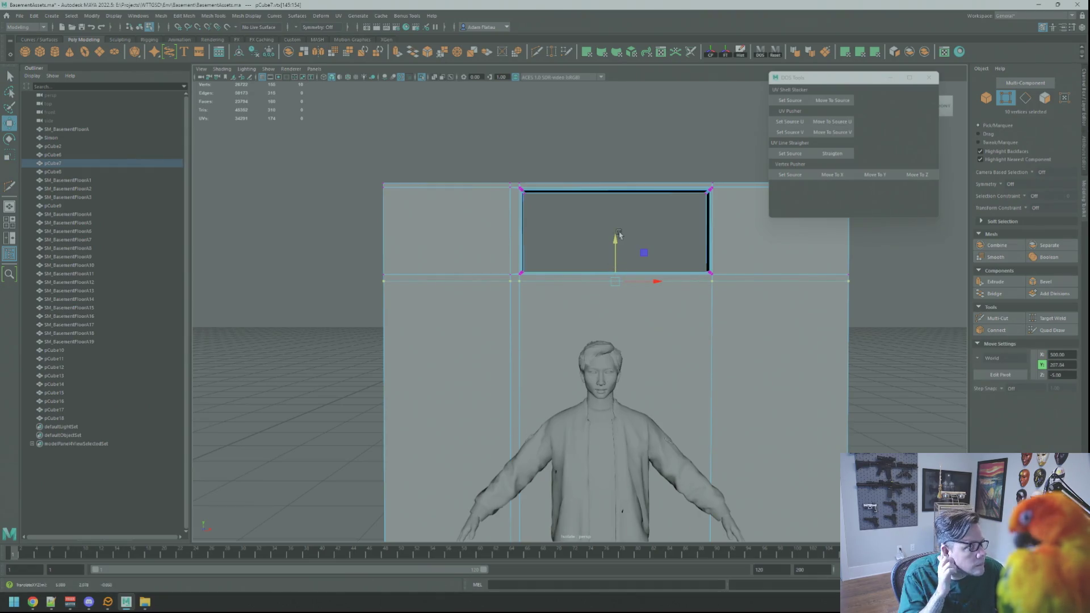
{"action": "key", "text": "q"}
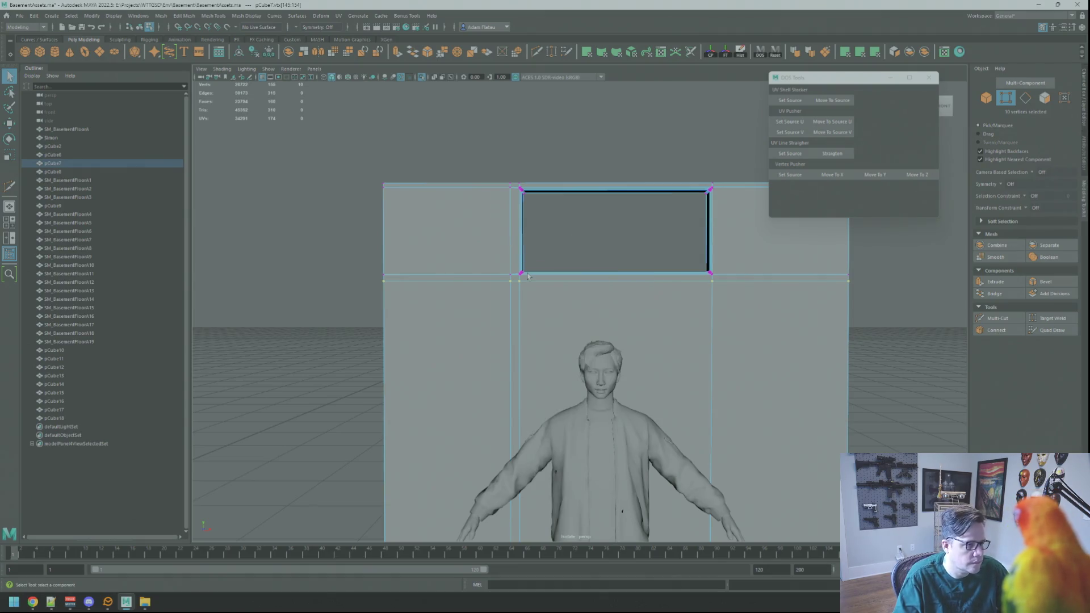
{"action": "key", "text": "f"}
{"action": "left_click_drag", "start_coordinate": [508, 267], "coordinate": [554, 269], "text": "alt"}
- Cut an edge from the bevelled corner down to the row below, then reselect the wall in object mode
{"action": "right_click_drag", "start_coordinate": [554, 270], "coordinate": [680, 317], "text": "shift"}
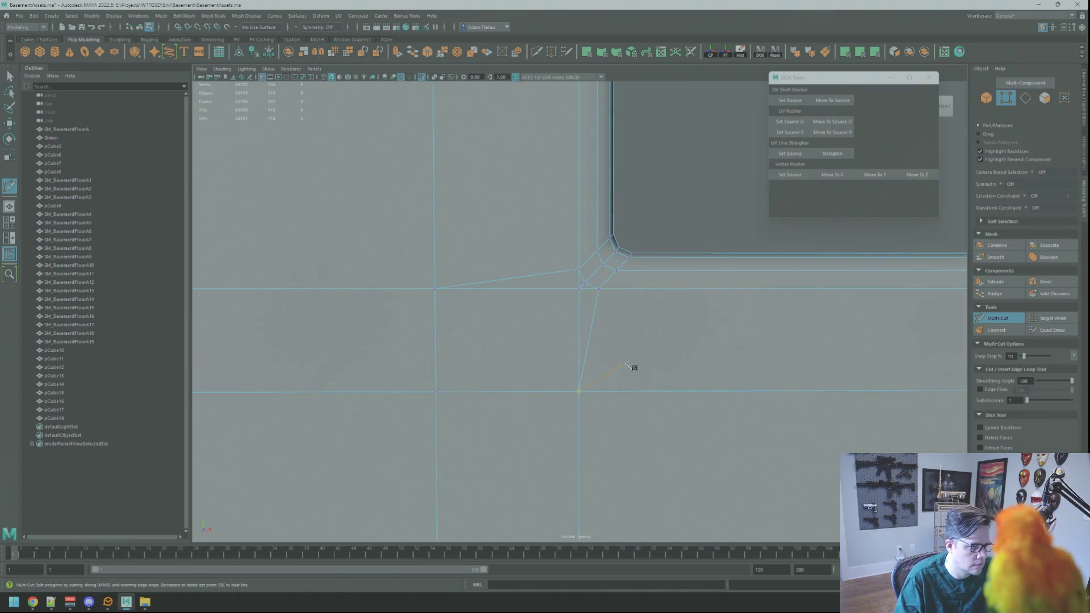
{"action": "key", "text": "q"}
{"action": "key", "text": "F8"}
{"action": "mouse_move", "coordinate": [669, 260]}
{"action": "left_mouse_down", "text": "alt"}
{"action": "mouse_move", "coordinate": [645, 263]}
{"action": "mouse_move", "coordinate": [693, 280]}
{"action": "mouse_move", "coordinate": [653, 283]}
{"action": "mouse_move", "coordinate": [681, 283]}
{"action": "mouse_move", "coordinate": [667, 294]}
{"action": "mouse_move", "coordinate": [659, 252]}
{"action": "mouse_move", "coordinate": [647, 266]}
{"action": "left_mouse_up", "text": "alt"}
{"action": "left_click", "coordinate": [683, 283]}
{"action": "left_click_drag", "start_coordinate": [718, 281], "coordinate": [682, 263], "text": "alt"}
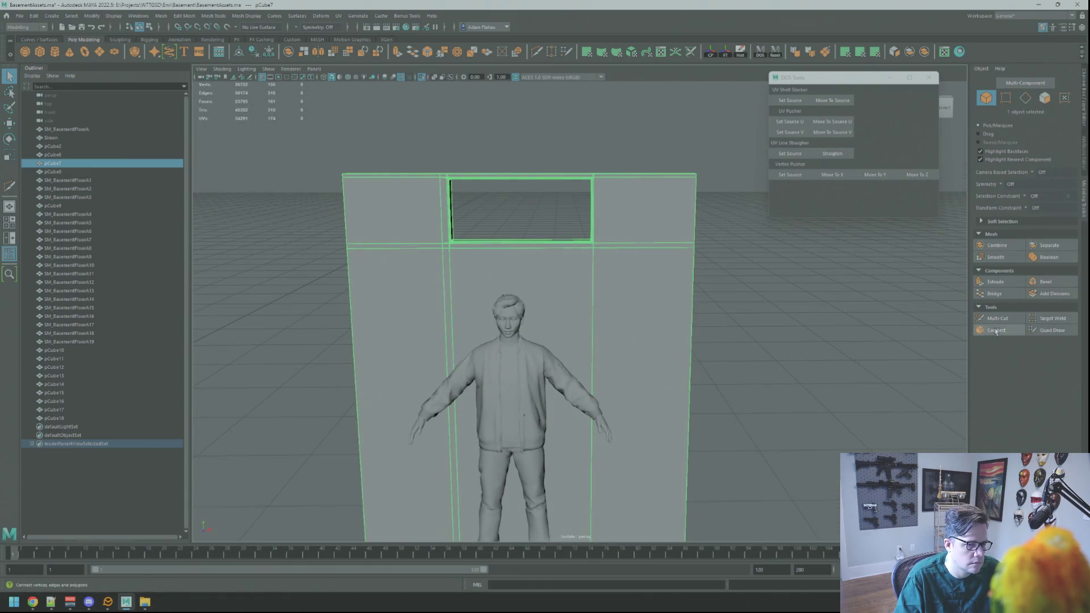
{"action": "right_click_drag", "start_coordinate": [681, 262], "coordinate": [668, 196], "text": "shift"}
- Insert a vertical edge loop on the wall's right side and slide it slightly left
{"action": "left_click", "coordinate": [635, 244], "text": "ctrl"}
{"action": "scroll", "coordinate": [631, 356], "scroll_direction": "down", "scroll_amount": 3}
{"action": "key", "text": "q"}
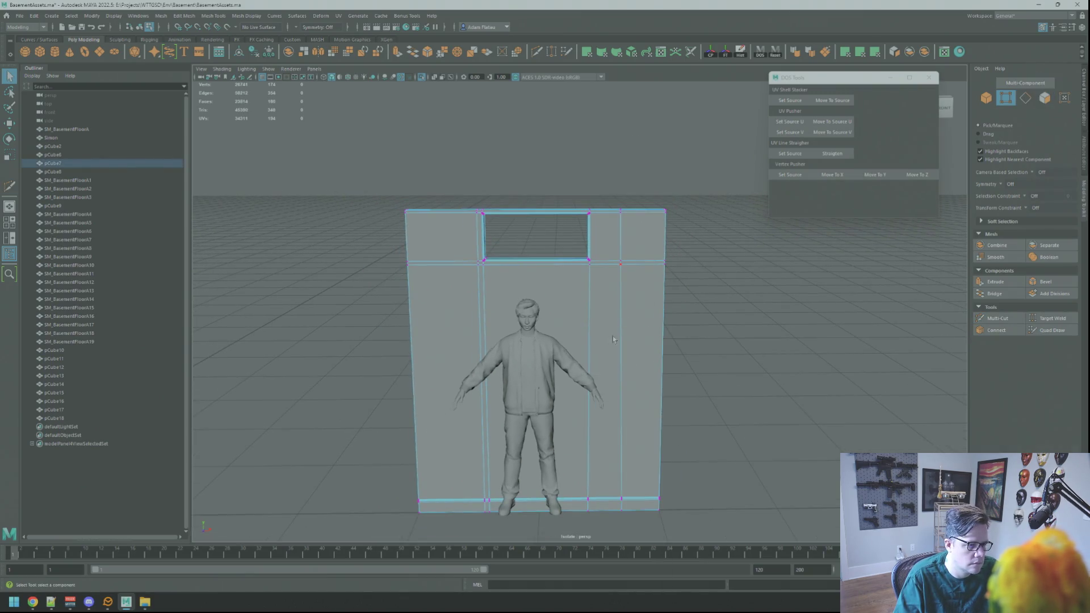
{"action": "key", "text": "r"}
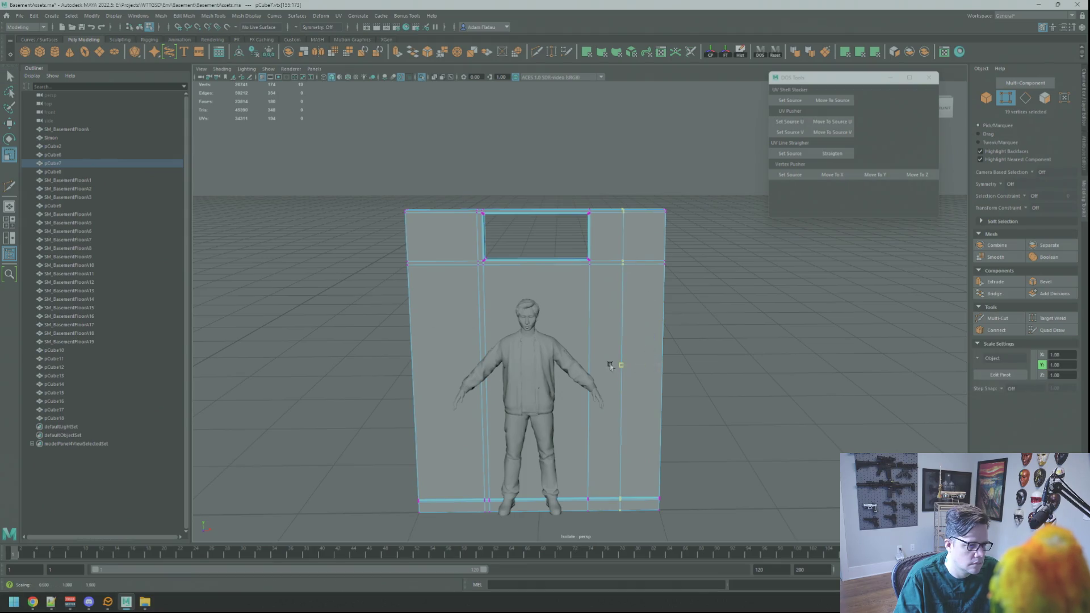
{"action": "key", "text": "w"}
{"action": "left_click_drag", "start_coordinate": [646, 363], "coordinate": [647, 340]}
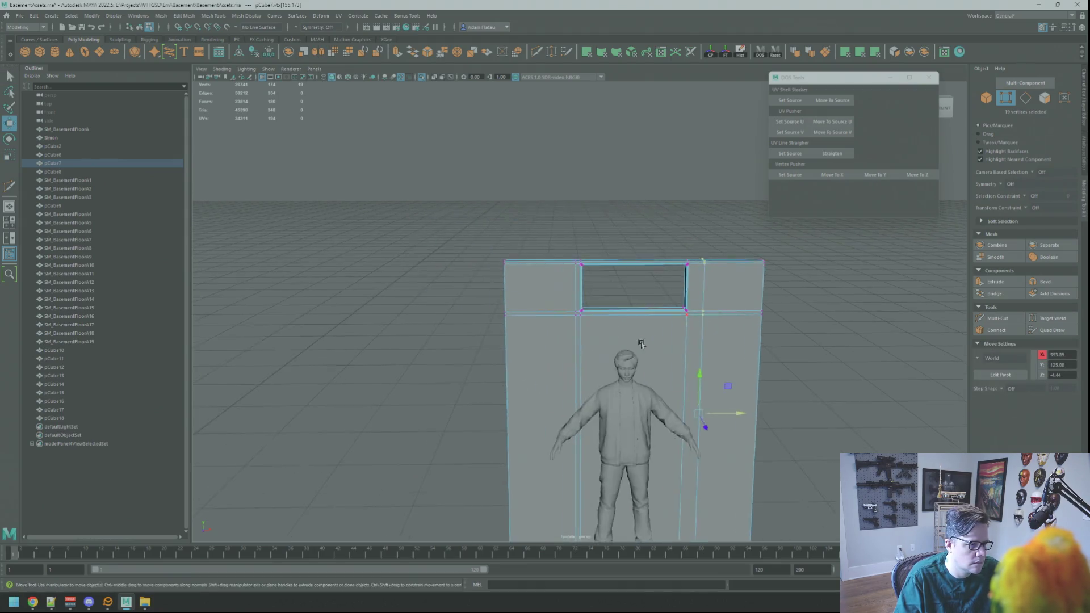
{"action": "scroll", "coordinate": [647, 330], "scroll_direction": "up", "scroll_amount": 5}
- Return the wall to object mode and save the scene
{"action": "right_click_drag", "start_coordinate": [574, 320], "coordinate": [591, 292]}
{"action": "mouse_move", "coordinate": [591, 292]}
{"action": "left_mouse_down", "text": "alt"}
{"action": "mouse_move", "coordinate": [648, 304]}
{"action": "mouse_move", "coordinate": [605, 306]}
{"action": "mouse_move", "coordinate": [652, 305]}
{"action": "mouse_move", "coordinate": [533, 322]}
{"action": "mouse_move", "coordinate": [513, 360]}
{"action": "mouse_move", "coordinate": [581, 328]}
{"action": "left_mouse_up", "text": "alt"}
{"action": "right_click_drag", "start_coordinate": [580, 328], "coordinate": [528, 335]}
{"action": "key", "text": "q"}
{"action": "right_click_drag", "start_coordinate": [583, 304], "coordinate": [644, 287]}
{"action": "key", "text": "ctrl+s"}
{"action": "mouse_move", "coordinate": [644, 287]}
{"action": "left_mouse_down", "text": "alt"}
{"action": "mouse_move", "coordinate": [598, 283]}
{"action": "mouse_move", "coordinate": [545, 250]}
{"action": "left_mouse_up", "text": "alt"}
- Create a new polygon cube, pCube19, and frame it in view
{"action": "left_click", "coordinate": [45, 52]}
{"action": "key", "text": "f"}
{"action": "scroll", "coordinate": [540, 248], "scroll_direction": "down", "scroll_amount": 3}
{"action": "scroll", "coordinate": [605, 275], "scroll_direction": "down", "scroll_amount": 3}
- Move the new cube onto the wall and frame it in wireframe view
{"action": "mouse_move", "coordinate": [575, 285]}
{"action": "left_mouse_down", "text": "alt"}
{"action": "mouse_move", "coordinate": [570, 312]}
{"action": "mouse_move", "coordinate": [669, 302]}
{"action": "left_mouse_up", "text": "alt"}
{"action": "key", "text": "r"}
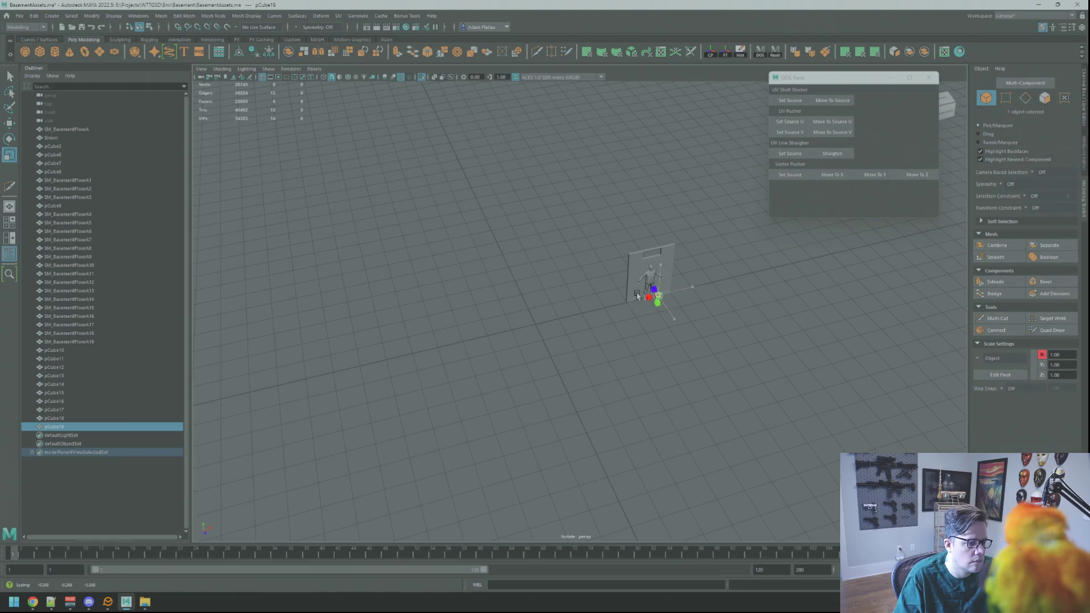
{"action": "key", "text": "w"}
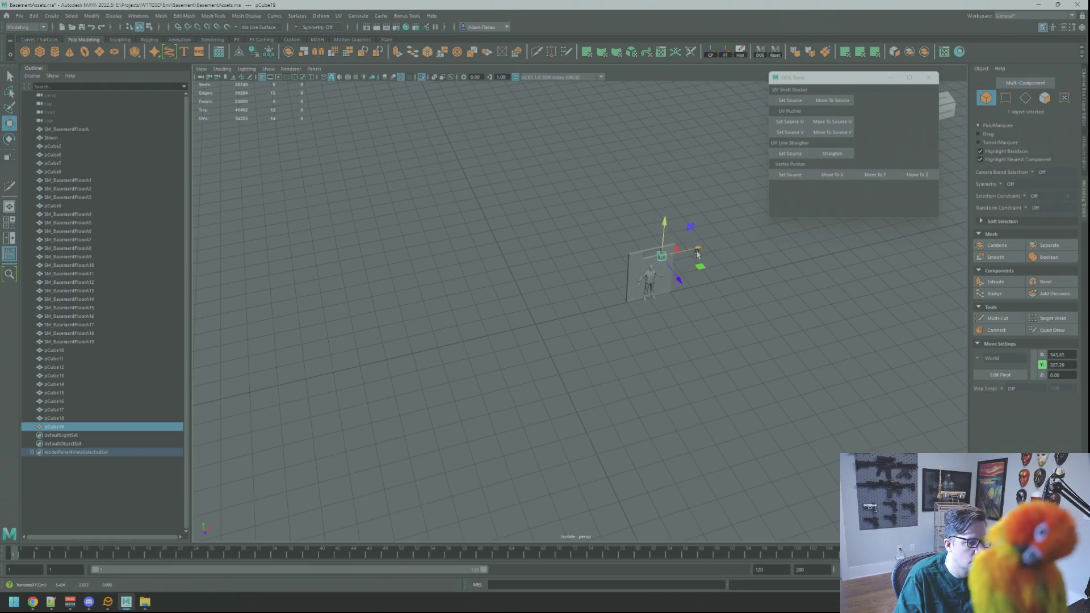
{"action": "key", "text": "f"}
{"action": "left_click_drag", "start_coordinate": [680, 257], "coordinate": [570, 311], "text": "alt"}
{"action": "key", "text": "r"}
{"action": "key", "text": "w"}
{"action": "key", "text": "f"}
{"action": "key", "text": "4"}
{"action": "scroll", "coordinate": [608, 292], "scroll_direction": "down", "scroll_amount": 3}
{"action": "mouse_move", "coordinate": [608, 292]}
{"action": "left_mouse_down", "text": "alt"}
{"action": "mouse_move", "coordinate": [613, 284]}
{"action": "mouse_move", "coordinate": [596, 287]}
{"action": "mouse_move", "coordinate": [628, 317]}
{"action": "mouse_move", "coordinate": [589, 301]}
{"action": "left_mouse_up", "text": "alt"}
- Switch between shaded and wireframe display and edit the cube's pivot point
{"action": "key", "text": "f"}
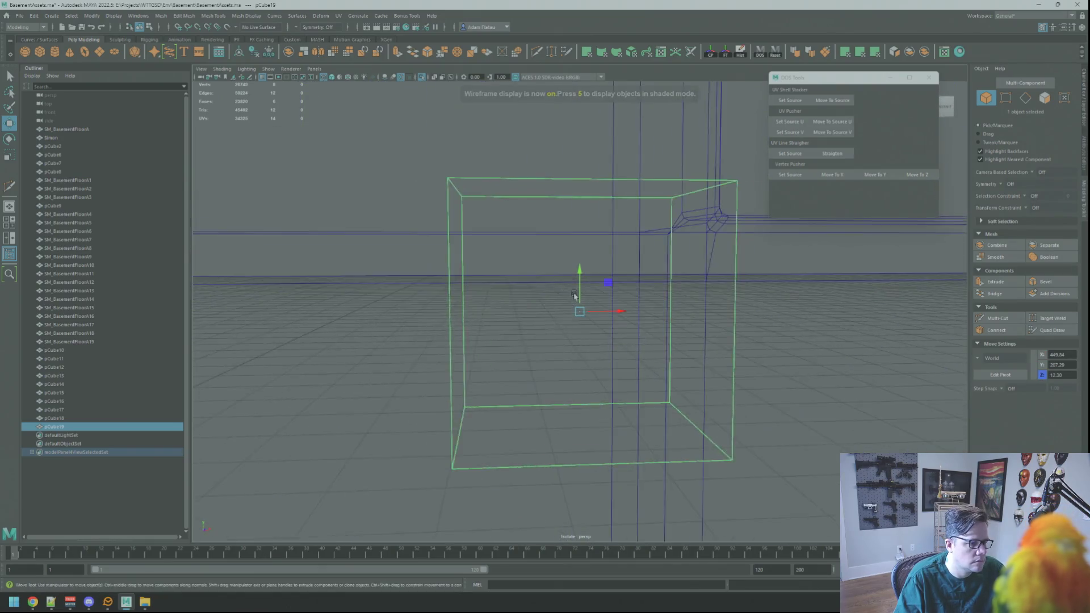
{"action": "scroll", "coordinate": [589, 301], "scroll_direction": "down", "scroll_amount": 3}
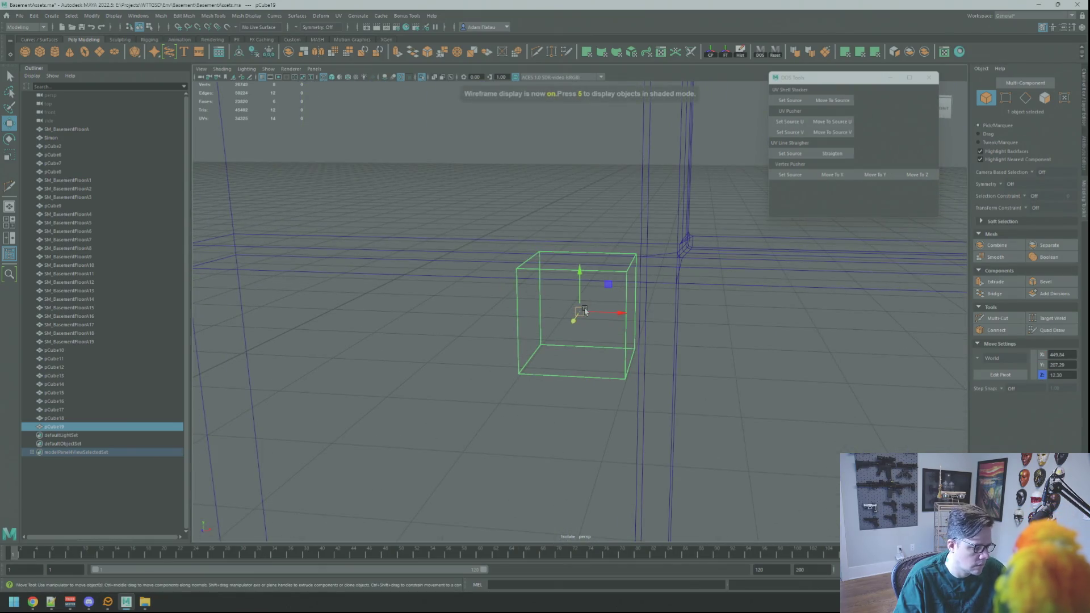
{"action": "key", "text": "w"}
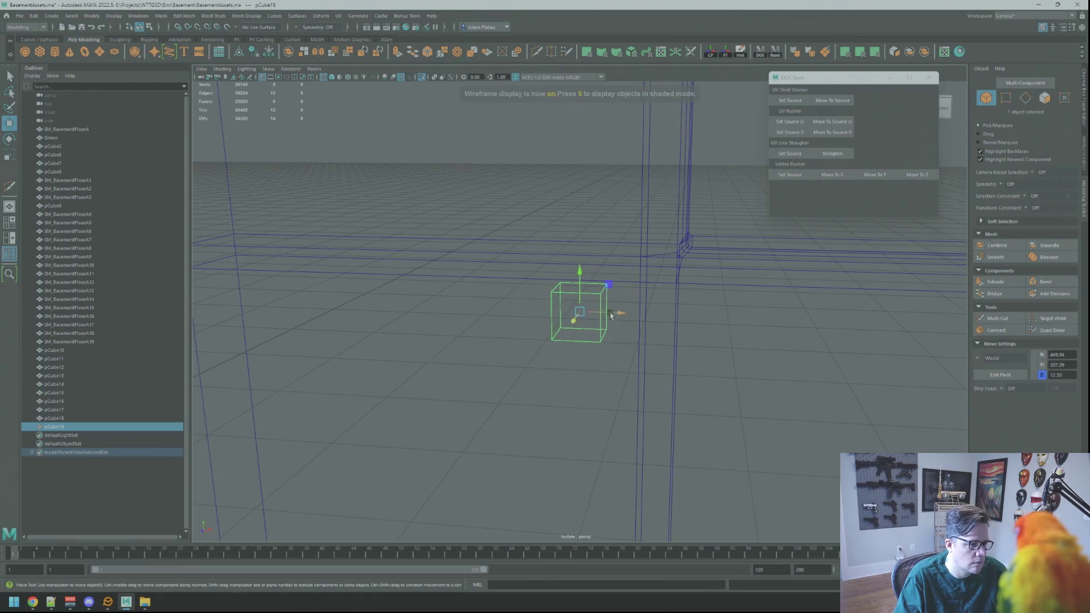
{"action": "key", "text": "5"}
{"action": "left_click_drag", "start_coordinate": [610, 314], "coordinate": [558, 305], "text": "alt"}
{"action": "key", "text": "d"}
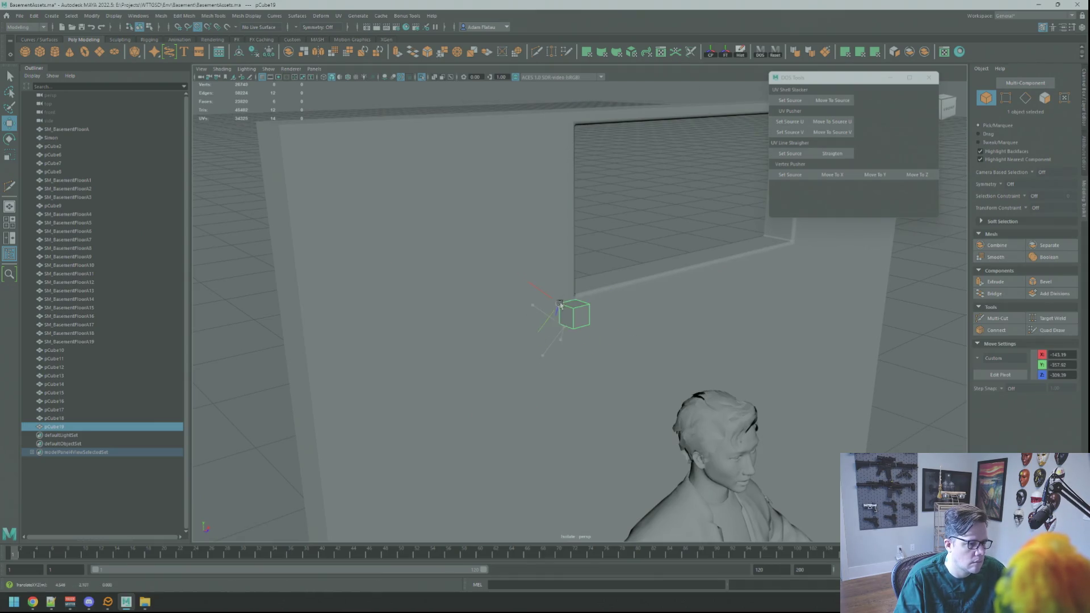
{"action": "key", "text": "4"}
{"action": "mouse_move", "coordinate": [566, 282]}
{"action": "left_mouse_down", "text": "alt"}
{"action": "mouse_move", "coordinate": [579, 306]}
{"action": "mouse_move", "coordinate": [696, 338]}
{"action": "mouse_move", "coordinate": [650, 337]}
{"action": "mouse_move", "coordinate": [652, 355]}
{"action": "mouse_move", "coordinate": [675, 340]}
{"action": "mouse_move", "coordinate": [659, 347]}
{"action": "mouse_move", "coordinate": [698, 382]}
{"action": "mouse_move", "coordinate": [599, 309]}
{"action": "mouse_move", "coordinate": [676, 322]}
{"action": "left_mouse_up", "text": "alt"}
{"action": "right_click_drag", "start_coordinate": [677, 322], "coordinate": [637, 307], "text": "alt"}
- Lower the cube and snap it onto a grid line at the opening's lower-left corner
{"action": "left_click", "coordinate": [642, 267]}
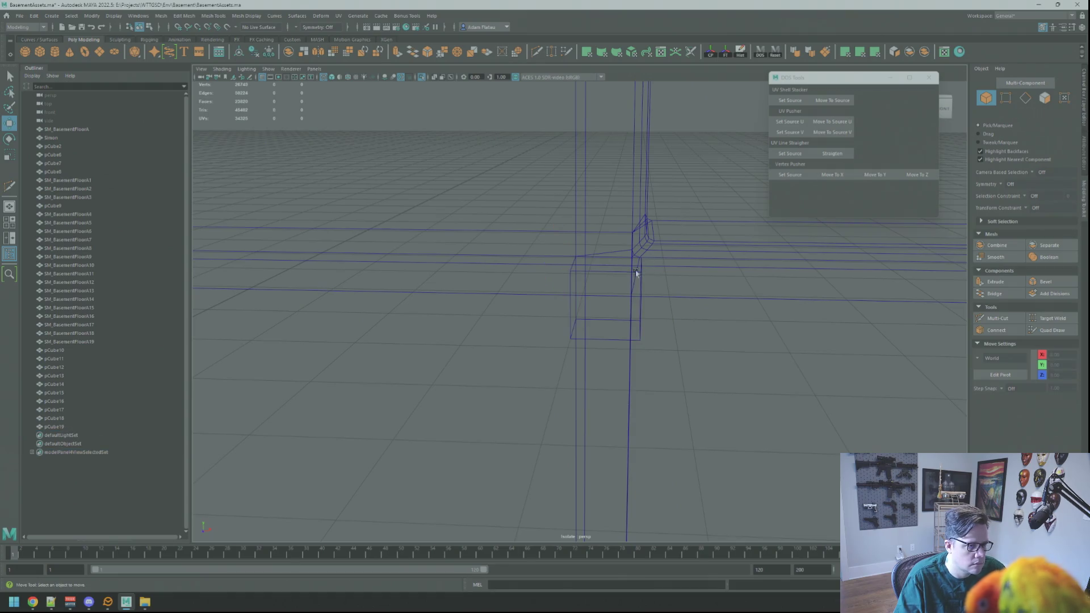
{"action": "left_click", "coordinate": [625, 272]}
{"action": "left_click_drag", "start_coordinate": [574, 219], "coordinate": [581, 332]}
{"action": "mouse_move", "coordinate": [543, 417]}
{"action": "left_mouse_down"}
{"action": "mouse_move", "coordinate": [557, 360]}
{"action": "mouse_move", "coordinate": [518, 363]}
{"action": "mouse_move", "coordinate": [587, 334]}
{"action": "left_mouse_up"}
{"action": "key", "text": "f"}
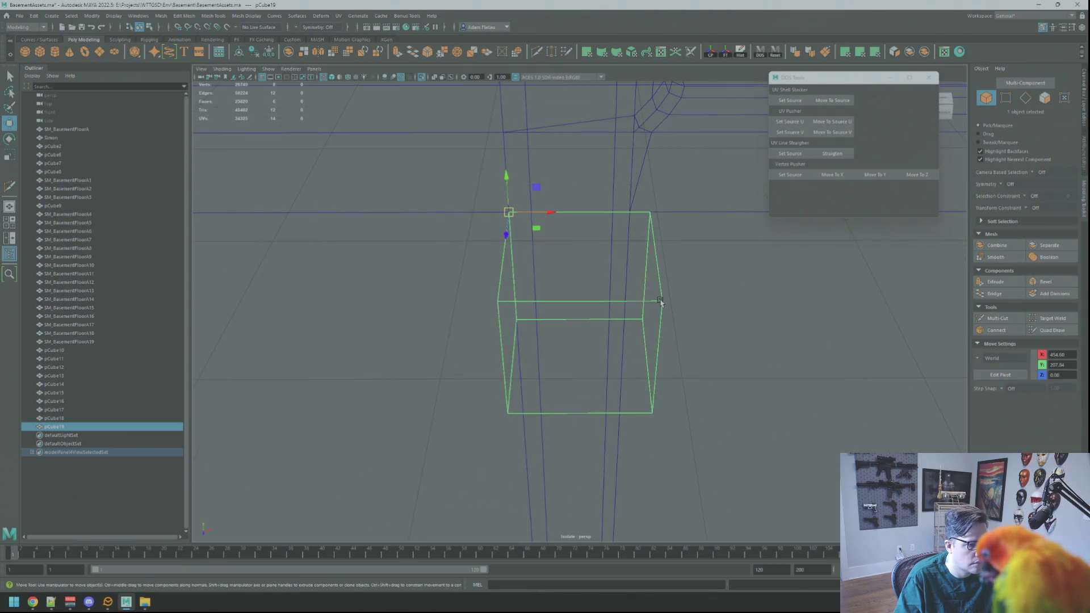
{"action": "left_click", "coordinate": [680, 210]}
{"action": "right_click", "coordinate": [680, 210]}
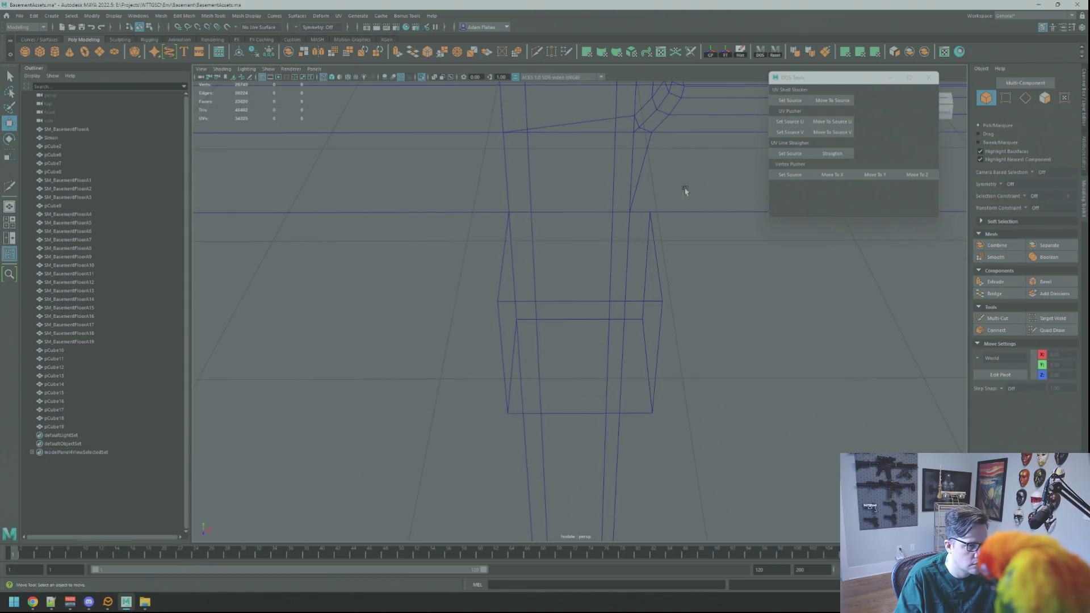
- Deselect the helper cube, restore shaded view and return the wall to object mode
{"action": "key", "text": "q"}
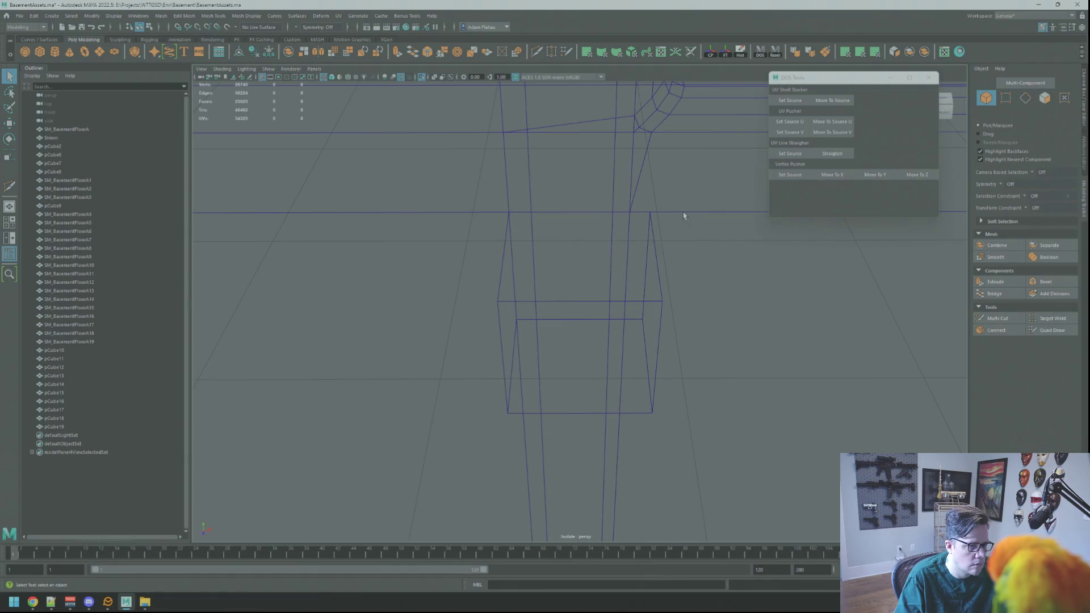
{"action": "scroll", "coordinate": [683, 216], "scroll_direction": "down", "scroll_amount": 3}
{"action": "left_click", "coordinate": [687, 281]}
{"action": "right_click_drag", "start_coordinate": [625, 272], "coordinate": [594, 300]}
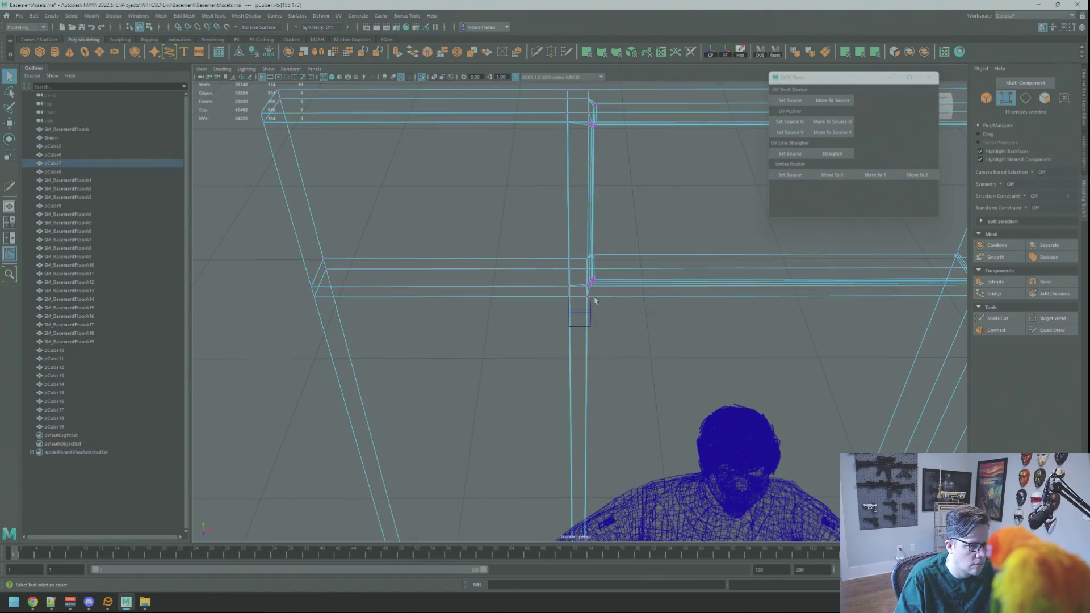
{"action": "left_click_drag", "start_coordinate": [594, 300], "coordinate": [593, 283], "text": "alt"}
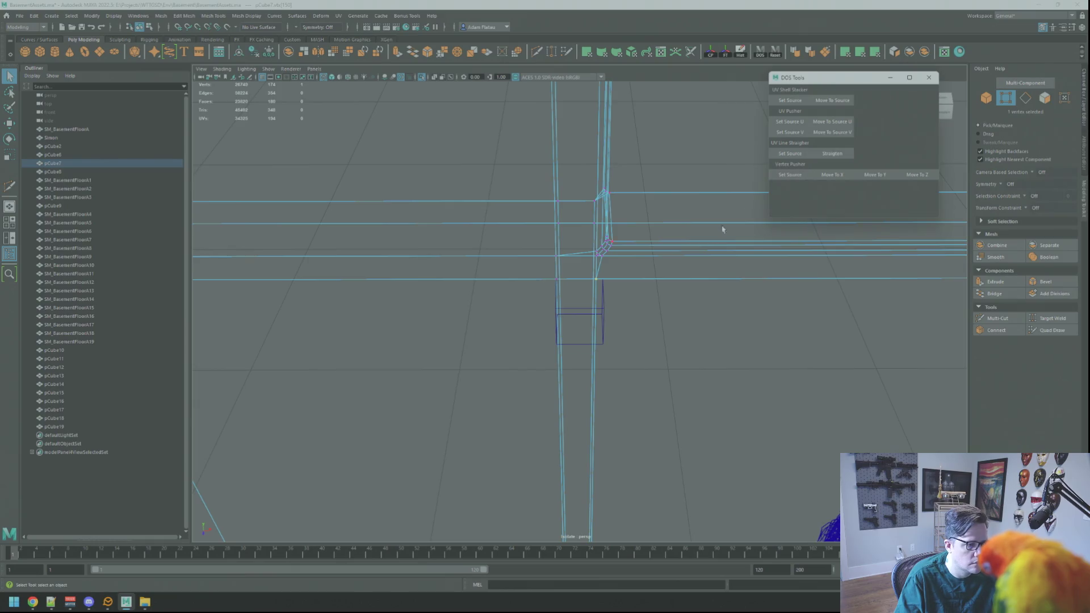
{"action": "key", "text": "5"}
{"action": "right_click_drag", "start_coordinate": [610, 293], "coordinate": [610, 292]}
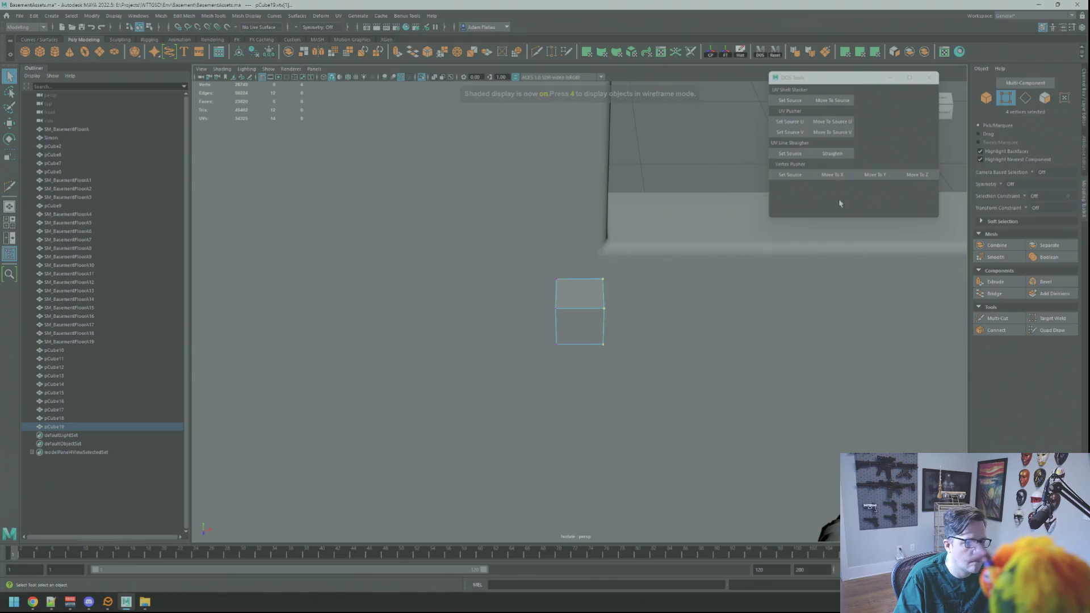
{"action": "left_click", "coordinate": [727, 243]}
- Slide helper cube pCube19 to the window's lower-right corner and set its vertices as the Vertex Pusher source
{"action": "key", "text": "a"}
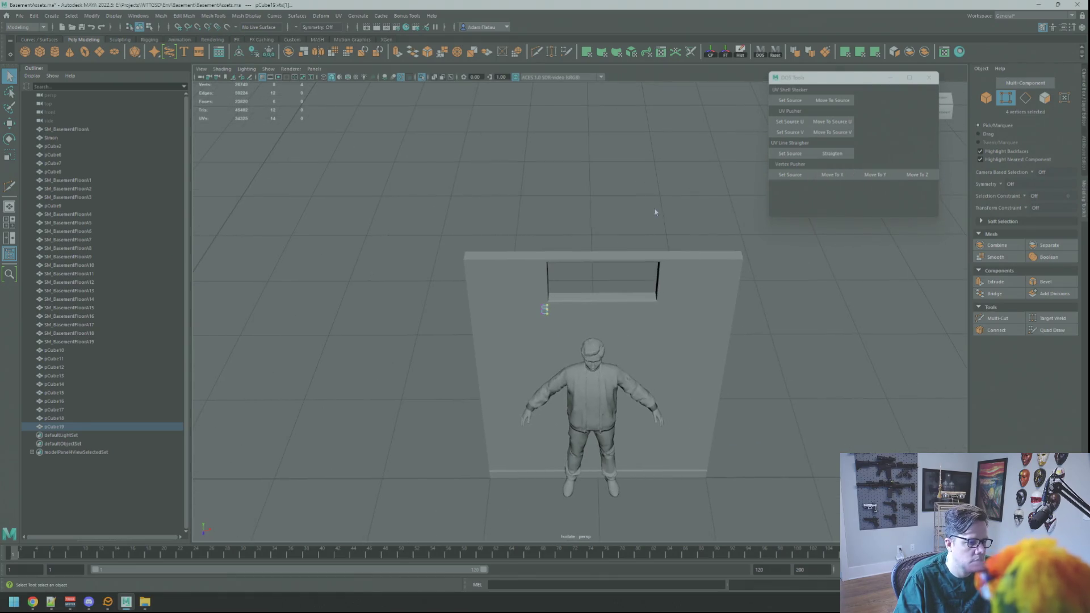
{"action": "left_click", "coordinate": [544, 307]}
{"action": "key", "text": "w"}
{"action": "left_click_drag", "start_coordinate": [573, 305], "coordinate": [681, 307]}
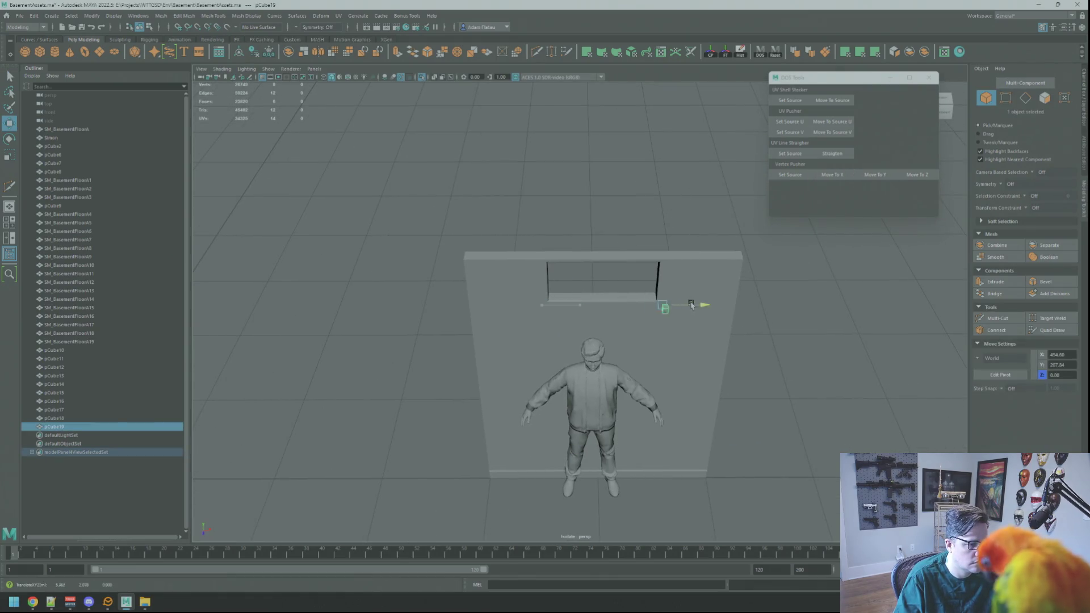
{"action": "key", "text": "f"}
{"action": "key", "text": "4"}
{"action": "mouse_move", "coordinate": [545, 231]}
{"action": "left_mouse_down", "text": "alt"}
{"action": "mouse_move", "coordinate": [555, 243]}
{"action": "mouse_move", "coordinate": [605, 220]}
{"action": "mouse_move", "coordinate": [579, 195]}
{"action": "mouse_move", "coordinate": [588, 211]}
{"action": "left_mouse_up", "text": "alt"}
{"action": "mouse_move", "coordinate": [592, 285]}
{"action": "left_mouse_down"}
{"action": "mouse_move", "coordinate": [574, 270]}
{"action": "mouse_move", "coordinate": [574, 290]}
{"action": "mouse_move", "coordinate": [701, 272]}
{"action": "mouse_move", "coordinate": [624, 255]}
{"action": "mouse_move", "coordinate": [595, 282]}
{"action": "left_mouse_up"}
{"action": "key", "text": "q"}
{"action": "right_click_drag", "start_coordinate": [595, 282], "coordinate": [585, 282]}
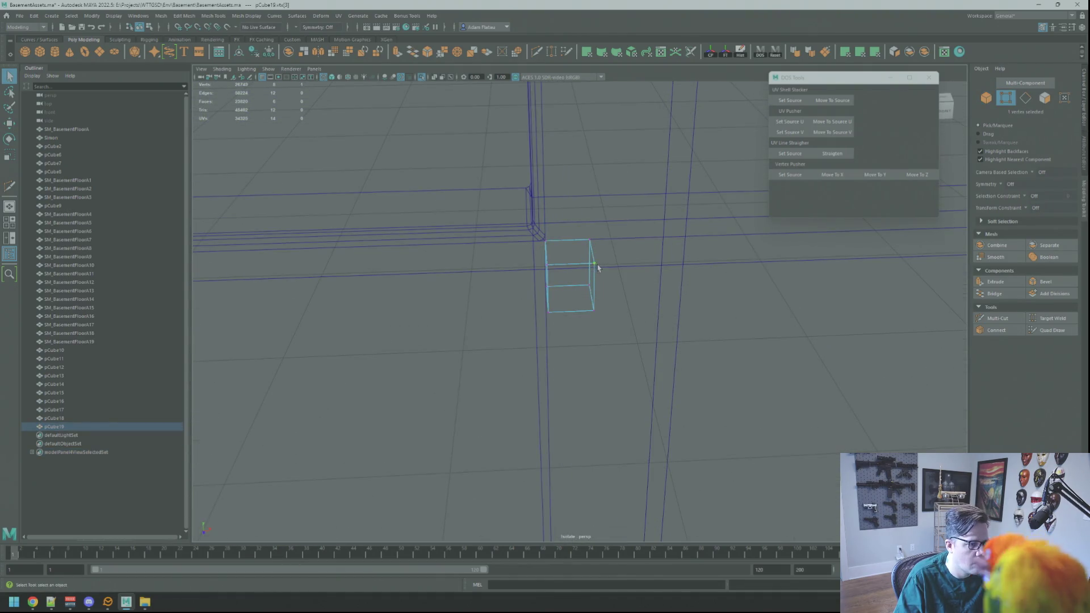
{"action": "left_click", "coordinate": [791, 175]}
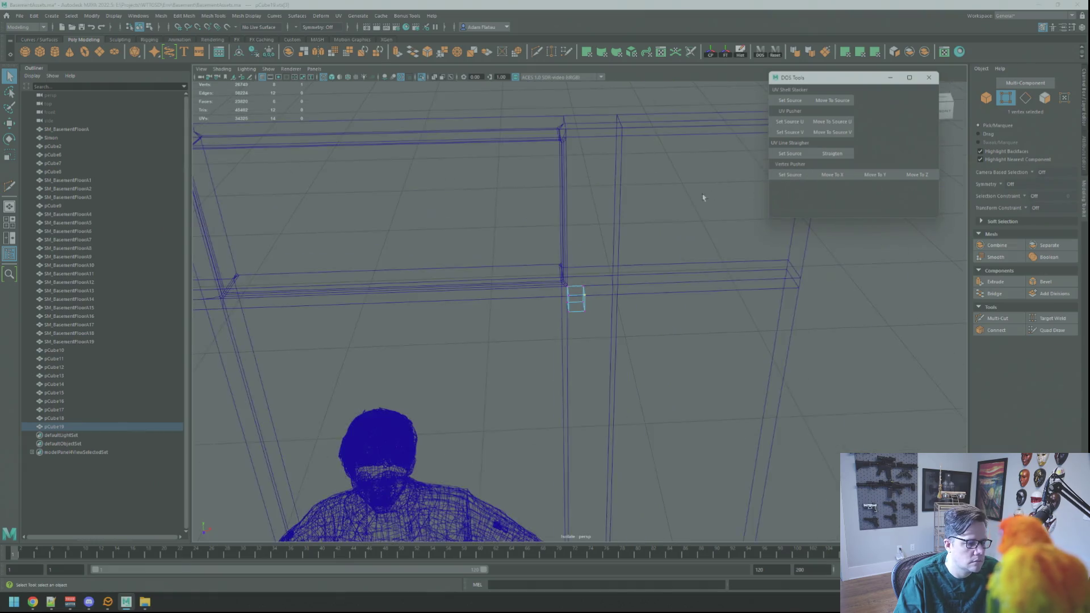
- Isolate the wall pCube7 together with the helper cube and the character reference
{"action": "left_click", "coordinate": [621, 173]}
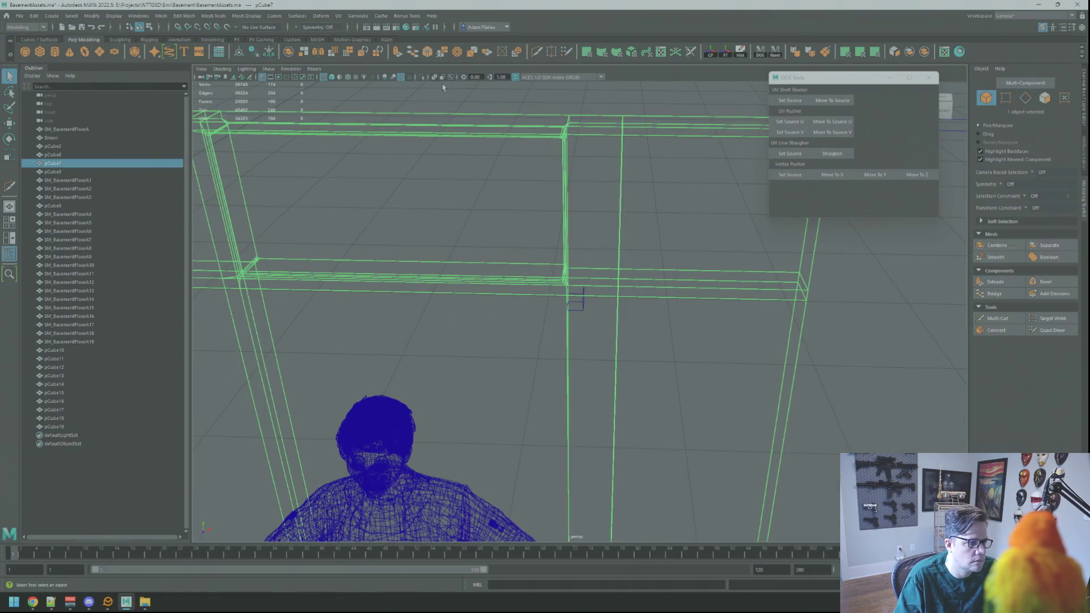
{"action": "key", "text": "5"}
{"action": "key", "text": "f"}
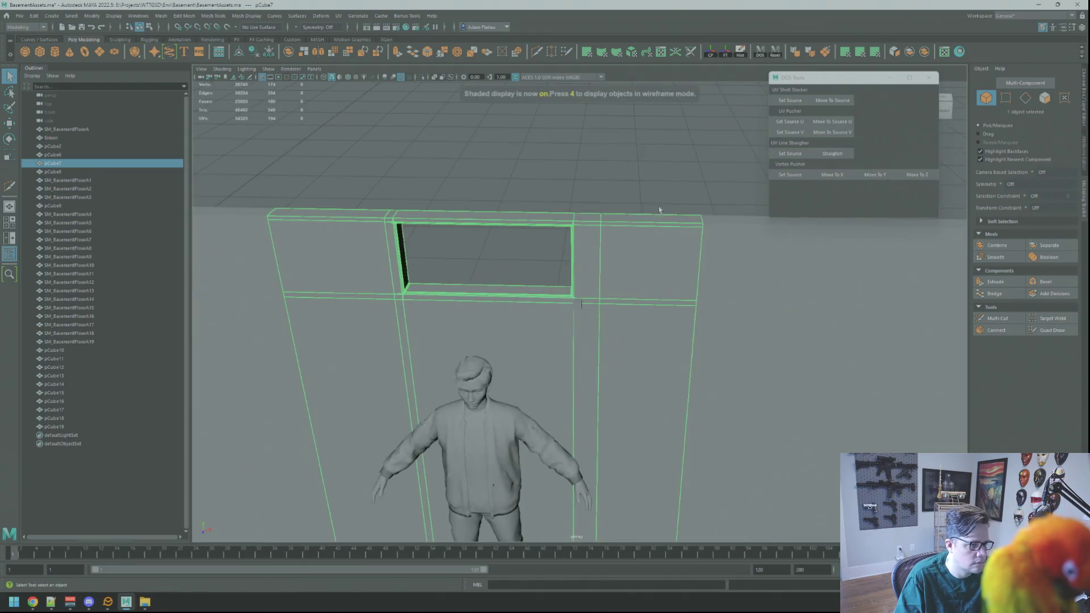
{"action": "left_click", "coordinate": [579, 305], "text": "shift"}
{"action": "left_click", "coordinate": [515, 407], "text": "shift"}
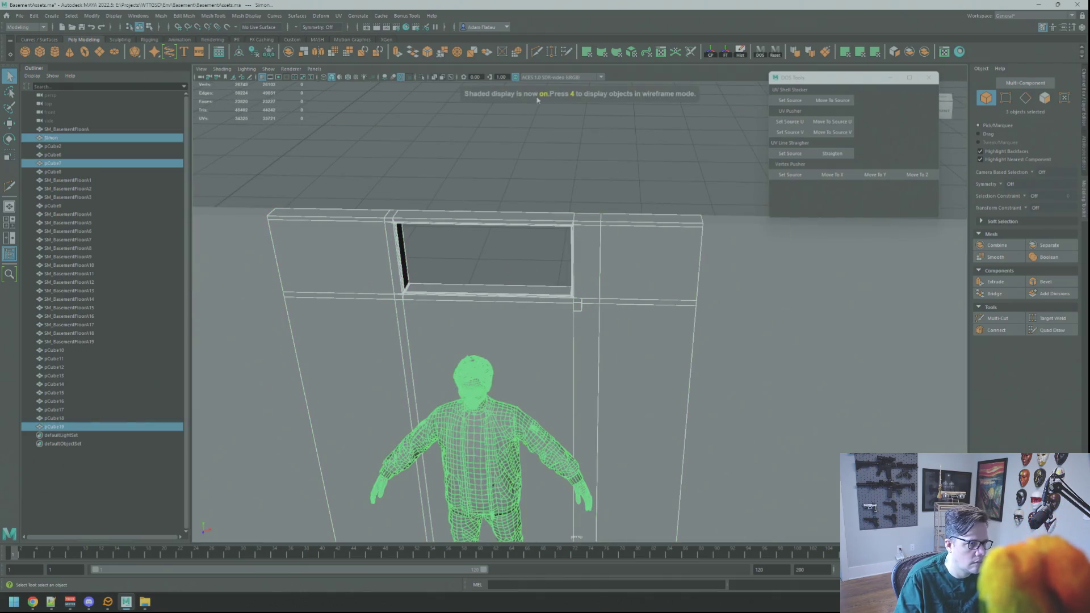
{"action": "left_click", "coordinate": [424, 80]}
- Pick a window-corner vertex on the wall, then undo it and reselect the wall
{"action": "key", "text": "F9"}
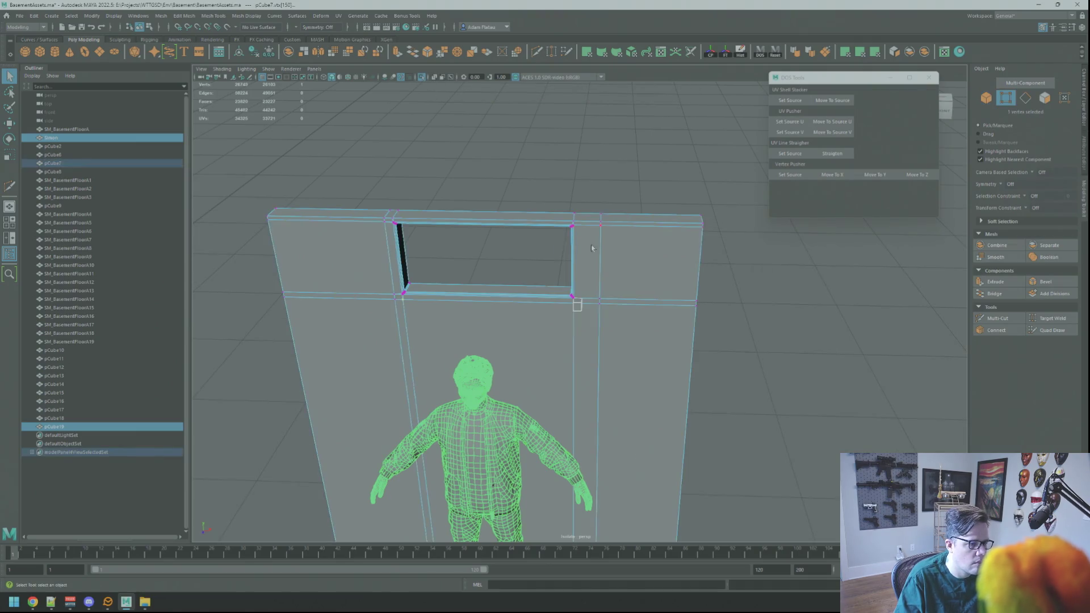
{"action": "left_click", "coordinate": [601, 227]}
{"action": "left_click_drag", "start_coordinate": [602, 225], "coordinate": [878, 193], "text": "alt"}
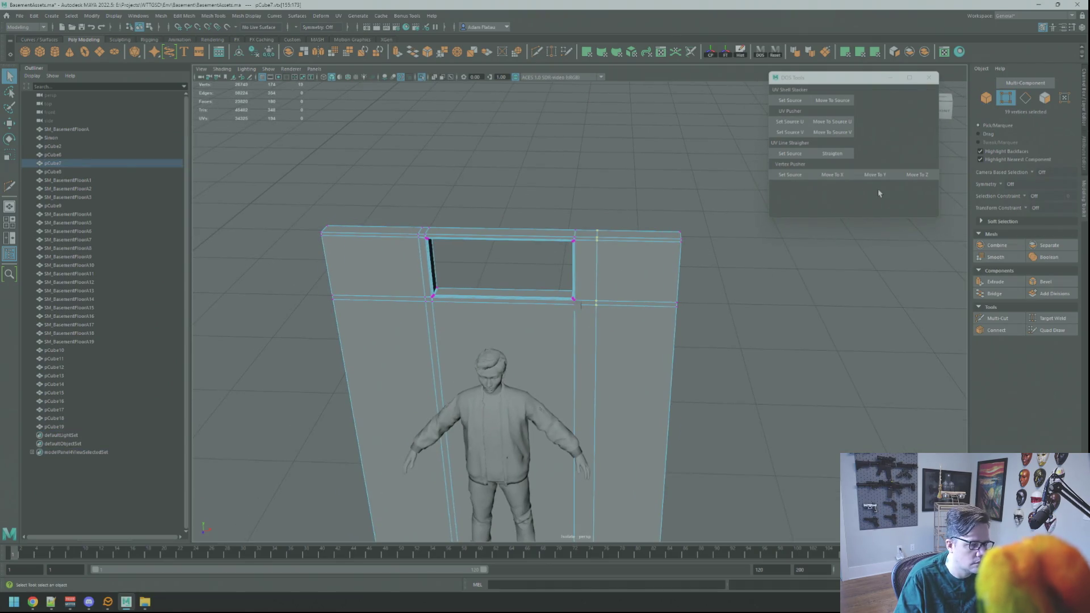
{"action": "scroll", "coordinate": [666, 223], "scroll_direction": "up", "scroll_amount": 3}
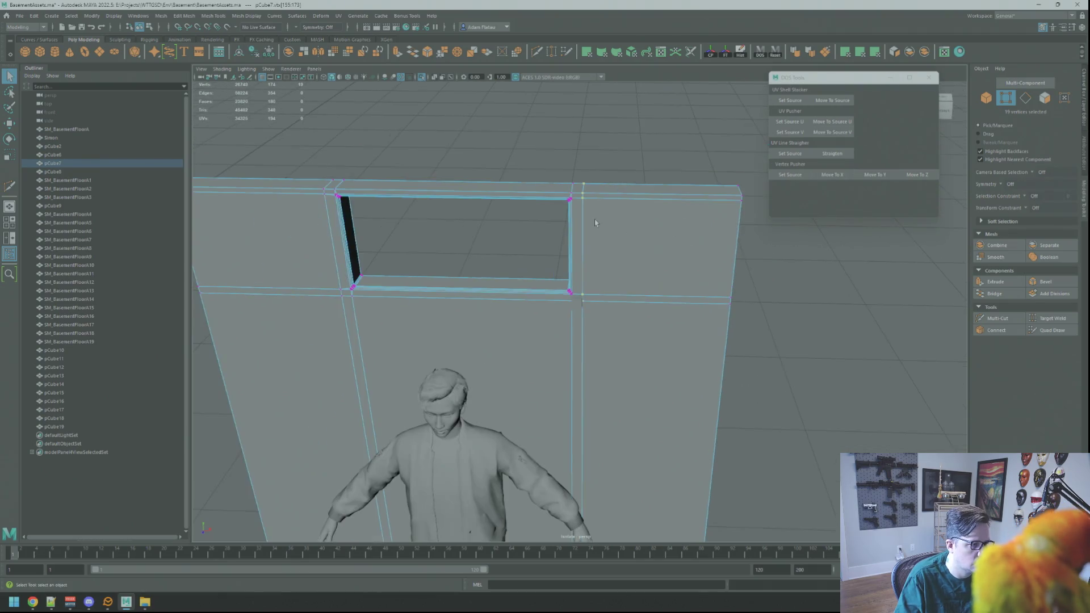
{"action": "key", "text": "ctrl+z"}
{"action": "key", "text": "ctrl+z"}
{"action": "key", "text": "ctrl+z"}
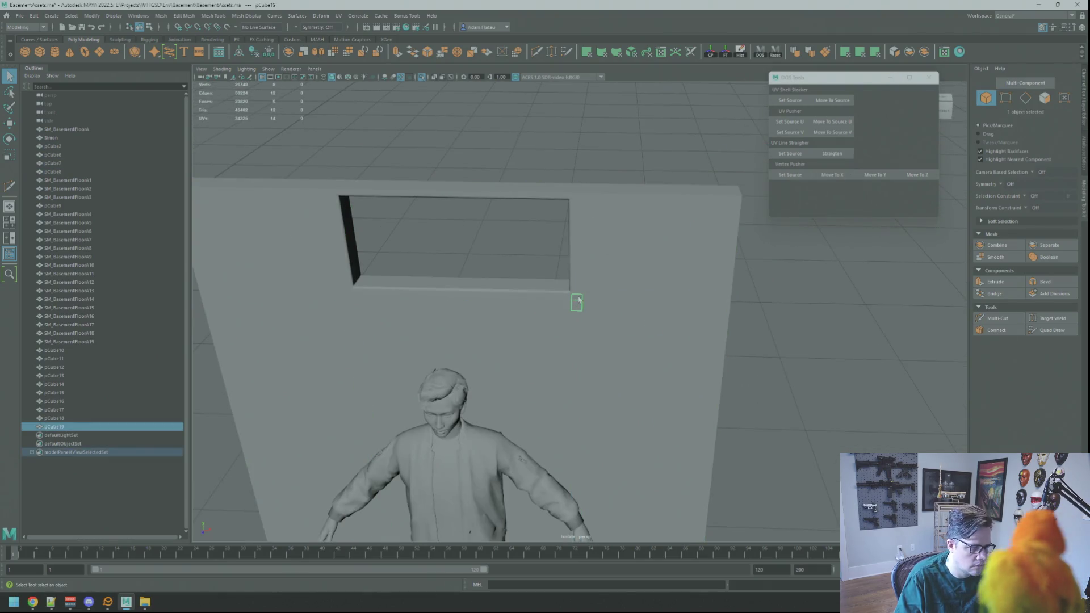
{"action": "left_click", "coordinate": [578, 300]}
- Multi-cut a new edge below the window's bevelled corner into the wall
{"action": "key", "text": "f"}
{"action": "mouse_move", "coordinate": [547, 258]}
{"action": "left_mouse_down", "text": "alt"}
{"action": "mouse_move", "coordinate": [628, 251]}
{"action": "mouse_move", "coordinate": [628, 238]}
{"action": "left_mouse_up", "text": "alt"}
{"action": "mouse_move", "coordinate": [628, 238]}
{"action": "middle_mouse_down", "text": "alt"}
{"action": "mouse_move", "coordinate": [616, 232]}
{"action": "mouse_move", "coordinate": [581, 250]}
{"action": "middle_mouse_up", "text": "alt"}
{"action": "scroll", "coordinate": [581, 250], "scroll_direction": "up", "scroll_amount": 8}
{"action": "scroll", "coordinate": [681, 273], "scroll_direction": "up", "scroll_amount": 3}
{"action": "left_click", "coordinate": [997, 318]}
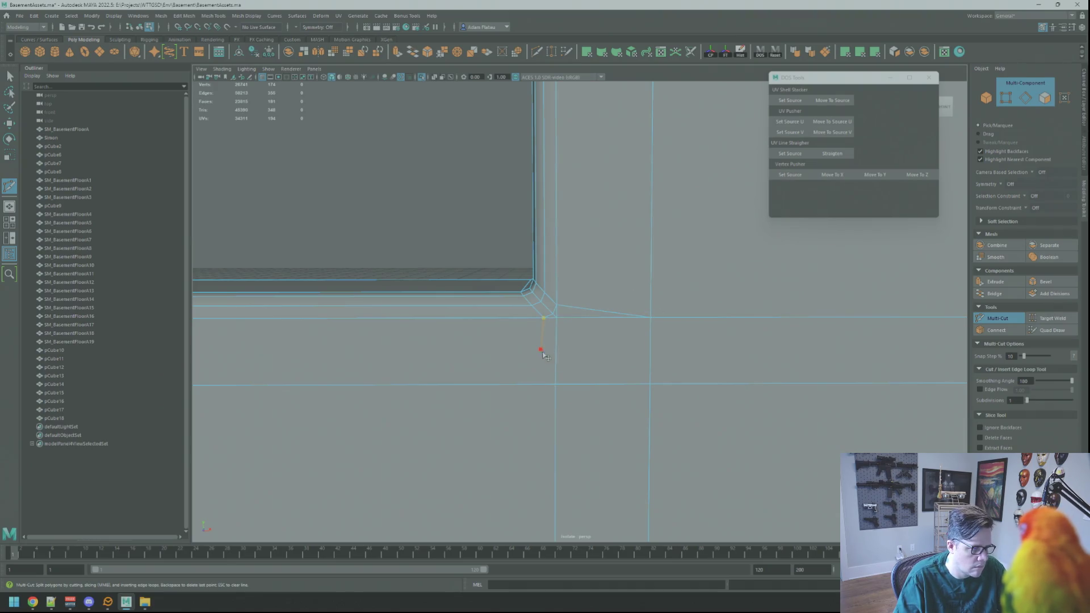
{"action": "right_click_drag", "start_coordinate": [585, 316], "coordinate": [585, 297]}
{"action": "left_click", "coordinate": [557, 318]}
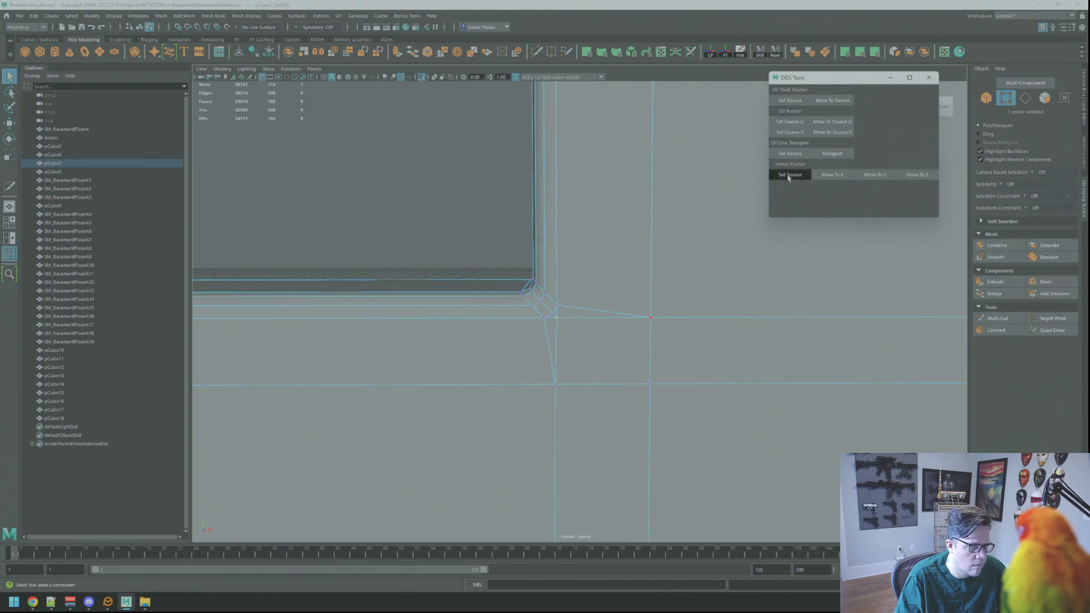
- Orbit and zoom to check the window opening's position above the character
{"action": "mouse_move", "coordinate": [561, 381]}
{"action": "left_mouse_down", "text": "alt"}
{"action": "mouse_move", "coordinate": [591, 275]}
{"action": "mouse_move", "coordinate": [628, 414]}
{"action": "mouse_move", "coordinate": [599, 401]}
{"action": "mouse_move", "coordinate": [587, 316]}
{"action": "left_mouse_up", "text": "alt"}
{"action": "mouse_move", "coordinate": [567, 361]}
{"action": "right_mouse_down", "text": "alt"}
{"action": "mouse_move", "coordinate": [545, 309]}
{"action": "mouse_move", "coordinate": [558, 380]}
{"action": "right_mouse_up", "text": "alt"}
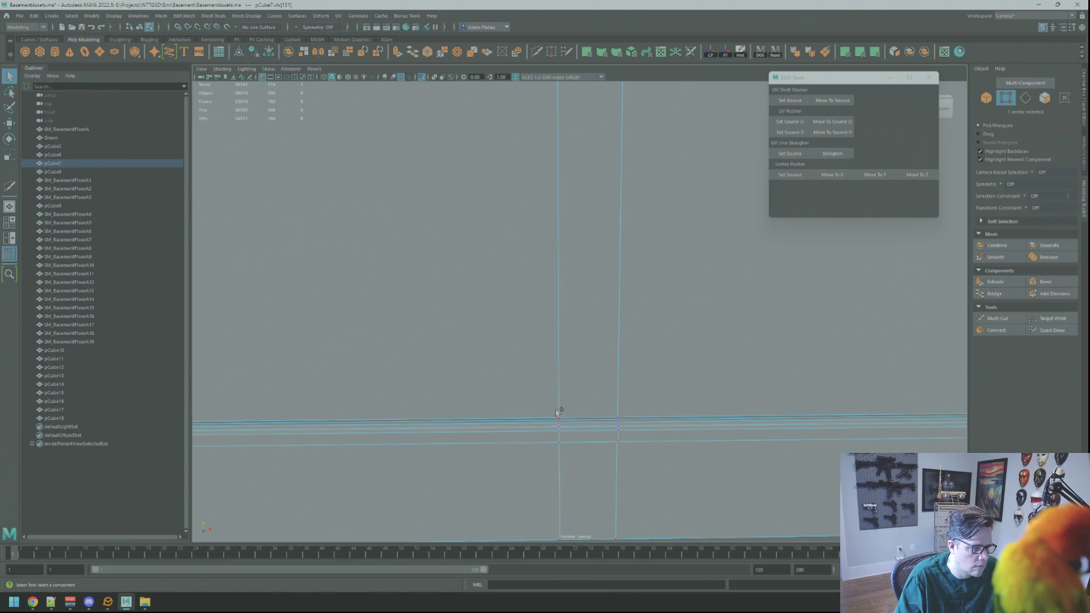
{"action": "mouse_move", "coordinate": [555, 421]}
{"action": "left_mouse_down", "text": "alt"}
{"action": "mouse_move", "coordinate": [555, 433]}
{"action": "mouse_move", "coordinate": [558, 336]}
{"action": "left_mouse_up", "text": "alt"}
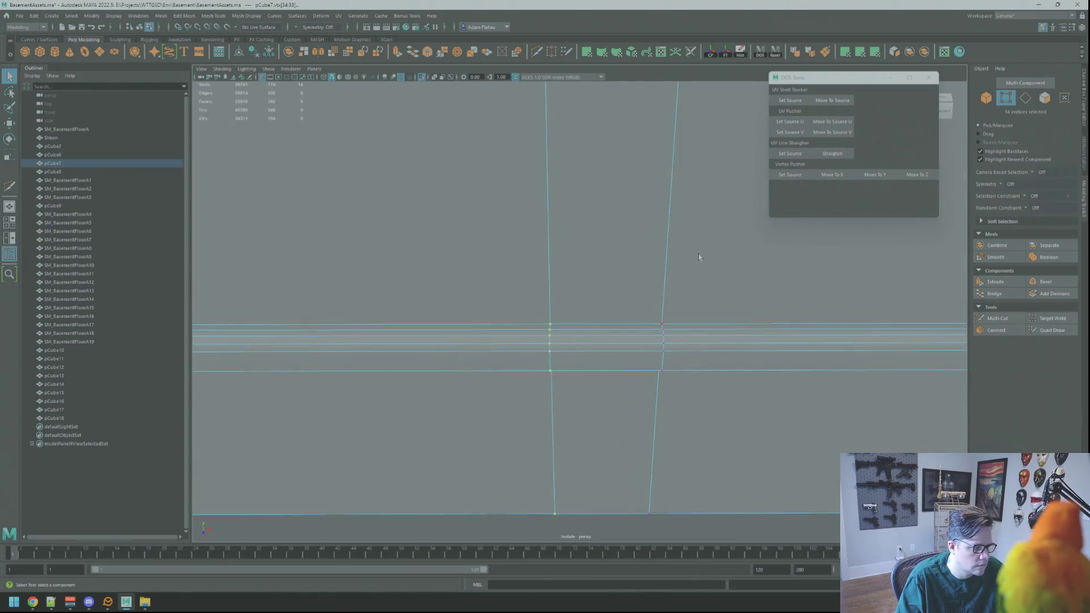
{"action": "mouse_move", "coordinate": [712, 237]}
{"action": "right_mouse_down", "text": "alt"}
{"action": "mouse_move", "coordinate": [599, 148]}
{"action": "mouse_move", "coordinate": [561, 218]}
{"action": "mouse_move", "coordinate": [577, 250]}
{"action": "right_mouse_up", "text": "alt"}
{"action": "middle_click_drag", "start_coordinate": [577, 250], "coordinate": [577, 341], "text": "alt"}
{"action": "mouse_move", "coordinate": [577, 341]}
{"action": "right_mouse_down", "text": "alt"}
{"action": "mouse_move", "coordinate": [603, 318]}
{"action": "mouse_move", "coordinate": [722, 320]}
{"action": "mouse_move", "coordinate": [569, 284]}
{"action": "right_mouse_up", "text": "alt"}
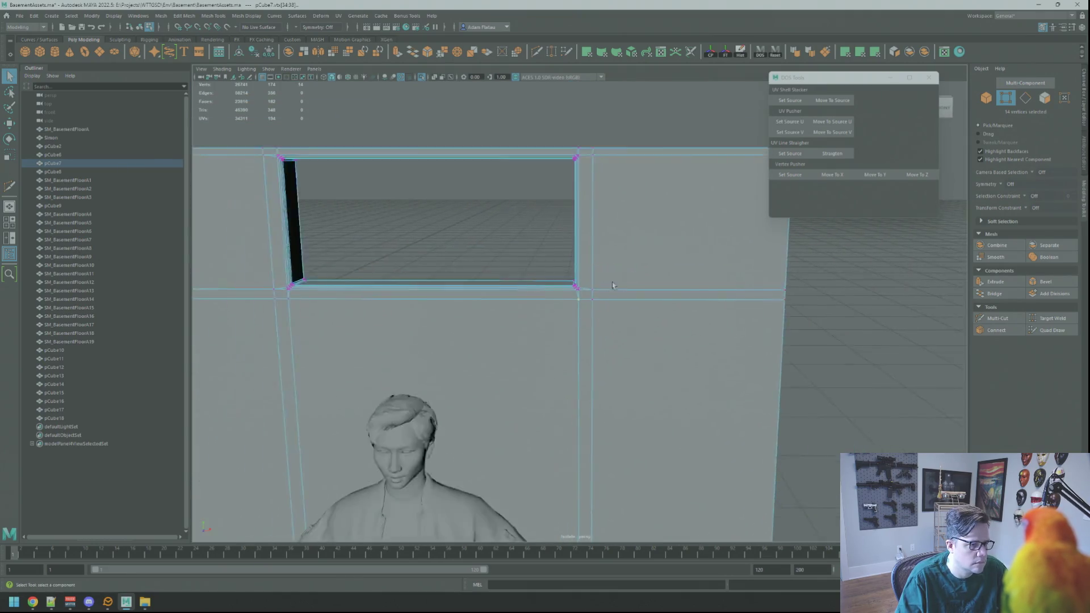
{"action": "middle_click_drag", "start_coordinate": [570, 284], "coordinate": [649, 277], "text": "alt"}
{"action": "mouse_move", "coordinate": [649, 277]}
{"action": "right_mouse_down", "text": "alt"}
{"action": "mouse_move", "coordinate": [635, 273]}
{"action": "mouse_move", "coordinate": [625, 292]}
{"action": "mouse_move", "coordinate": [650, 283]}
{"action": "mouse_move", "coordinate": [647, 302]}
{"action": "mouse_move", "coordinate": [649, 273]}
{"action": "mouse_move", "coordinate": [722, 286]}
{"action": "right_mouse_up", "text": "alt"}
{"action": "mouse_move", "coordinate": [722, 286]}
{"action": "middle_mouse_down", "text": "alt"}
{"action": "mouse_move", "coordinate": [669, 309]}
{"action": "mouse_move", "coordinate": [618, 287]}
{"action": "mouse_move", "coordinate": [607, 303]}
{"action": "middle_mouse_up", "text": "alt"}
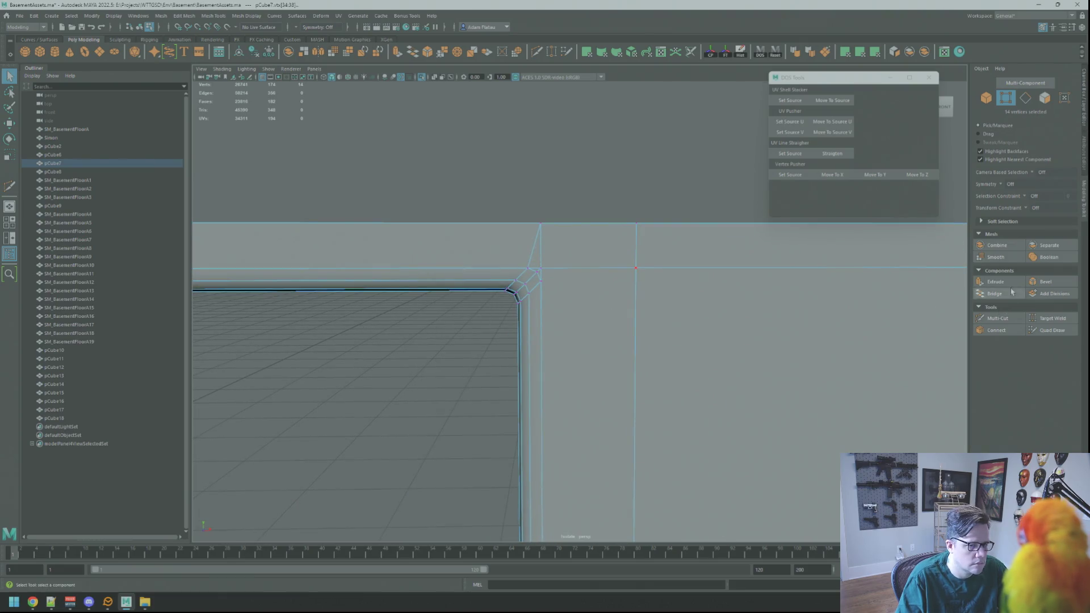
- Multi-cut an edge from the window's upper bevelled corner and reselect the wall
{"action": "left_click", "coordinate": [986, 319]}
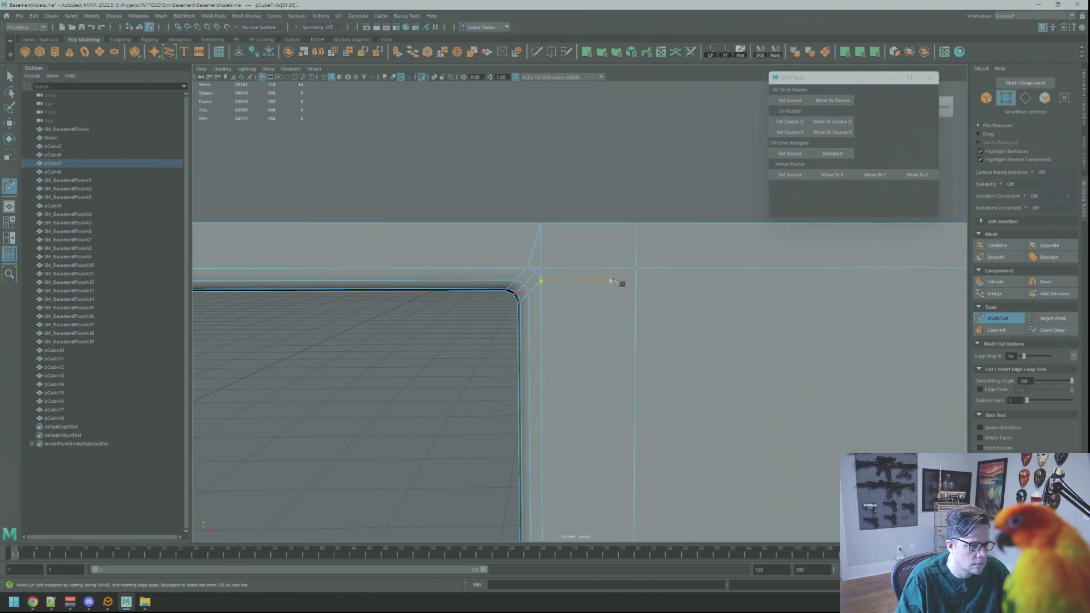
{"action": "key", "text": "q"}
{"action": "mouse_move", "coordinate": [530, 219]}
{"action": "right_mouse_down"}
{"action": "mouse_move", "coordinate": [579, 191]}
{"action": "mouse_move", "coordinate": [577, 210]}
{"action": "right_mouse_up"}
{"action": "middle_click_drag", "start_coordinate": [576, 210], "coordinate": [640, 240], "text": "alt"}
{"action": "left_click", "coordinate": [745, 280]}
- Select a window-corner vertex on the wall and orbit around it
{"action": "mouse_move", "coordinate": [584, 272]}
{"action": "left_mouse_down", "text": "alt"}
{"action": "mouse_move", "coordinate": [547, 258]}
{"action": "mouse_move", "coordinate": [729, 311]}
{"action": "mouse_move", "coordinate": [602, 306]}
{"action": "mouse_move", "coordinate": [625, 309]}
{"action": "left_mouse_up", "text": "alt"}
{"action": "scroll", "coordinate": [630, 280], "scroll_direction": "down", "scroll_amount": 5}
{"action": "left_click", "coordinate": [639, 284]}
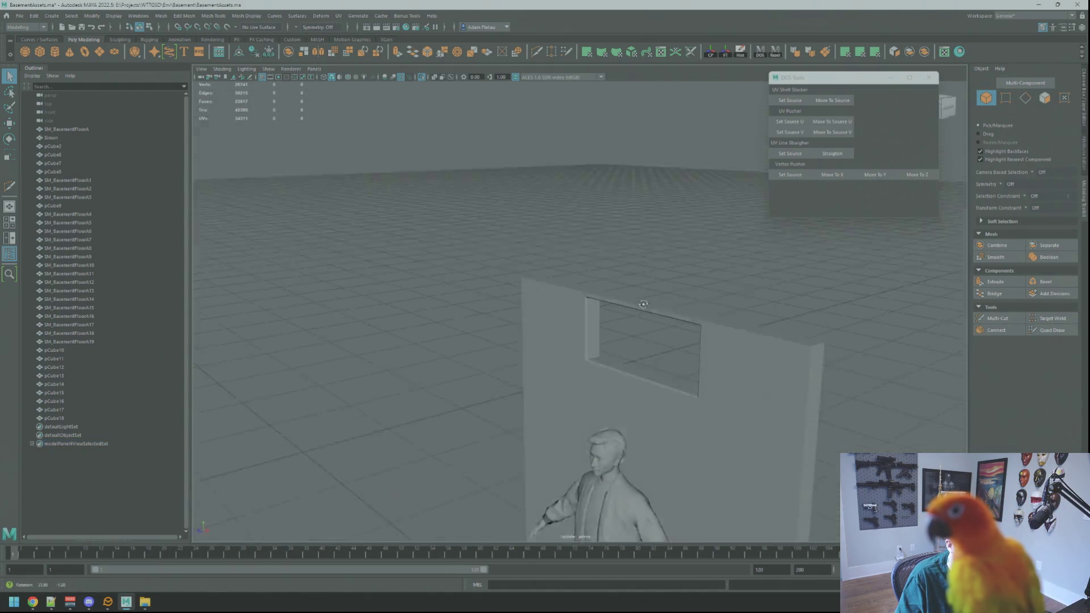
{"action": "left_click", "coordinate": [602, 307]}
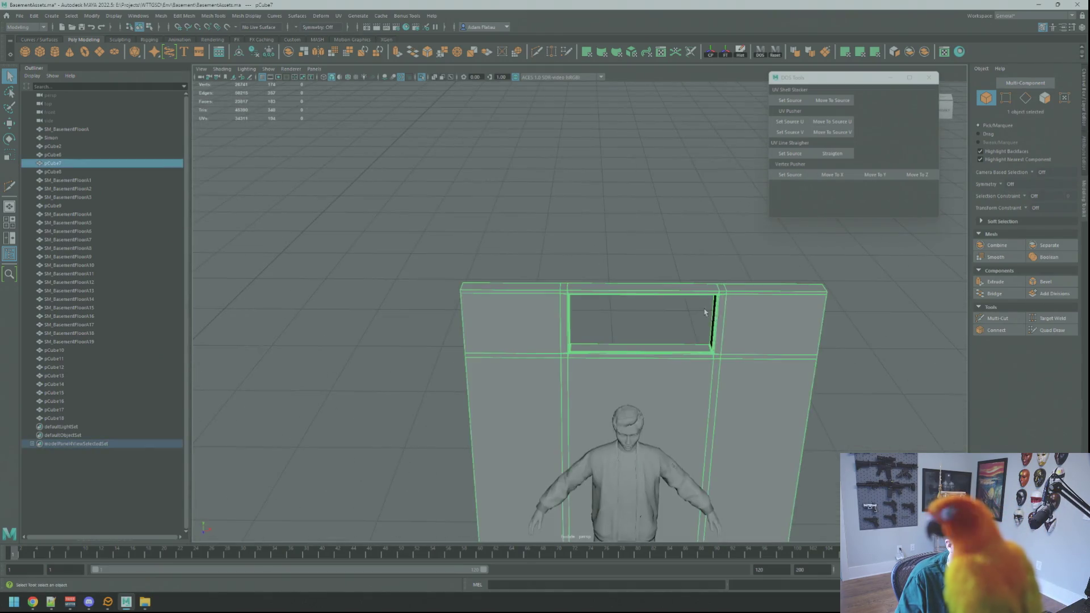
{"action": "scroll", "coordinate": [625, 309], "scroll_direction": "up", "scroll_amount": 5}
{"action": "right_click_drag", "start_coordinate": [621, 304], "coordinate": [579, 302]}
{"action": "left_click", "coordinate": [601, 300]}
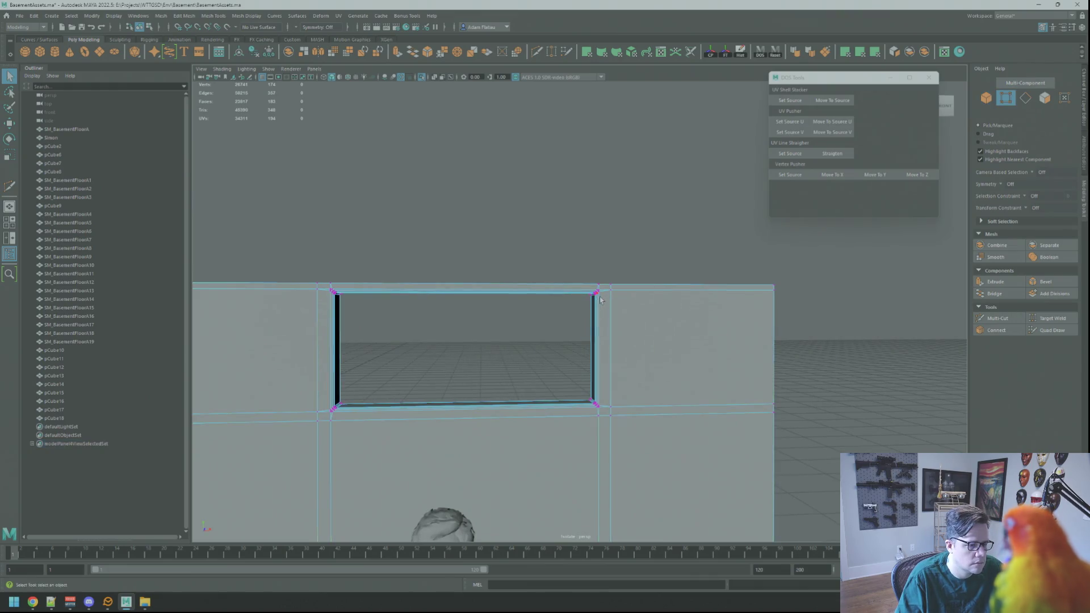
{"action": "scroll", "coordinate": [620, 296], "scroll_direction": "up", "scroll_amount": 5}
{"action": "mouse_move", "coordinate": [620, 296]}
{"action": "left_mouse_down", "text": "alt"}
{"action": "mouse_move", "coordinate": [635, 297]}
{"action": "mouse_move", "coordinate": [548, 284]}
{"action": "mouse_move", "coordinate": [597, 292]}
{"action": "mouse_move", "coordinate": [777, 259]}
{"action": "left_mouse_up", "text": "alt"}
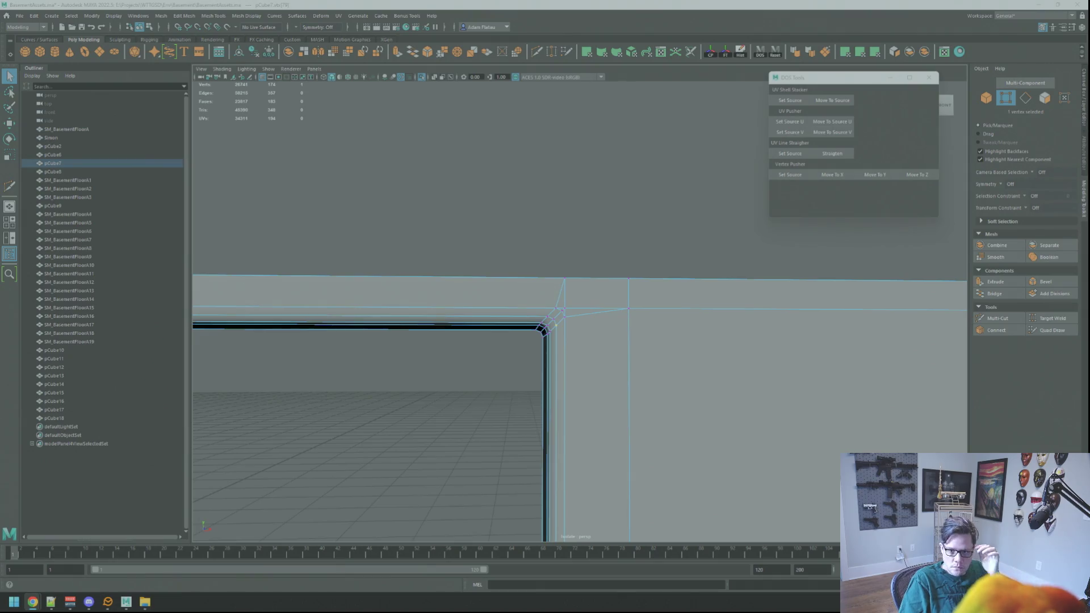
- Inspect the cleaned window corner by framing a corner vertex and orbiting around it
{"action": "left_click_drag", "start_coordinate": [542, 239], "coordinate": [612, 248], "text": "alt"}
{"action": "key", "text": "F8"}
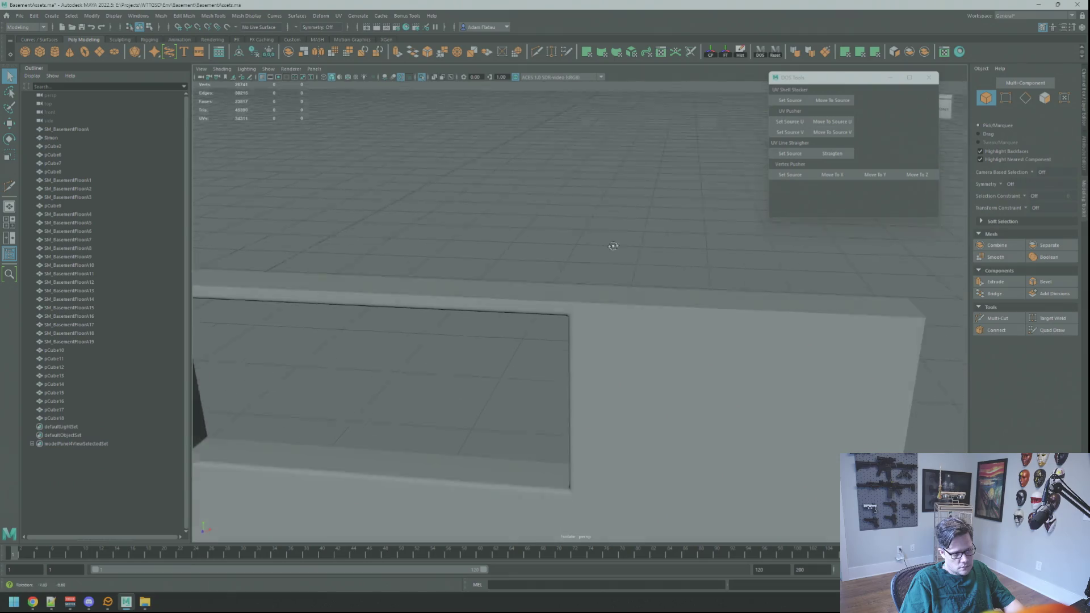
{"action": "left_click", "coordinate": [571, 314]}
{"action": "right_click_drag", "start_coordinate": [592, 304], "coordinate": [573, 309]}
{"action": "left_click", "coordinate": [571, 314]}
{"action": "key", "text": "f"}
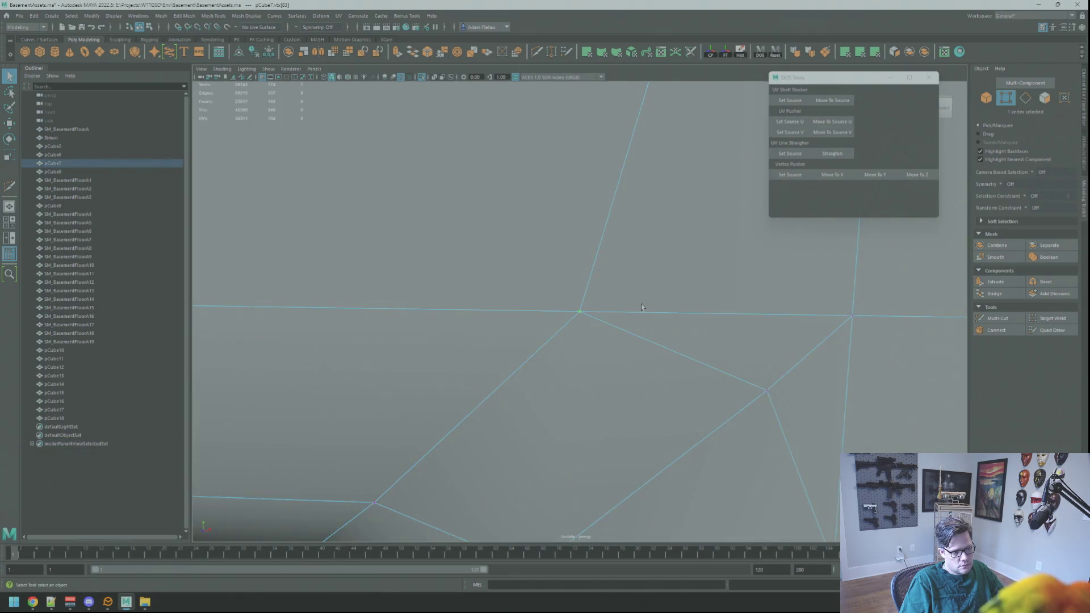
{"action": "scroll", "coordinate": [641, 307], "scroll_direction": "down", "scroll_amount": 5}
{"action": "right_click_drag", "start_coordinate": [596, 236], "coordinate": [596, 213]}
{"action": "scroll", "coordinate": [647, 305], "scroll_direction": "down", "scroll_amount": 2}
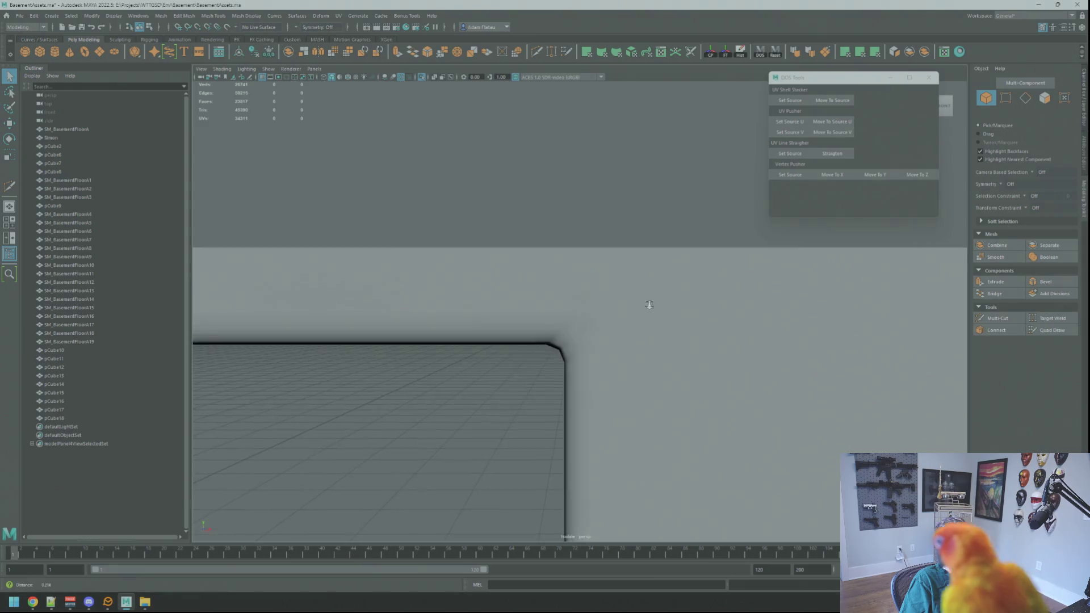
{"action": "scroll", "coordinate": [630, 309], "scroll_direction": "up", "scroll_amount": 5}
{"action": "left_click", "coordinate": [582, 328]}
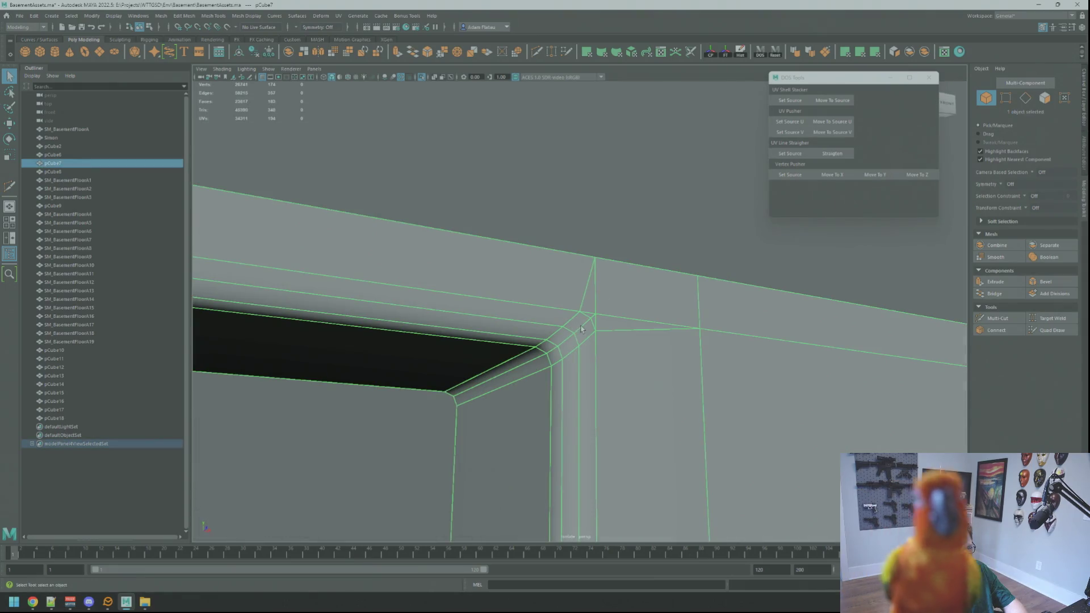
{"action": "scroll", "coordinate": [581, 328], "scroll_direction": "down", "scroll_amount": 3}
{"action": "mouse_move", "coordinate": [582, 329]}
{"action": "left_mouse_down", "text": "alt"}
{"action": "mouse_move", "coordinate": [511, 331]}
{"action": "mouse_move", "coordinate": [559, 273]}
{"action": "mouse_move", "coordinate": [647, 270]}
{"action": "mouse_move", "coordinate": [637, 292]}
{"action": "mouse_move", "coordinate": [608, 258]}
{"action": "mouse_move", "coordinate": [620, 281]}
{"action": "mouse_move", "coordinate": [644, 285]}
{"action": "mouse_move", "coordinate": [547, 297]}
{"action": "left_mouse_up", "text": "alt"}
{"action": "scroll", "coordinate": [560, 273], "scroll_direction": "up", "scroll_amount": 3}
- Apply Soften/Harden Edge to the wall's top edge above the window corner
{"action": "left_click", "coordinate": [564, 365]}
{"action": "right_click_drag", "start_coordinate": [564, 365], "coordinate": [562, 338]}
{"action": "left_click", "coordinate": [647, 269]}
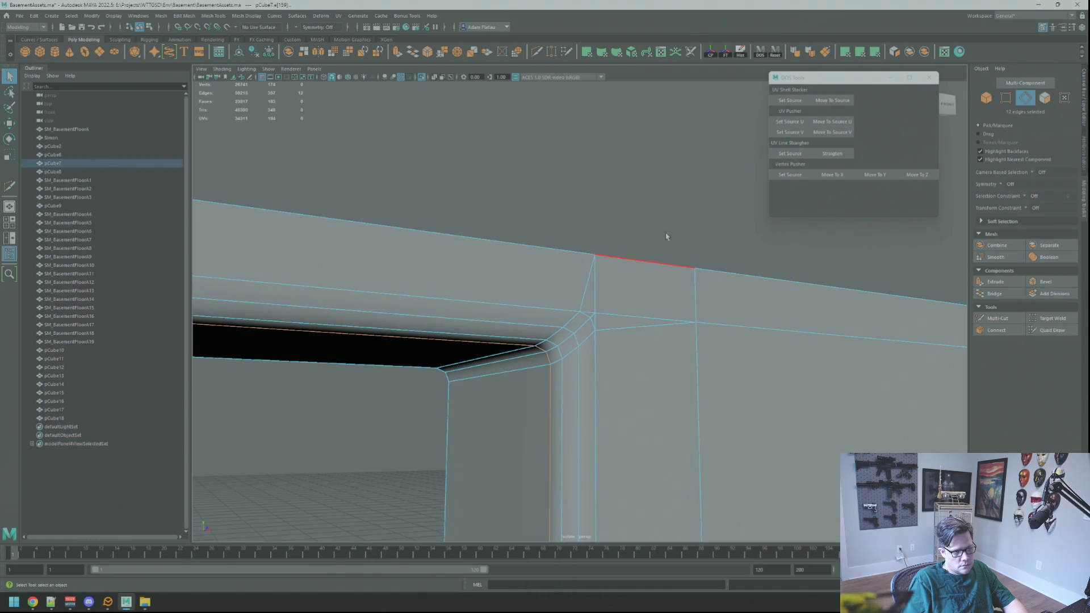
{"action": "left_click", "coordinate": [809, 52]}
{"action": "key", "text": "F8"}
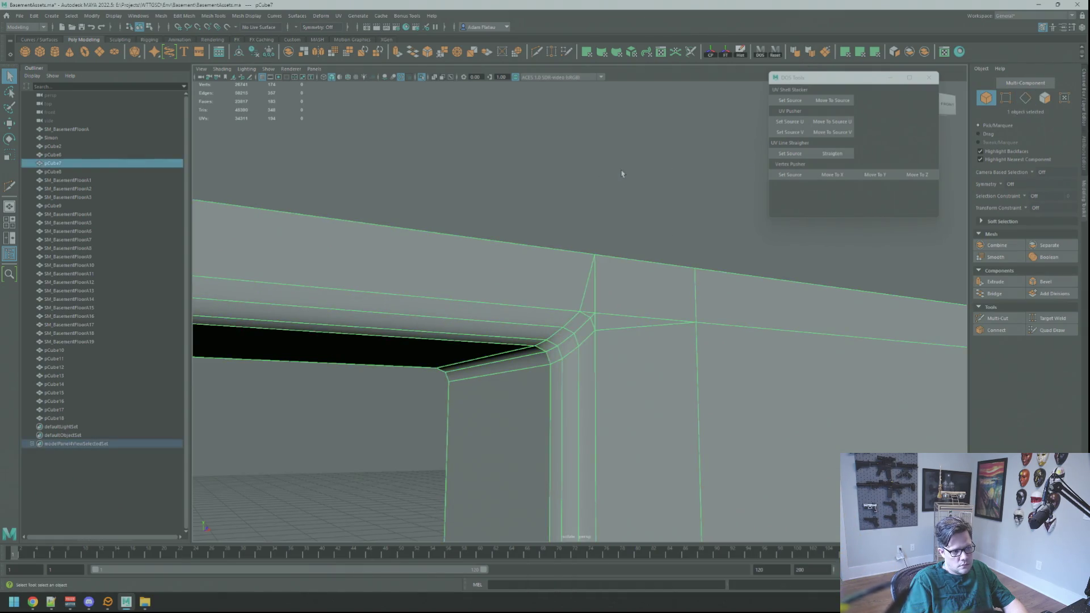
{"action": "scroll", "coordinate": [599, 194], "scroll_direction": "up", "scroll_amount": 10}
- Check another corner vertex of the opening, then deselect everything
{"action": "mouse_move", "coordinate": [613, 188]}
{"action": "left_mouse_down", "text": "alt"}
{"action": "mouse_move", "coordinate": [695, 201]}
{"action": "mouse_move", "coordinate": [500, 341]}
{"action": "mouse_move", "coordinate": [540, 348]}
{"action": "mouse_move", "coordinate": [458, 323]}
{"action": "left_mouse_up", "text": "alt"}
{"action": "scroll", "coordinate": [499, 343], "scroll_direction": "down", "scroll_amount": 5}
{"action": "scroll", "coordinate": [516, 338], "scroll_direction": "up", "scroll_amount": 5}
{"action": "left_click", "coordinate": [423, 319]}
{"action": "key", "text": "F9"}
{"action": "scroll", "coordinate": [489, 275], "scroll_direction": "up", "scroll_amount": 5}
{"action": "scroll", "coordinate": [488, 299], "scroll_direction": "down", "scroll_amount": 2}
{"action": "key", "text": "F8"}
{"action": "left_click", "coordinate": [577, 246]}
- Select and frame a window-corner vertex, looking down through the opening
{"action": "mouse_move", "coordinate": [577, 246]}
{"action": "left_mouse_down", "text": "alt"}
{"action": "mouse_move", "coordinate": [530, 292]}
{"action": "mouse_move", "coordinate": [514, 260]}
{"action": "mouse_move", "coordinate": [584, 305]}
{"action": "mouse_move", "coordinate": [516, 329]}
{"action": "mouse_move", "coordinate": [437, 326]}
{"action": "left_mouse_up", "text": "alt"}
{"action": "left_click", "coordinate": [629, 327]}
{"action": "key", "text": "F9"}
{"action": "left_click", "coordinate": [628, 327]}
{"action": "key", "text": "f"}
{"action": "scroll", "coordinate": [661, 311], "scroll_direction": "down", "scroll_amount": 3}
{"action": "mouse_move", "coordinate": [617, 308]}
{"action": "left_mouse_down", "text": "alt"}
{"action": "mouse_move", "coordinate": [640, 304]}
{"action": "mouse_move", "coordinate": [570, 315]}
{"action": "mouse_move", "coordinate": [616, 323]}
{"action": "mouse_move", "coordinate": [606, 348]}
{"action": "mouse_move", "coordinate": [659, 332]}
{"action": "left_mouse_up", "text": "alt"}
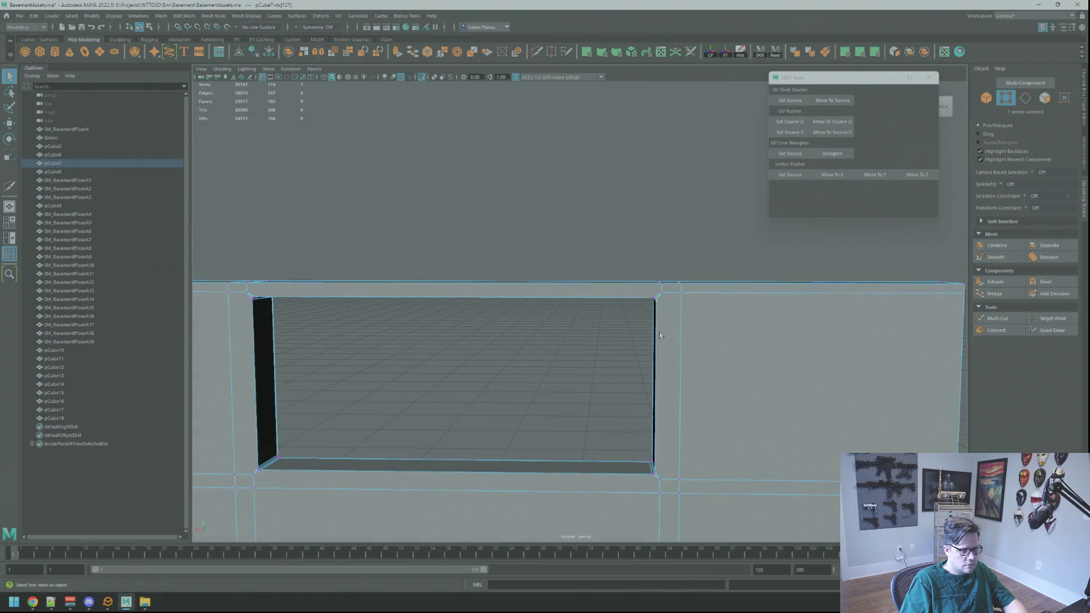
- Start a Multi-Cut around the opening, then cancel back to object mode
{"action": "scroll", "coordinate": [659, 332], "scroll_direction": "up", "scroll_amount": 3}
{"action": "left_click", "coordinate": [997, 318]}
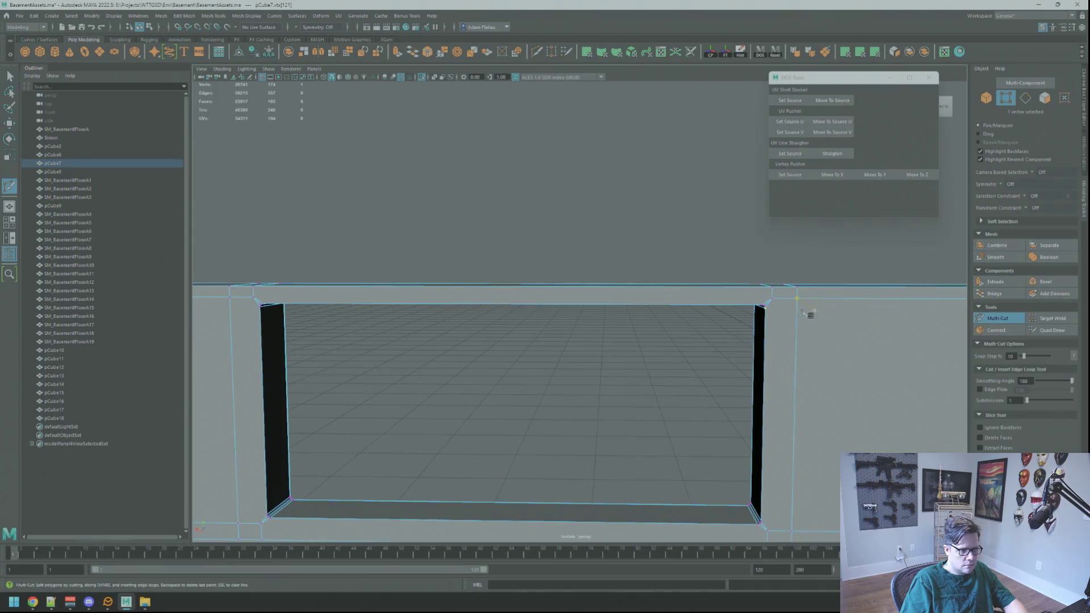
{"action": "mouse_move", "coordinate": [764, 299]}
{"action": "left_mouse_down", "text": "alt"}
{"action": "mouse_move", "coordinate": [568, 261]}
{"action": "mouse_move", "coordinate": [687, 261]}
{"action": "mouse_move", "coordinate": [498, 258]}
{"action": "mouse_move", "coordinate": [526, 248]}
{"action": "left_mouse_up", "text": "alt"}
{"action": "scroll", "coordinate": [587, 260], "scroll_direction": "down", "scroll_amount": 3}
{"action": "key", "text": "q"}
{"action": "right_click_drag", "start_coordinate": [587, 257], "coordinate": [637, 250]}
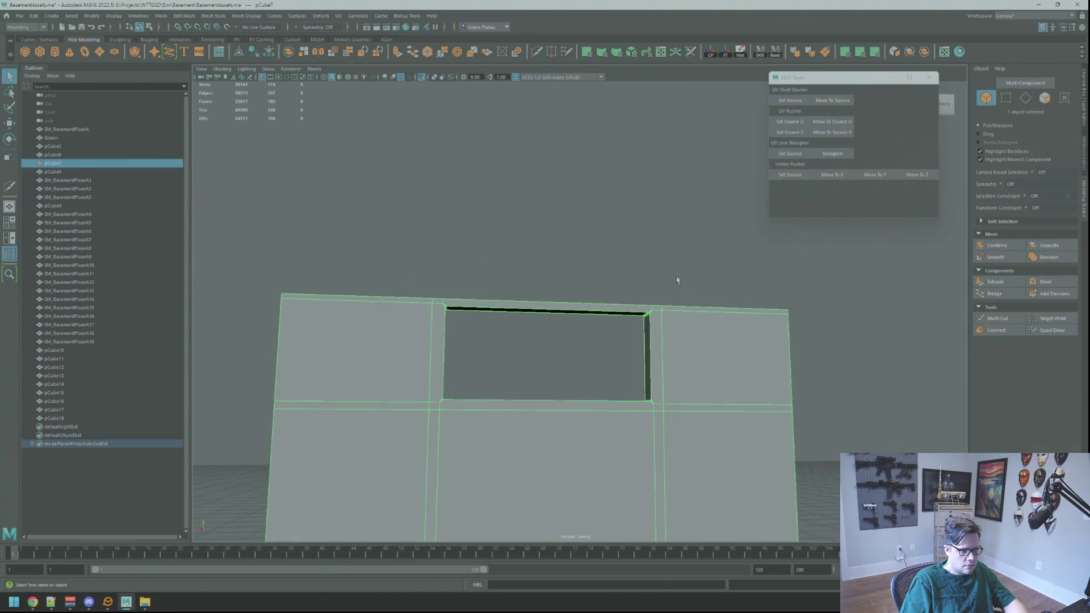
- Cut a new edge from the opening's top-right bevelled corner to the wall edge
{"action": "right_click_drag", "start_coordinate": [652, 310], "coordinate": [619, 310]}
{"action": "left_click", "coordinate": [647, 312]}
{"action": "key", "text": "f"}
{"action": "mouse_move", "coordinate": [652, 319]}
{"action": "left_mouse_down", "text": "alt"}
{"action": "mouse_move", "coordinate": [620, 319]}
{"action": "mouse_move", "coordinate": [611, 268]}
{"action": "left_mouse_up", "text": "alt"}
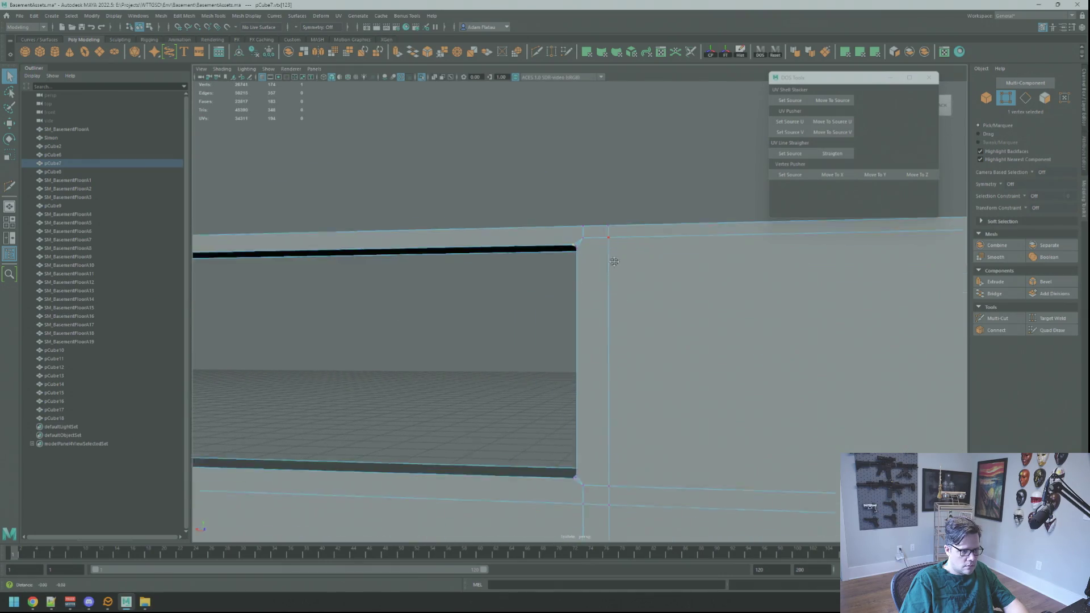
{"action": "mouse_move", "coordinate": [611, 267]}
{"action": "right_mouse_down", "text": "alt"}
{"action": "mouse_move", "coordinate": [721, 308]}
{"action": "mouse_move", "coordinate": [649, 287]}
{"action": "mouse_move", "coordinate": [646, 324]}
{"action": "mouse_move", "coordinate": [653, 300]}
{"action": "right_mouse_up", "text": "alt"}
{"action": "left_click", "coordinate": [997, 317]}
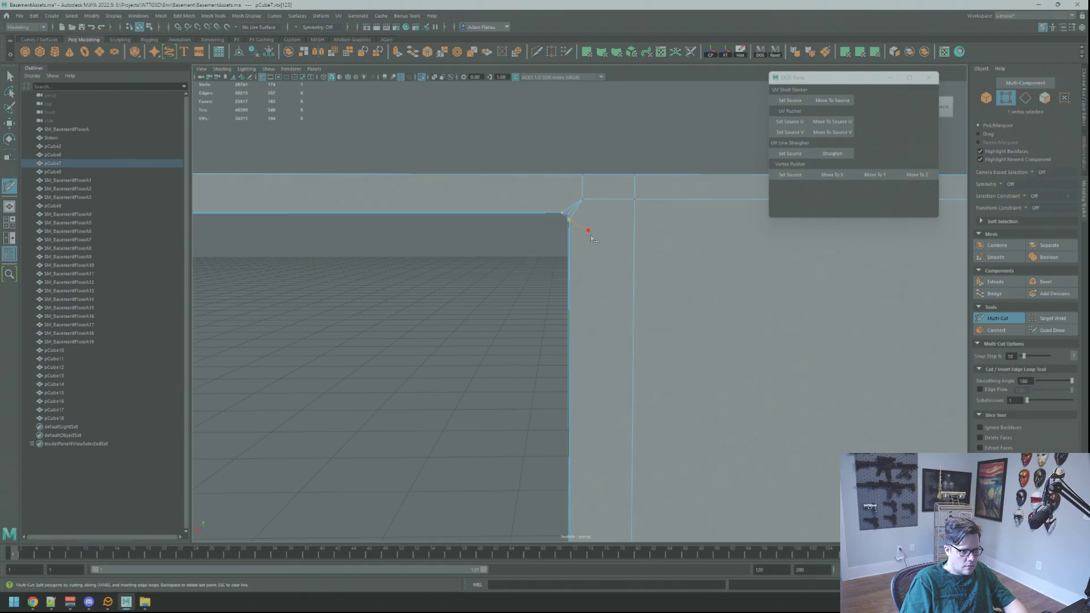
{"action": "key", "text": "Return"}
{"action": "mouse_move", "coordinate": [651, 203]}
{"action": "right_mouse_down", "text": "alt"}
{"action": "mouse_move", "coordinate": [611, 202]}
{"action": "mouse_move", "coordinate": [718, 206]}
{"action": "mouse_move", "coordinate": [667, 205]}
{"action": "right_mouse_up", "text": "alt"}
{"action": "middle_click_drag", "start_coordinate": [669, 206], "coordinate": [781, 213], "text": "alt"}
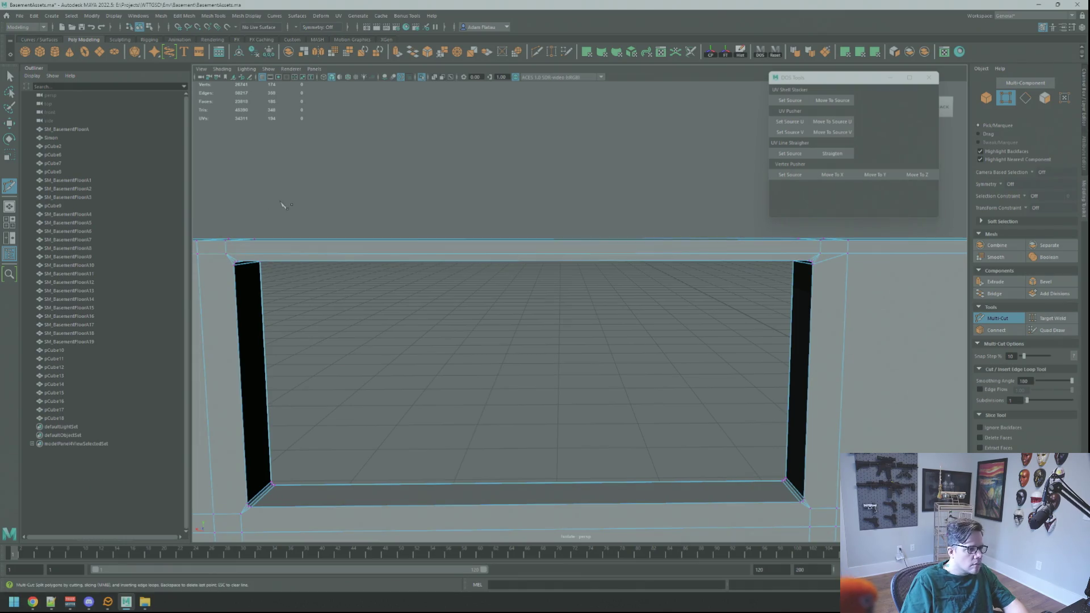
- Multi-cut from the top-left and lower bevel corners into adjacent edge loops, then return to Object Mode
{"action": "key", "text": "q"}
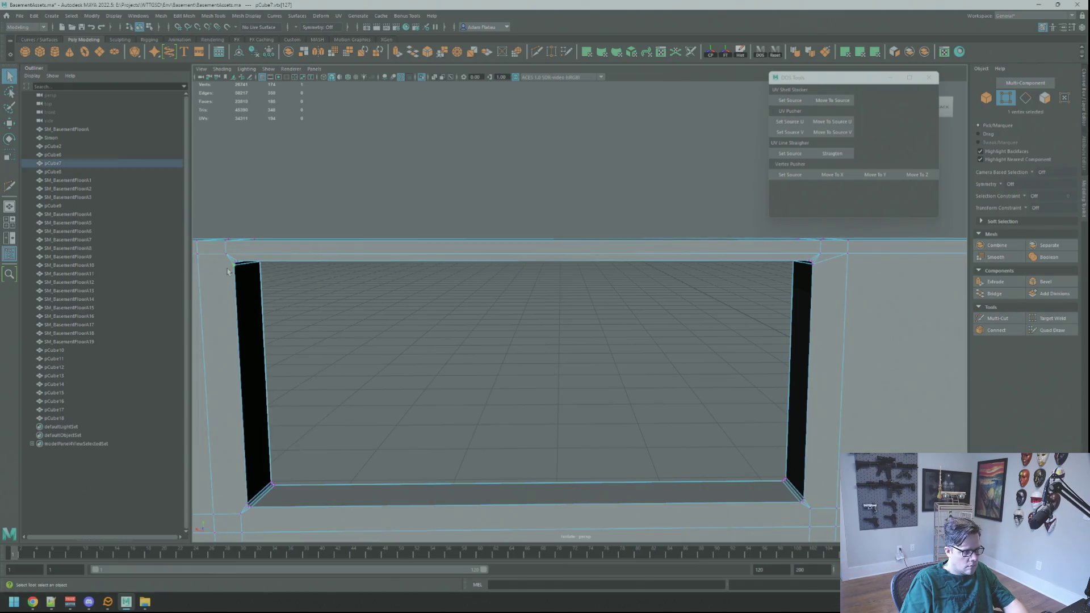
{"action": "left_click", "coordinate": [228, 272]}
{"action": "key", "text": "f"}
{"action": "left_click", "coordinate": [995, 318]}
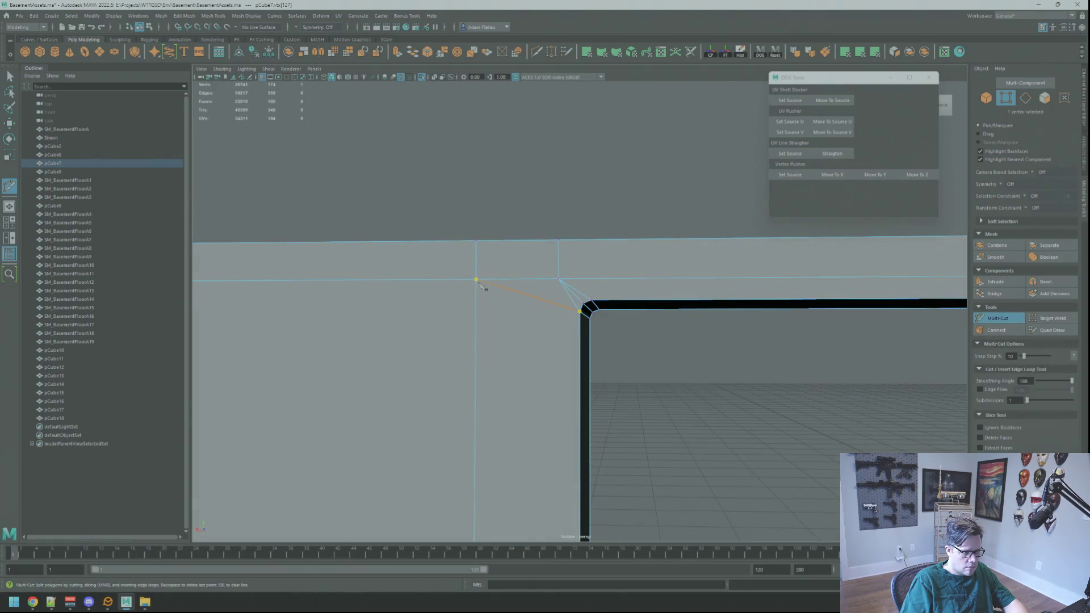
{"action": "mouse_move", "coordinate": [701, 376]}
{"action": "left_mouse_down", "text": "alt"}
{"action": "mouse_move", "coordinate": [591, 394]}
{"action": "mouse_move", "coordinate": [574, 382]}
{"action": "mouse_move", "coordinate": [517, 236]}
{"action": "mouse_move", "coordinate": [540, 282]}
{"action": "left_mouse_up", "text": "alt"}
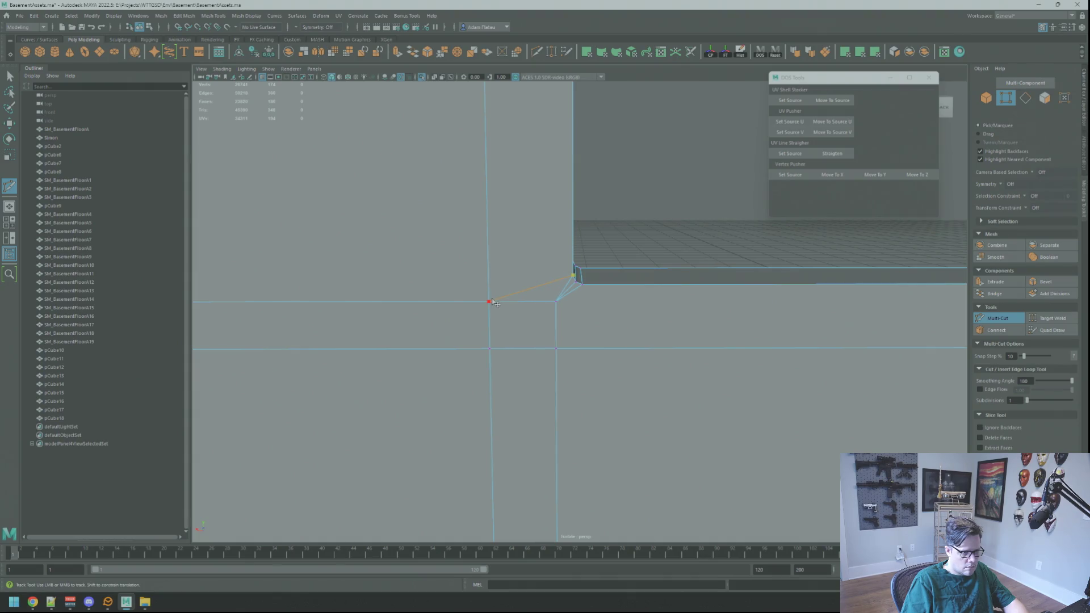
{"action": "mouse_move", "coordinate": [562, 310]}
{"action": "left_mouse_down", "text": "alt"}
{"action": "mouse_move", "coordinate": [448, 353]}
{"action": "mouse_move", "coordinate": [219, 342]}
{"action": "left_mouse_up", "text": "alt"}
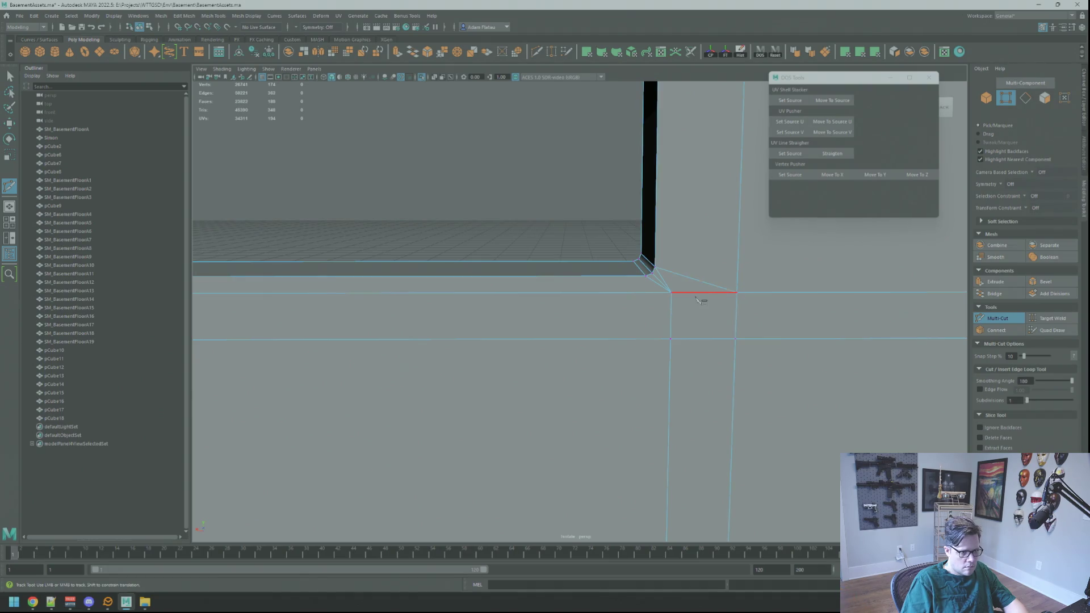
{"action": "right_click_drag", "start_coordinate": [657, 275], "coordinate": [462, 218], "text": "alt"}
{"action": "left_click_drag", "start_coordinate": [462, 218], "coordinate": [402, 205], "text": "alt"}
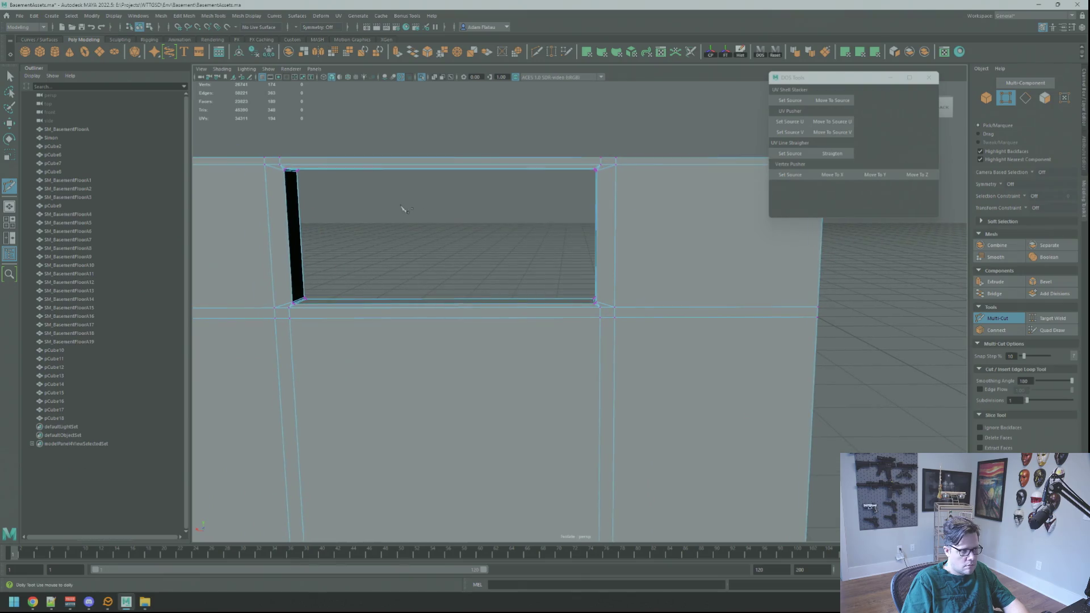
{"action": "key", "text": "q"}
{"action": "right_click_drag", "start_coordinate": [438, 141], "coordinate": [462, 127]}
{"action": "key", "text": "w"}
{"action": "key", "text": "f"}
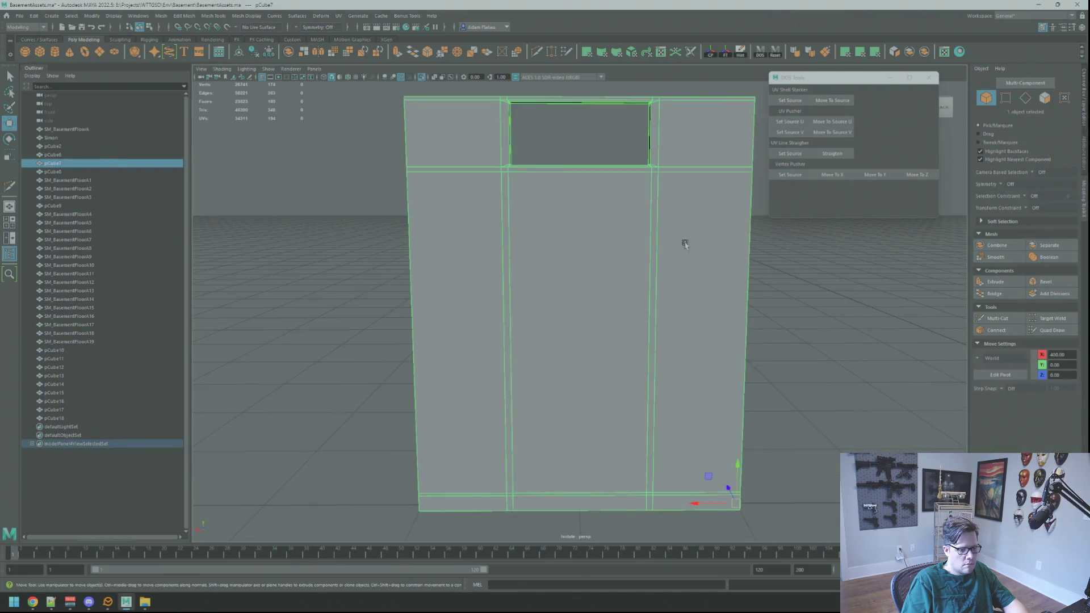
{"action": "left_click_drag", "start_coordinate": [684, 240], "coordinate": [670, 227], "text": "alt"}
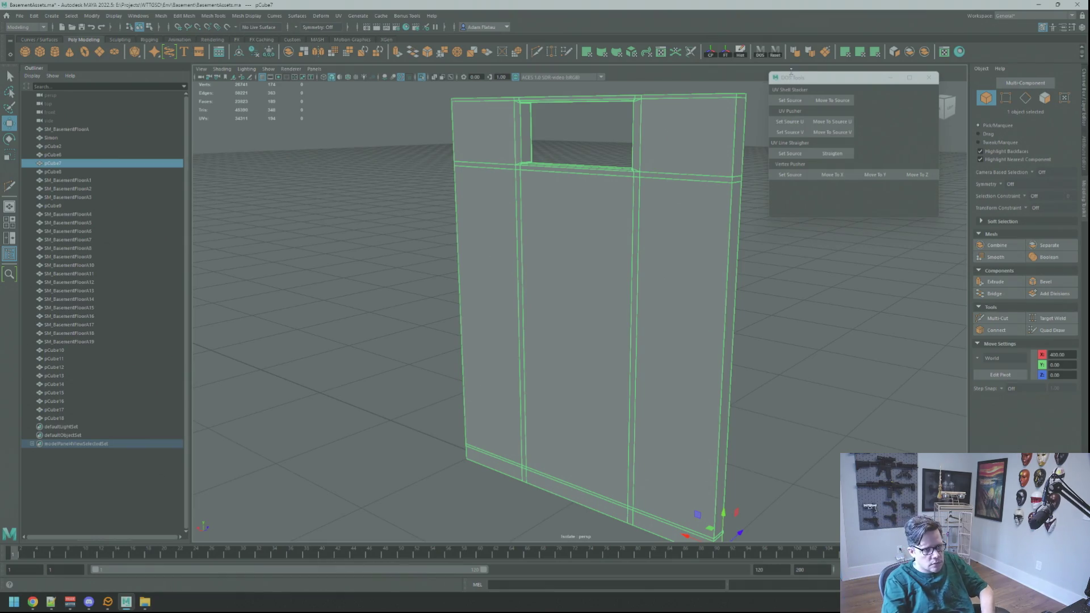
{"action": "left_click", "coordinate": [826, 54]}
{"action": "key", "text": "f"}
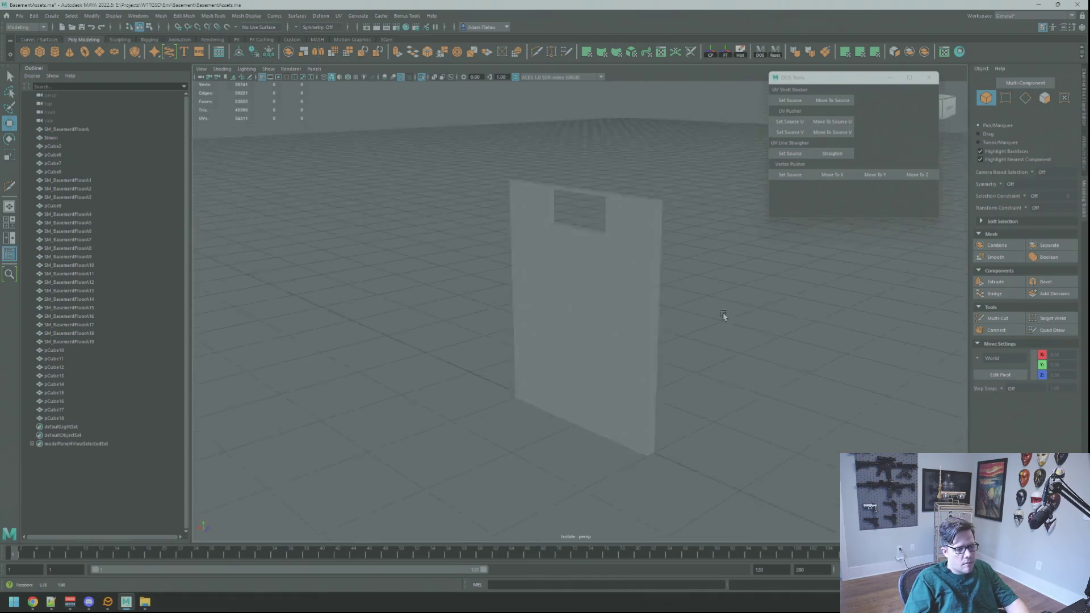
{"action": "right_click", "coordinate": [574, 166]}
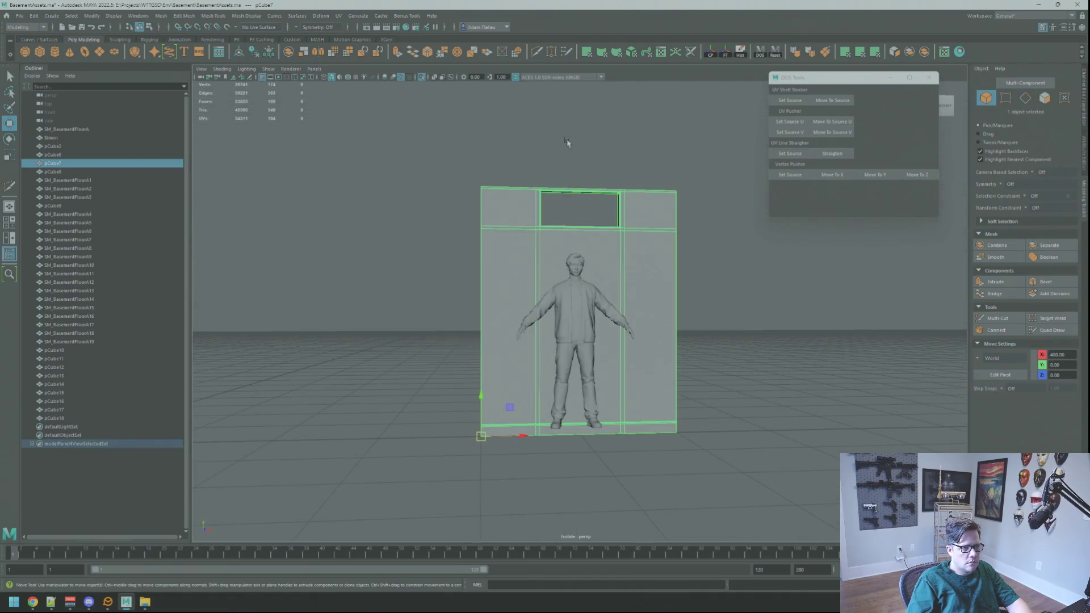
{"action": "left_click", "coordinate": [574, 165]}
{"action": "mouse_move", "coordinate": [574, 165]}
{"action": "left_mouse_down", "text": "alt"}
{"action": "mouse_move", "coordinate": [581, 232]}
{"action": "mouse_move", "coordinate": [713, 258]}
{"action": "mouse_move", "coordinate": [604, 236]}
{"action": "mouse_move", "coordinate": [570, 249]}
{"action": "mouse_move", "coordinate": [365, 241]}
{"action": "mouse_move", "coordinate": [608, 238]}
{"action": "mouse_move", "coordinate": [591, 268]}
{"action": "mouse_move", "coordinate": [751, 295]}
{"action": "left_mouse_up", "text": "alt"}
{"action": "left_click", "coordinate": [657, 243]}
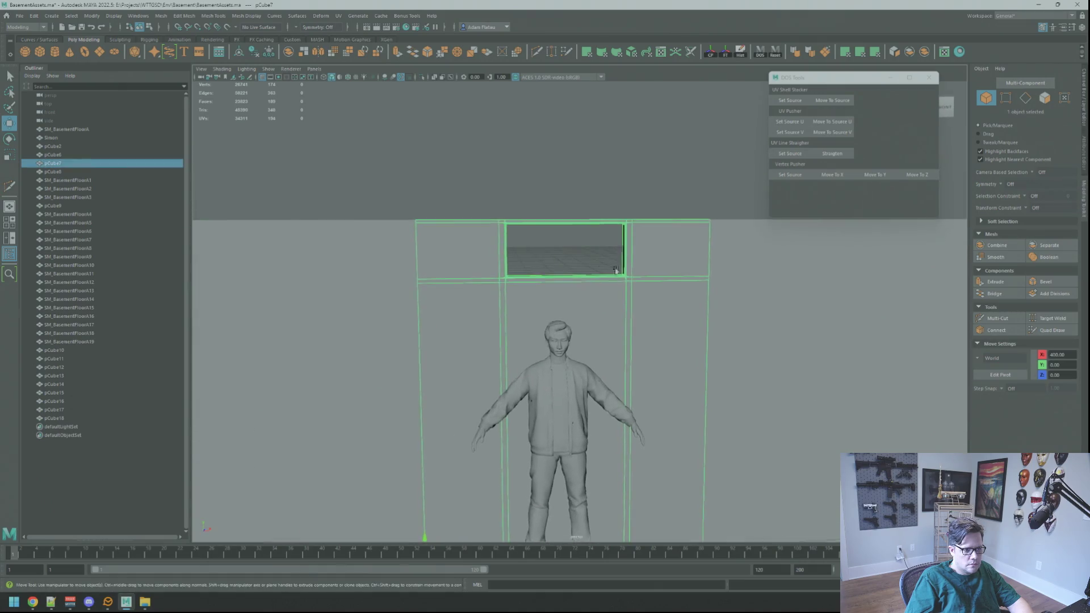
- Select wall pCube7 and isolate it in a maximised front view
{"action": "scroll", "coordinate": [626, 267], "scroll_direction": "up", "scroll_amount": 5}
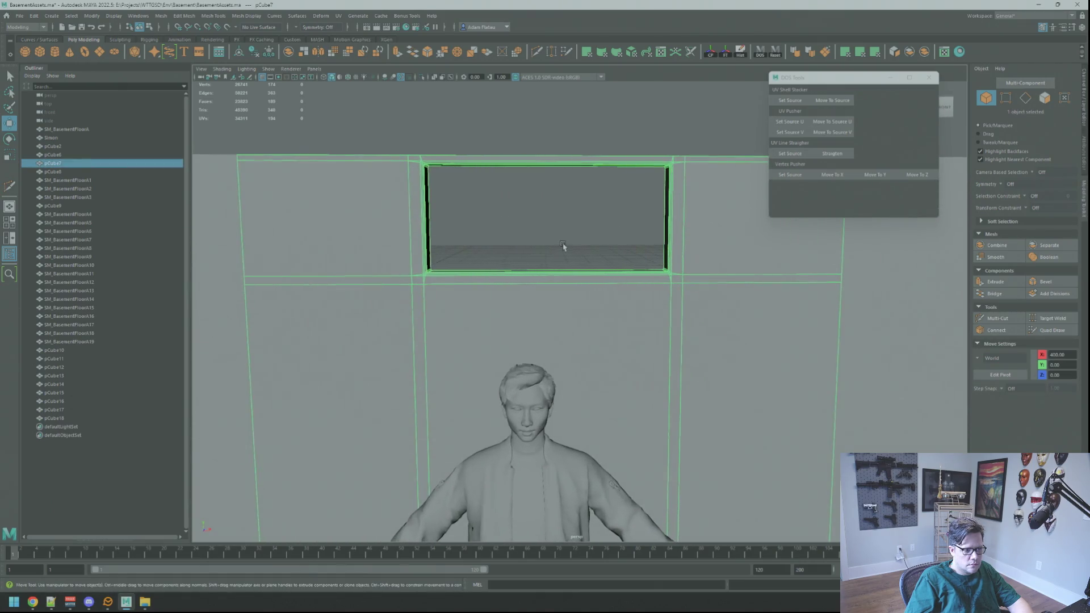
{"action": "scroll", "coordinate": [556, 258], "scroll_direction": "down", "scroll_amount": 5}
{"action": "right_click", "coordinate": [557, 256]}
{"action": "left_click", "coordinate": [575, 244]}
{"action": "mouse_move", "coordinate": [574, 243]}
{"action": "left_mouse_down", "text": "alt"}
{"action": "mouse_move", "coordinate": [632, 244]}
{"action": "mouse_move", "coordinate": [449, 252]}
{"action": "mouse_move", "coordinate": [564, 250]}
{"action": "left_mouse_up", "text": "alt"}
{"action": "scroll", "coordinate": [723, 290], "scroll_direction": "up", "scroll_amount": 3}
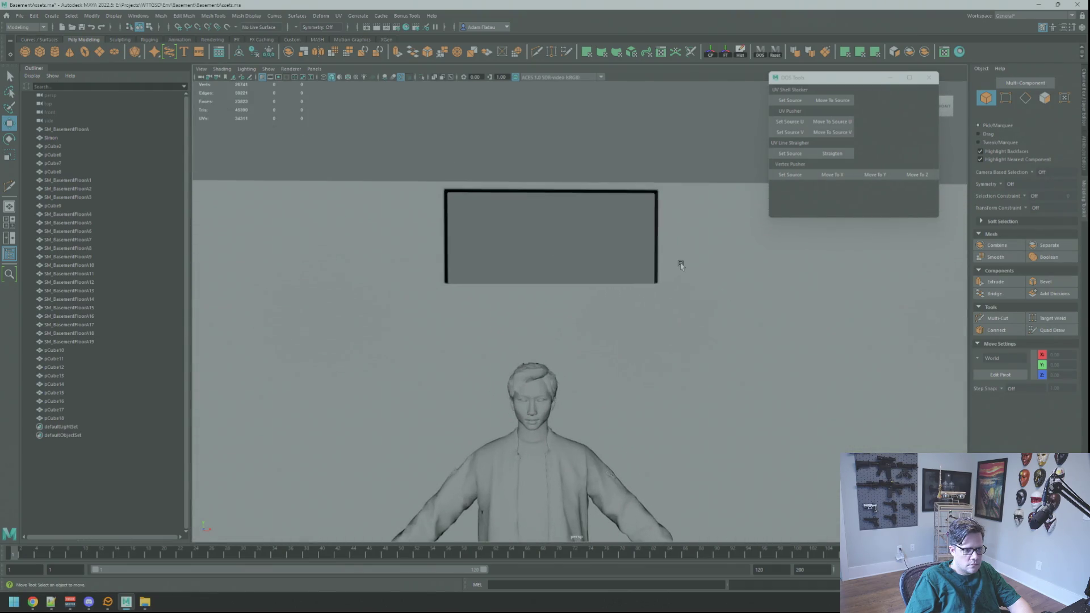
{"action": "left_click", "coordinate": [477, 230]}
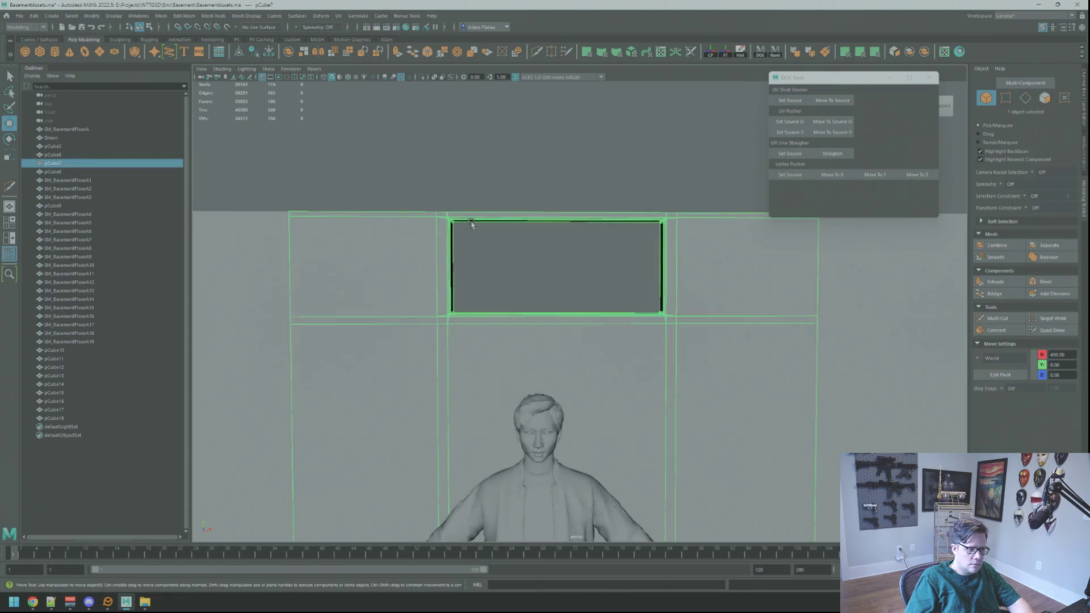
{"action": "key", "text": "space"}
{"action": "key", "text": "space"}
{"action": "key", "text": "ctrl+1"}
{"action": "key", "text": "F10"}
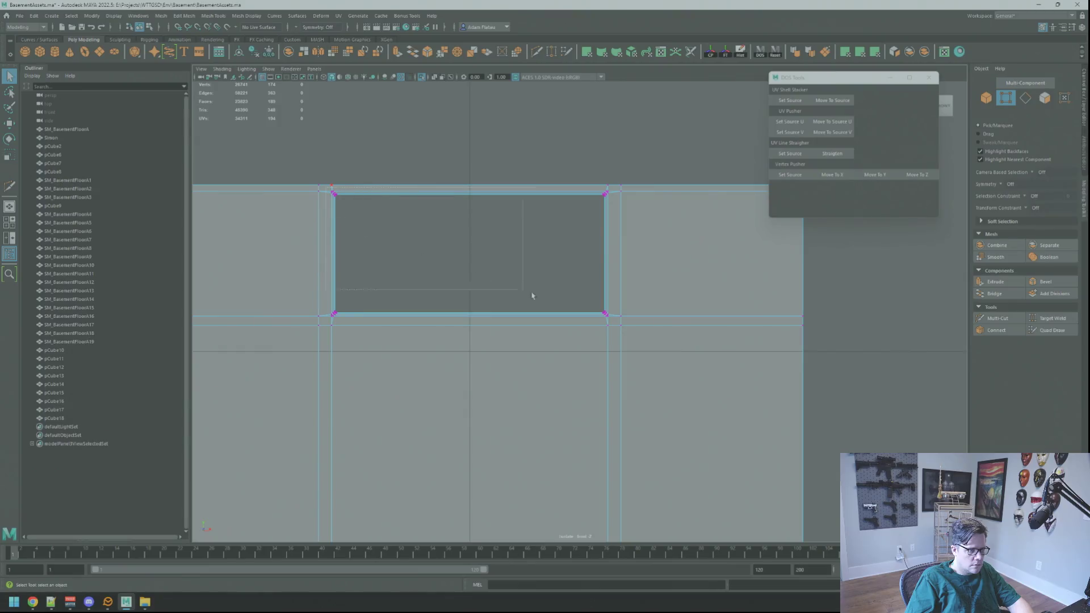
- Select the opening's rim vertices and move them slightly down along Y
{"action": "left_click_drag", "start_coordinate": [613, 340], "coordinate": [613, 341]}
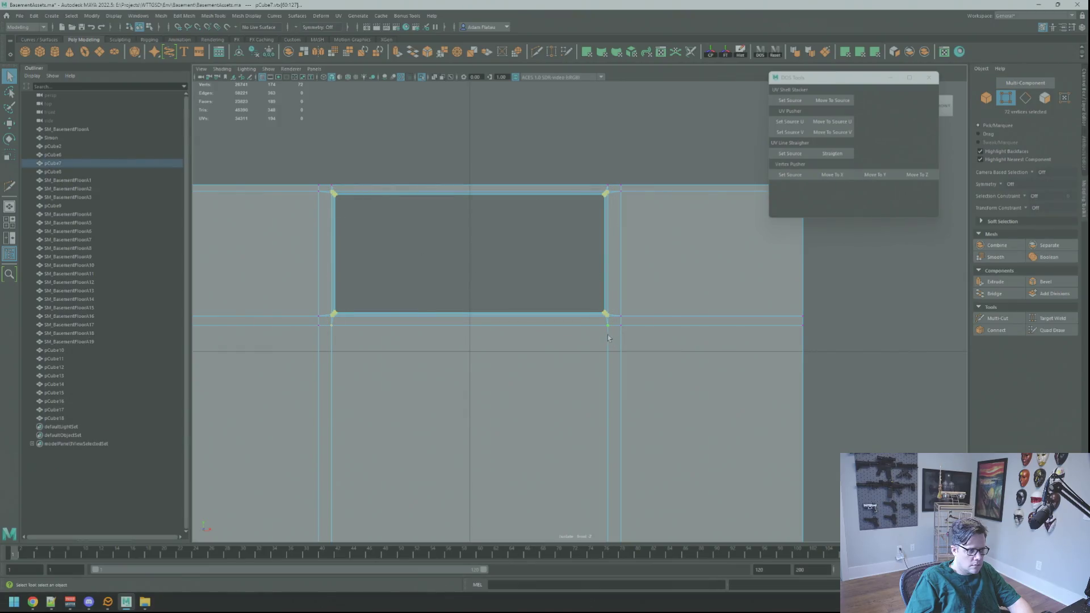
{"action": "key", "text": "w"}
{"action": "left_click_drag", "start_coordinate": [469, 219], "coordinate": [470, 219]}
{"action": "scroll", "coordinate": [470, 225], "scroll_direction": "down", "scroll_amount": 3}
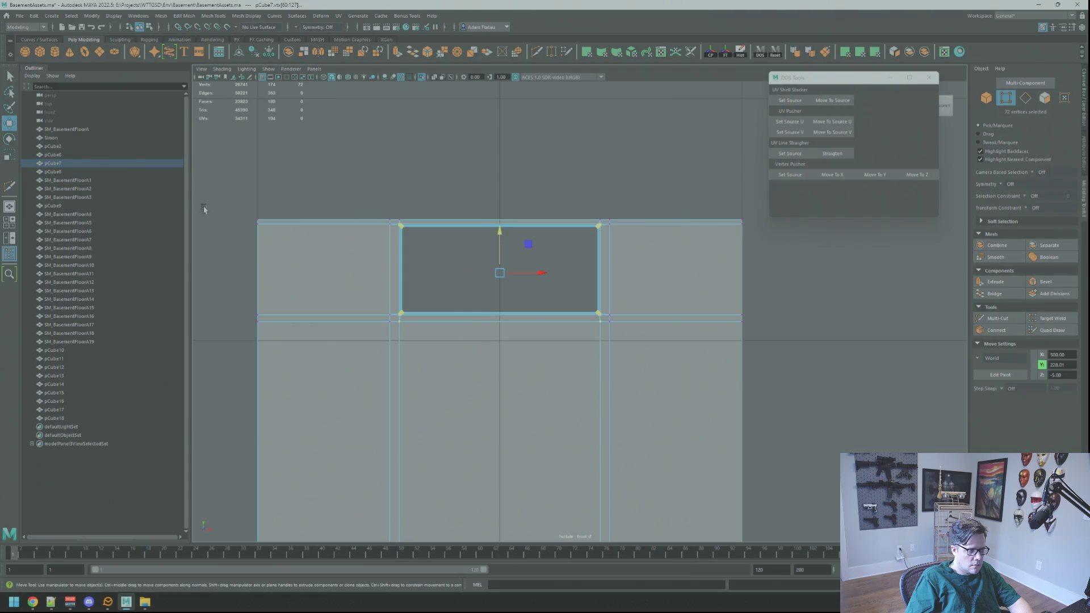
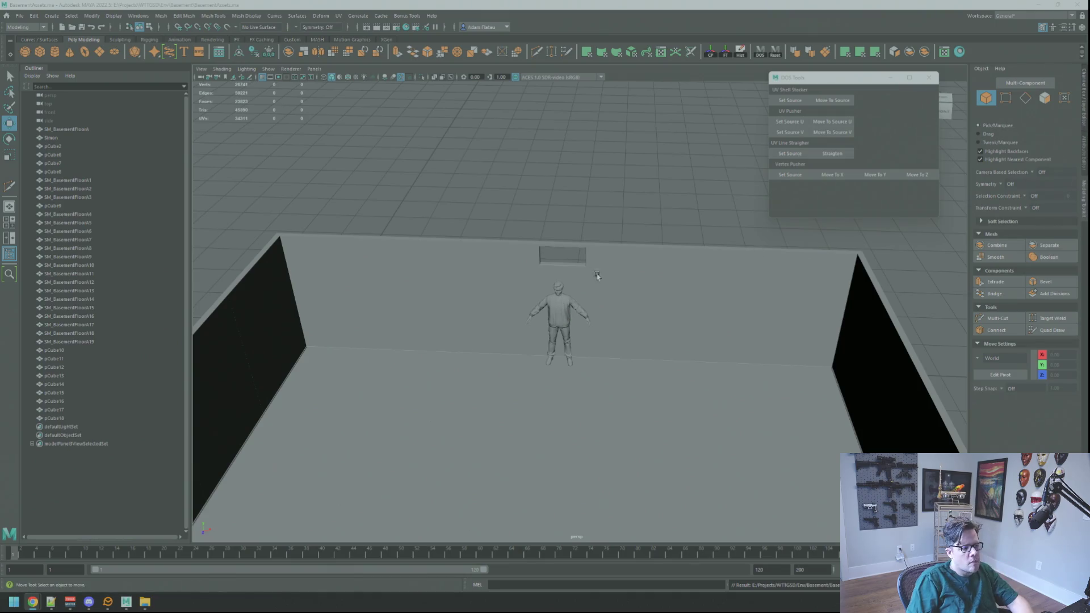
- Orbit around the basement room to inspect a wall piece from several angles
{"action": "scroll", "coordinate": [604, 273], "scroll_direction": "down", "scroll_amount": 2}
{"action": "mouse_move", "coordinate": [603, 272]}
{"action": "left_mouse_down", "text": "alt"}
{"action": "mouse_move", "coordinate": [623, 253]}
{"action": "mouse_move", "coordinate": [579, 280]}
{"action": "mouse_move", "coordinate": [657, 280]}
{"action": "mouse_move", "coordinate": [603, 295]}
{"action": "mouse_move", "coordinate": [689, 306]}
{"action": "mouse_move", "coordinate": [652, 308]}
{"action": "mouse_move", "coordinate": [652, 292]}
{"action": "mouse_move", "coordinate": [598, 289]}
{"action": "left_mouse_up", "text": "alt"}
{"action": "left_click", "coordinate": [523, 243]}
{"action": "key", "text": "f"}
{"action": "scroll", "coordinate": [581, 264], "scroll_direction": "down", "scroll_amount": 2}
{"action": "key", "text": "alt+Tab"}
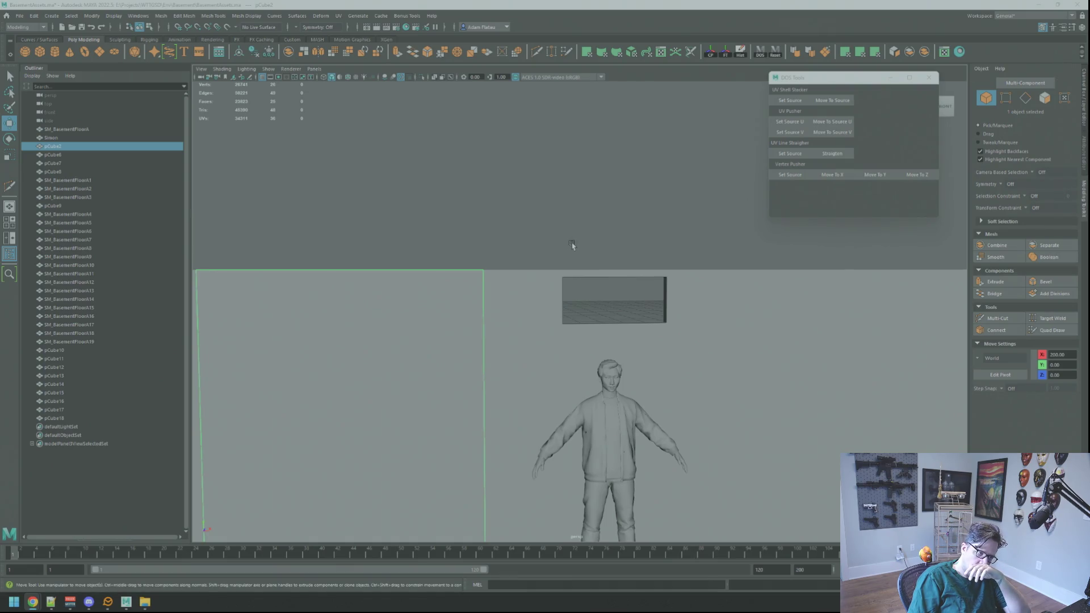
{"action": "scroll", "coordinate": [572, 244], "scroll_direction": "down", "scroll_amount": 5}
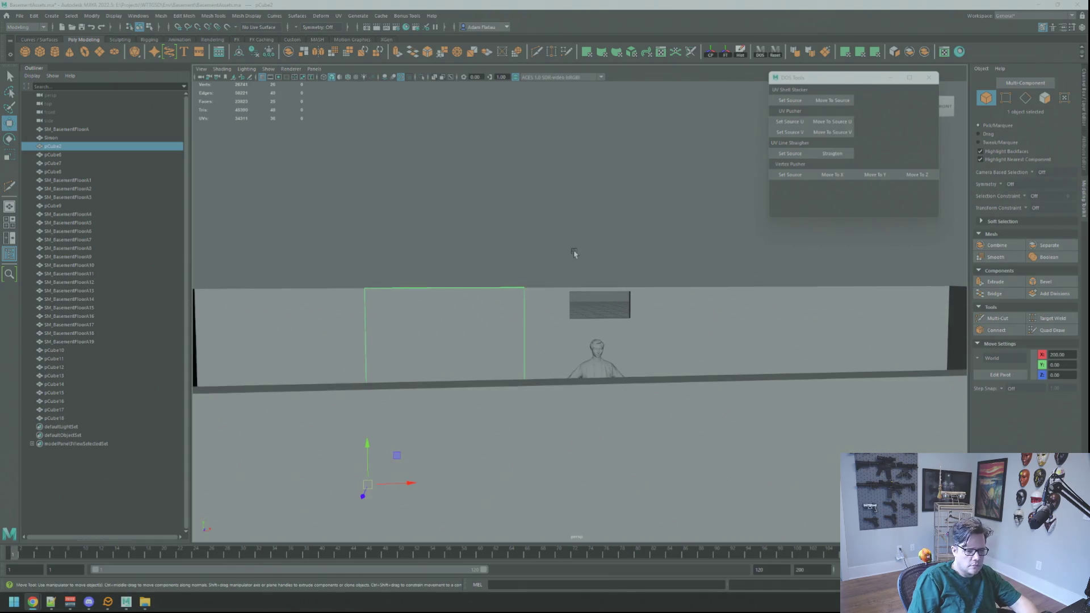
{"action": "left_click", "coordinate": [574, 253]}
{"action": "mouse_move", "coordinate": [567, 253]}
{"action": "left_mouse_down", "text": "alt"}
{"action": "mouse_move", "coordinate": [499, 255]}
{"action": "mouse_move", "coordinate": [594, 275]}
{"action": "left_mouse_up", "text": "alt"}
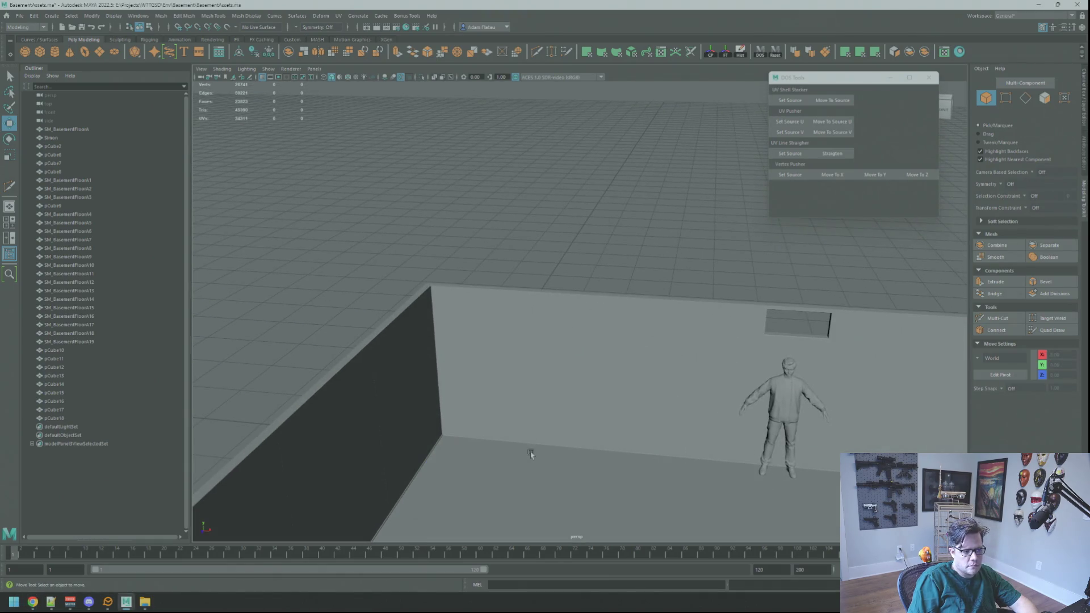
- Select the floor tile SM_BasementFloorA and frame the view on it
{"action": "left_click", "coordinate": [531, 454]}
{"action": "key", "text": "f"}
{"action": "mouse_move", "coordinate": [550, 379]}
{"action": "left_mouse_down", "text": "alt"}
{"action": "mouse_move", "coordinate": [556, 324]}
{"action": "mouse_move", "coordinate": [627, 318]}
{"action": "mouse_move", "coordinate": [594, 341]}
{"action": "mouse_move", "coordinate": [611, 307]}
{"action": "mouse_move", "coordinate": [586, 302]}
{"action": "left_mouse_up", "text": "alt"}
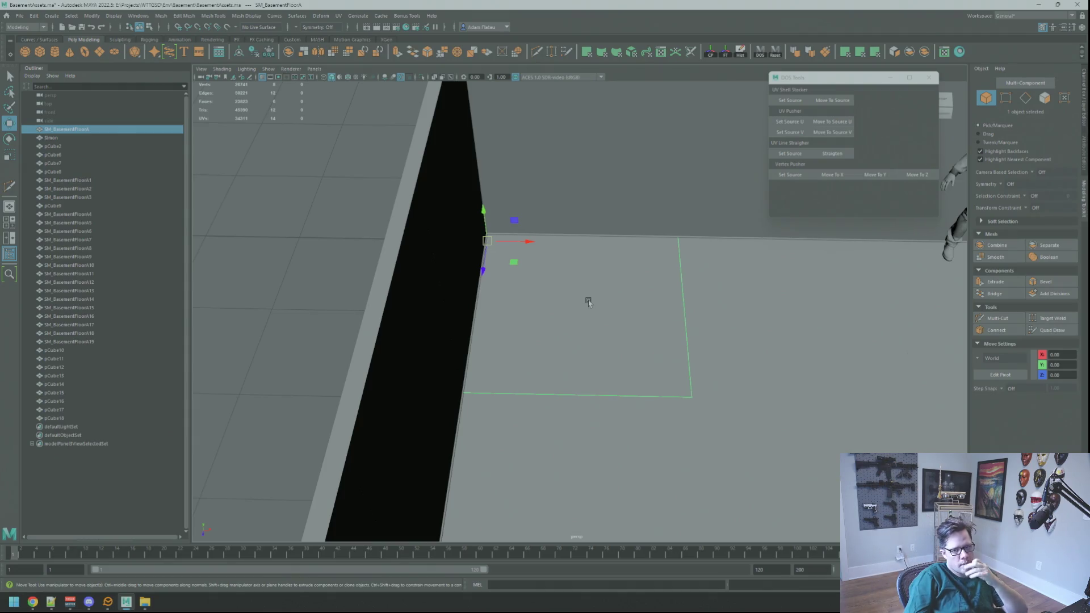
{"action": "scroll", "coordinate": [649, 249], "scroll_direction": "down", "scroll_amount": 5}
{"action": "mouse_move", "coordinate": [649, 249]}
{"action": "left_mouse_down", "text": "alt"}
{"action": "mouse_move", "coordinate": [528, 202]}
{"action": "mouse_move", "coordinate": [541, 272]}
{"action": "mouse_move", "coordinate": [558, 256]}
{"action": "mouse_move", "coordinate": [534, 255]}
{"action": "mouse_move", "coordinate": [540, 264]}
{"action": "left_mouse_up", "text": "alt"}
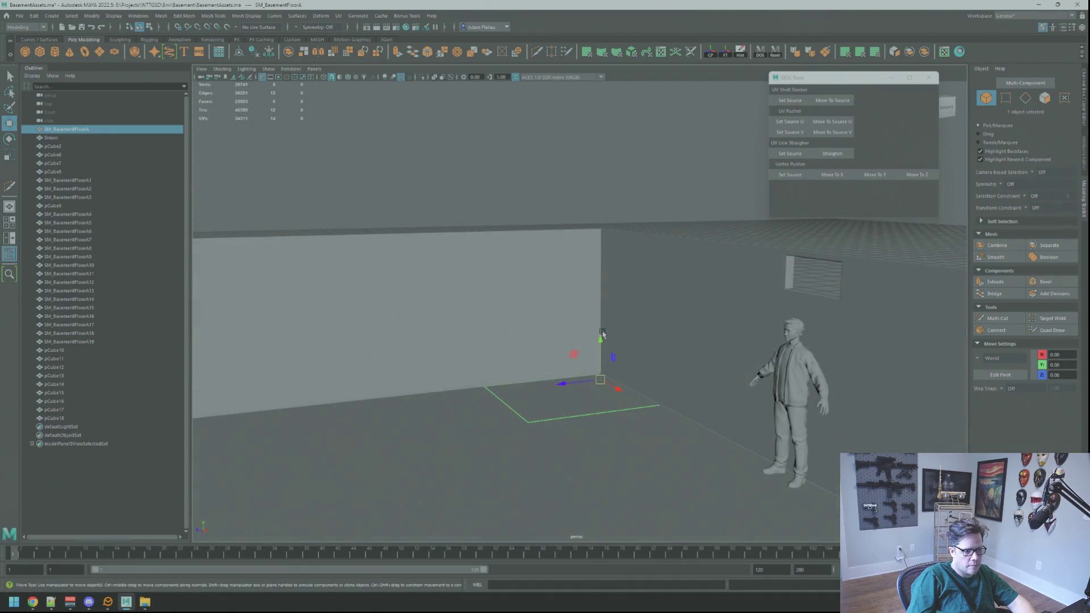
- Duplicate the floor tile and raise the copy to Y=300
{"action": "key", "text": "ctrl+d"}
{"action": "mouse_move", "coordinate": [600, 345]}
{"action": "left_mouse_down"}
{"action": "mouse_move", "coordinate": [591, 222]}
{"action": "mouse_move", "coordinate": [624, 250]}
{"action": "mouse_move", "coordinate": [635, 293]}
{"action": "mouse_move", "coordinate": [567, 250]}
{"action": "mouse_move", "coordinate": [704, 285]}
{"action": "mouse_move", "coordinate": [617, 307]}
{"action": "mouse_move", "coordinate": [550, 297]}
{"action": "mouse_move", "coordinate": [658, 304]}
{"action": "mouse_move", "coordinate": [579, 282]}
{"action": "mouse_move", "coordinate": [646, 293]}
{"action": "left_mouse_up"}
{"action": "key", "text": "f"}
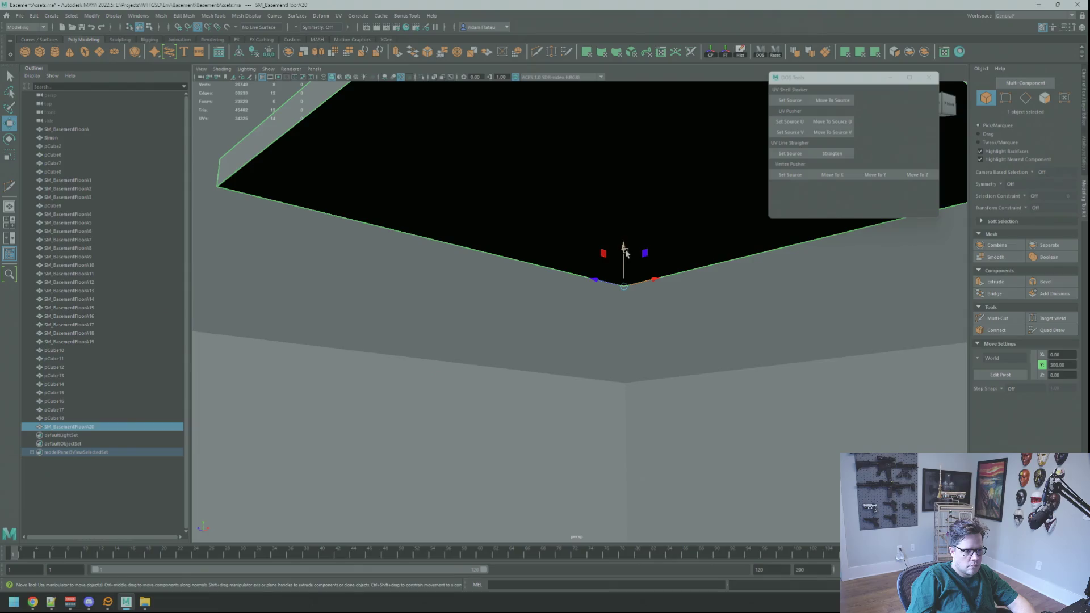
- Lower the copied tile from height 300 to 250
{"action": "left_click_drag", "start_coordinate": [625, 252], "coordinate": [626, 341]}
{"action": "mouse_move", "coordinate": [675, 310]}
{"action": "left_mouse_down", "text": "alt"}
{"action": "mouse_move", "coordinate": [659, 317]}
{"action": "mouse_move", "coordinate": [562, 302]}
{"action": "mouse_move", "coordinate": [576, 304]}
{"action": "mouse_move", "coordinate": [528, 271]}
{"action": "mouse_move", "coordinate": [499, 270]}
{"action": "mouse_move", "coordinate": [486, 284]}
{"action": "mouse_move", "coordinate": [637, 288]}
{"action": "mouse_move", "coordinate": [538, 279]}
{"action": "mouse_move", "coordinate": [584, 264]}
{"action": "mouse_move", "coordinate": [707, 298]}
{"action": "mouse_move", "coordinate": [720, 377]}
{"action": "mouse_move", "coordinate": [698, 277]}
{"action": "mouse_move", "coordinate": [547, 251]}
{"action": "mouse_move", "coordinate": [525, 259]}
{"action": "left_mouse_up", "text": "alt"}
{"action": "scroll", "coordinate": [537, 279], "scroll_direction": "down", "scroll_amount": 5}
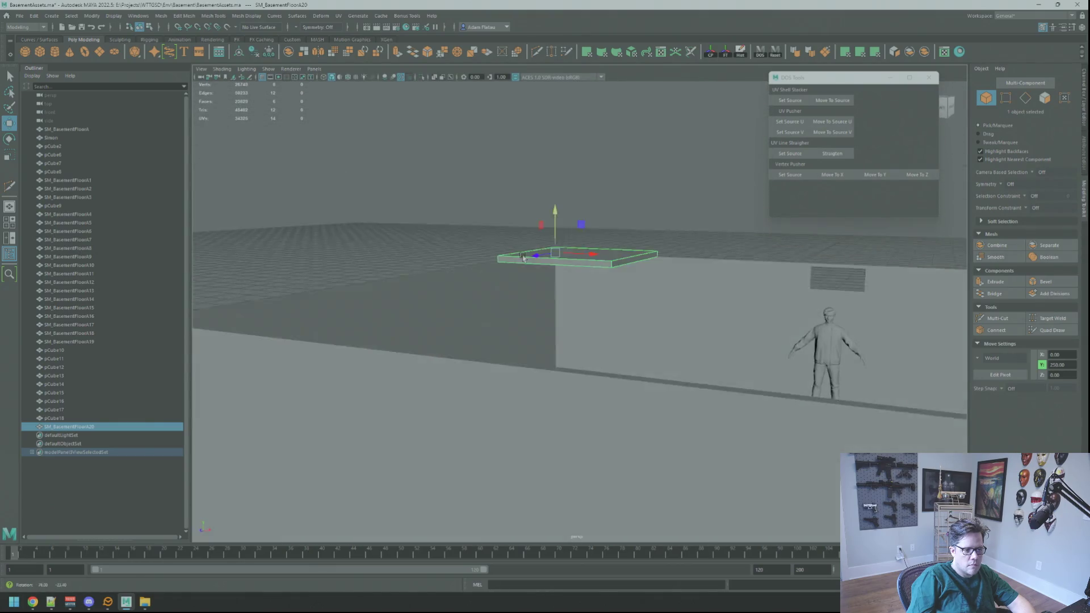
- Check the wall piece pCube2 and floor pieces SM_BasementFloorA1 and A2 with the Select tool
{"action": "right_click_drag", "start_coordinate": [704, 230], "coordinate": [690, 244]}
{"action": "mouse_move", "coordinate": [690, 244]}
{"action": "left_mouse_down", "text": "alt"}
{"action": "mouse_move", "coordinate": [625, 265]}
{"action": "mouse_move", "coordinate": [689, 267]}
{"action": "mouse_move", "coordinate": [672, 298]}
{"action": "left_mouse_up", "text": "alt"}
{"action": "left_click", "coordinate": [668, 312]}
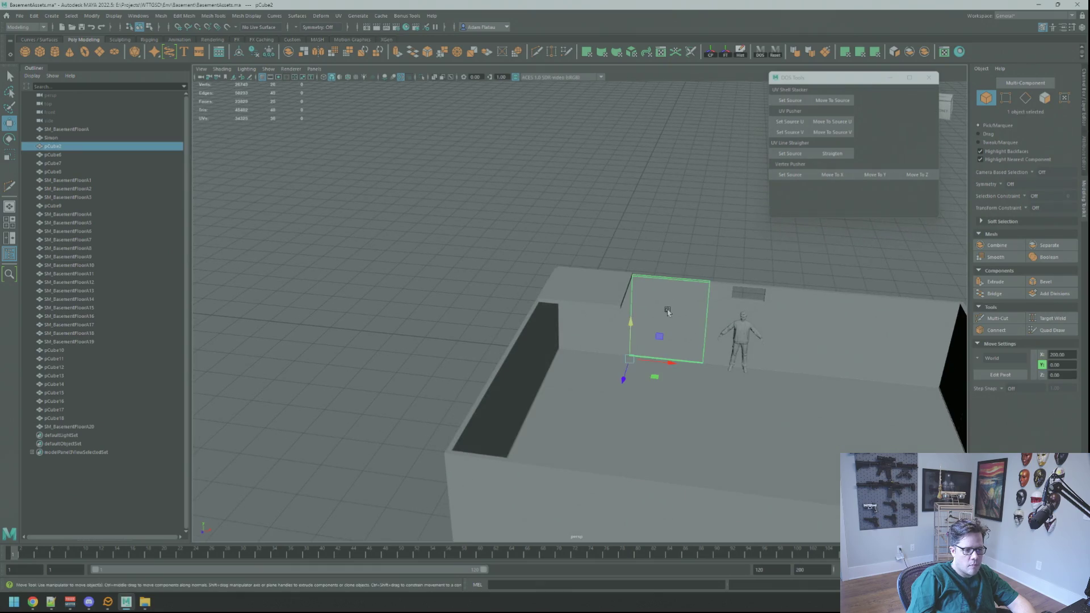
{"action": "key", "text": "q"}
{"action": "left_click", "coordinate": [607, 334]}
{"action": "left_click", "coordinate": [596, 370]}
{"action": "left_click", "coordinate": [652, 376]}
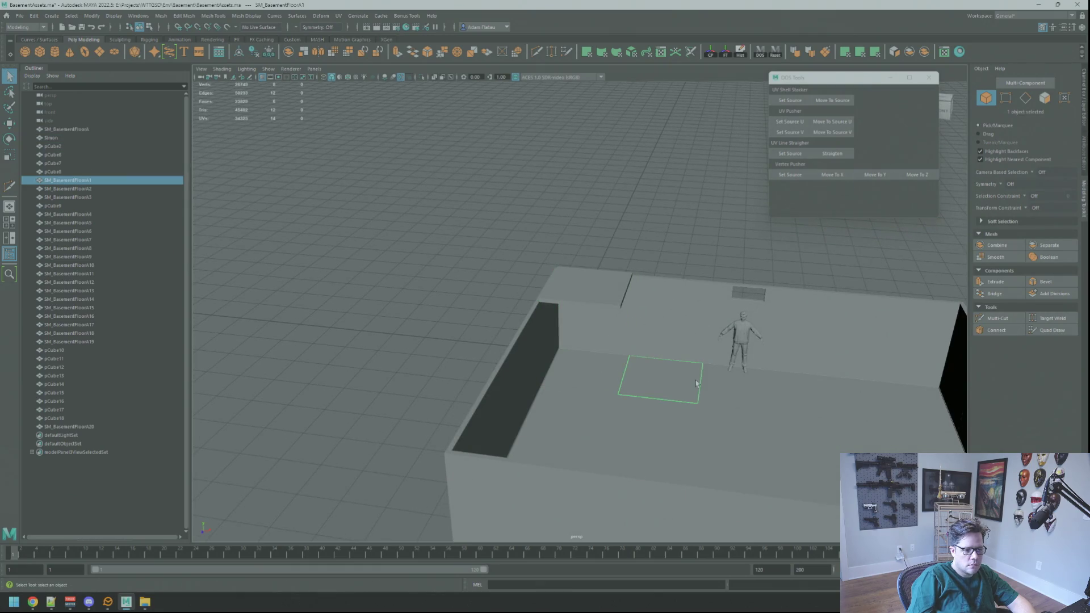
{"action": "left_click", "coordinate": [705, 388]}
- Check the back wall pCube18 and reselect the slab resting on top of it
{"action": "left_click_drag", "start_coordinate": [704, 380], "coordinate": [573, 321], "text": "alt"}
{"action": "left_click", "coordinate": [540, 312]}
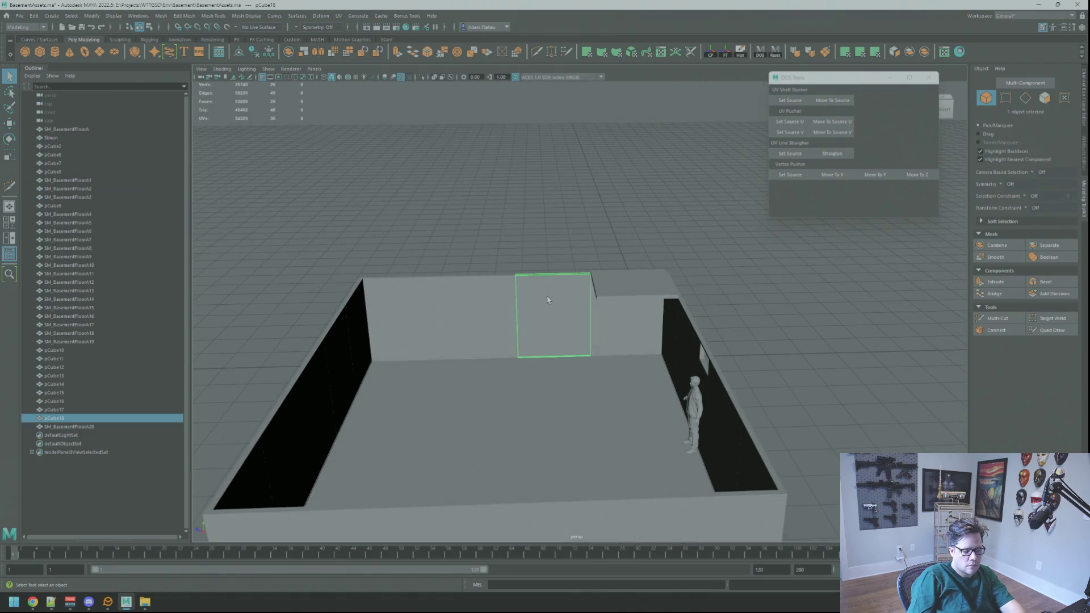
{"action": "left_click", "coordinate": [670, 279]}
{"action": "left_click", "coordinate": [671, 277]}
{"action": "mouse_move", "coordinate": [608, 306]}
{"action": "right_mouse_down", "text": "alt"}
{"action": "mouse_move", "coordinate": [625, 335]}
{"action": "mouse_move", "coordinate": [604, 346]}
{"action": "mouse_move", "coordinate": [587, 331]}
{"action": "mouse_move", "coordinate": [653, 316]}
{"action": "mouse_move", "coordinate": [730, 343]}
{"action": "mouse_move", "coordinate": [652, 338]}
{"action": "mouse_move", "coordinate": [693, 358]}
{"action": "right_mouse_up", "text": "alt"}
{"action": "left_click", "coordinate": [607, 319]}
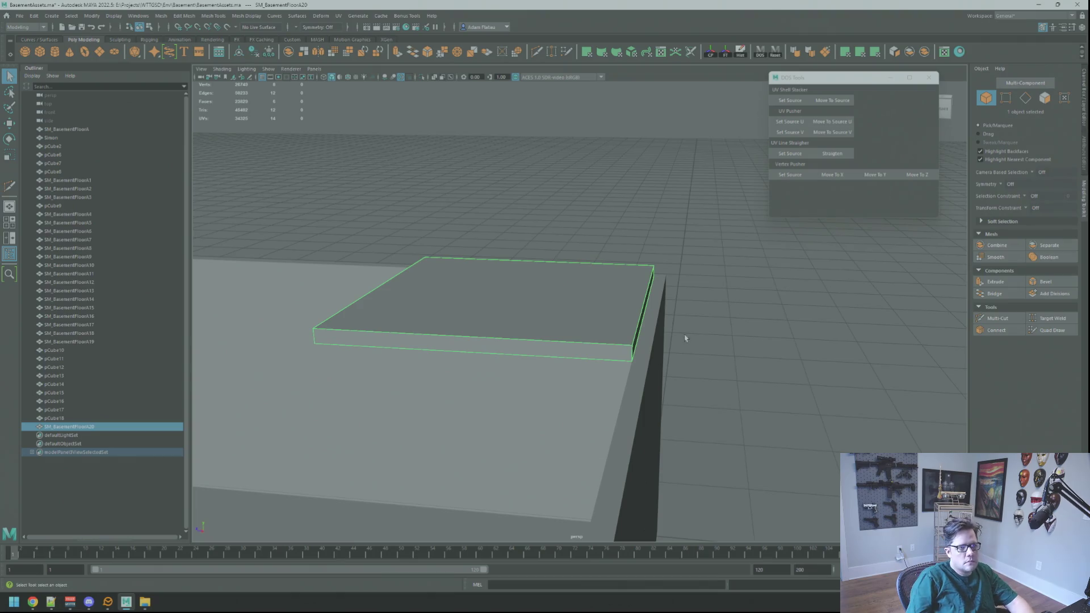
- Inspect the slab up close and pick its side face in face mode
{"action": "mouse_move", "coordinate": [584, 316]}
{"action": "left_mouse_down", "text": "alt"}
{"action": "mouse_move", "coordinate": [591, 324]}
{"action": "mouse_move", "coordinate": [554, 321]}
{"action": "mouse_move", "coordinate": [633, 318]}
{"action": "mouse_move", "coordinate": [628, 277]}
{"action": "mouse_move", "coordinate": [601, 297]}
{"action": "mouse_move", "coordinate": [606, 282]}
{"action": "left_mouse_up", "text": "alt"}
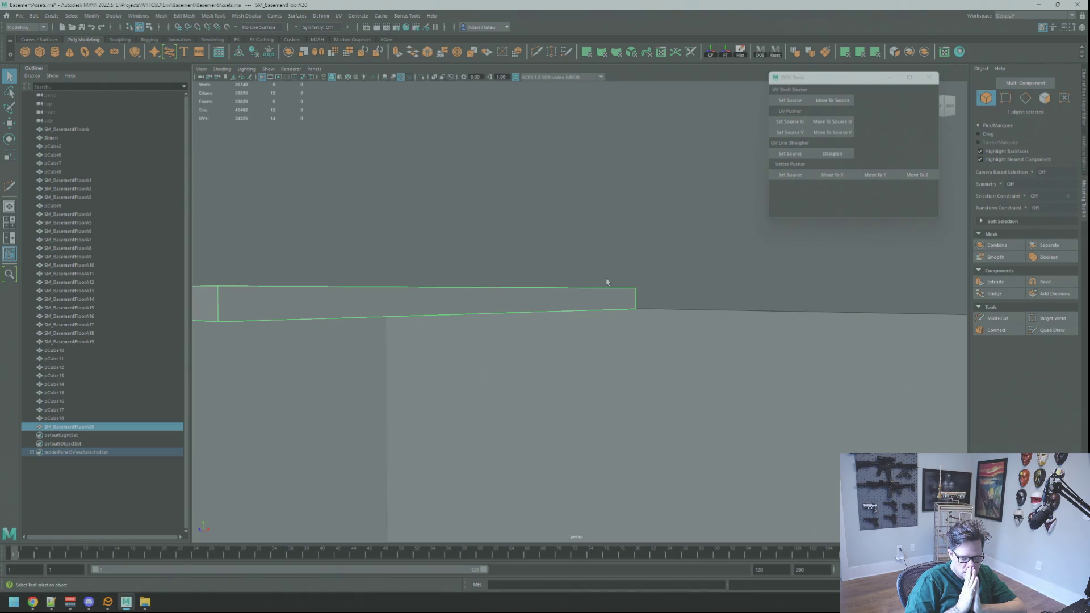
{"action": "left_click_drag", "start_coordinate": [554, 277], "coordinate": [605, 317], "text": "alt"}
{"action": "mouse_move", "coordinate": [555, 312]}
{"action": "right_mouse_down", "text": "alt"}
{"action": "mouse_move", "coordinate": [596, 306]}
{"action": "mouse_move", "coordinate": [559, 307]}
{"action": "right_mouse_up", "text": "alt"}
{"action": "mouse_move", "coordinate": [558, 307]}
{"action": "left_mouse_down", "text": "alt"}
{"action": "mouse_move", "coordinate": [632, 304]}
{"action": "mouse_move", "coordinate": [591, 308]}
{"action": "left_mouse_up", "text": "alt"}
{"action": "key", "text": "F11"}
{"action": "left_click", "coordinate": [591, 295]}
{"action": "key", "text": "w"}
{"action": "right_click_drag", "start_coordinate": [651, 277], "coordinate": [659, 278]}
{"action": "mouse_move", "coordinate": [658, 278]}
{"action": "left_mouse_down", "text": "alt"}
{"action": "mouse_move", "coordinate": [716, 287]}
{"action": "mouse_move", "coordinate": [652, 324]}
{"action": "mouse_move", "coordinate": [660, 340]}
{"action": "mouse_move", "coordinate": [696, 336]}
{"action": "mouse_move", "coordinate": [637, 323]}
{"action": "mouse_move", "coordinate": [621, 292]}
{"action": "mouse_move", "coordinate": [744, 308]}
{"action": "left_mouse_up", "text": "alt"}
{"action": "left_click", "coordinate": [659, 339]}
- Duplicate the slab, creating SM_BasementFloorA21, and frame it in object mode
{"action": "key", "text": "ctrl+d"}
{"action": "key", "text": "q"}
{"action": "right_click_drag", "start_coordinate": [743, 308], "coordinate": [764, 288]}
{"action": "key", "text": "f"}
{"action": "scroll", "coordinate": [512, 314], "scroll_direction": "up", "scroll_amount": 3}
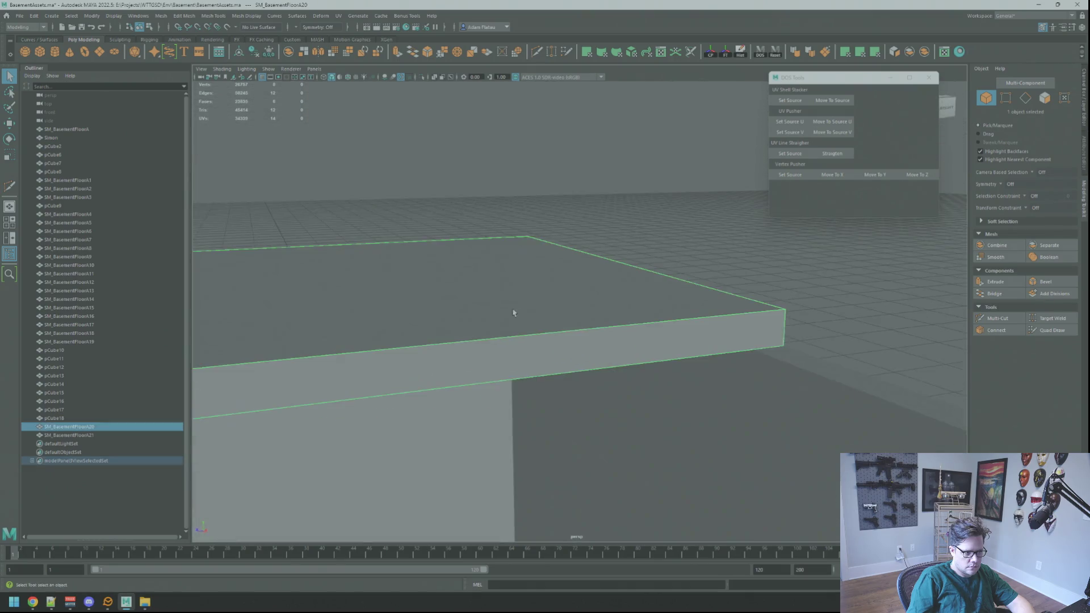
{"action": "scroll", "coordinate": [577, 282], "scroll_direction": "up", "scroll_amount": 5}
- Delete the original slab SM_BasementFloorA20, keeping the copy SM_BasementFloorA21 selected
{"action": "left_click", "coordinate": [586, 263]}
{"action": "key", "text": "f"}
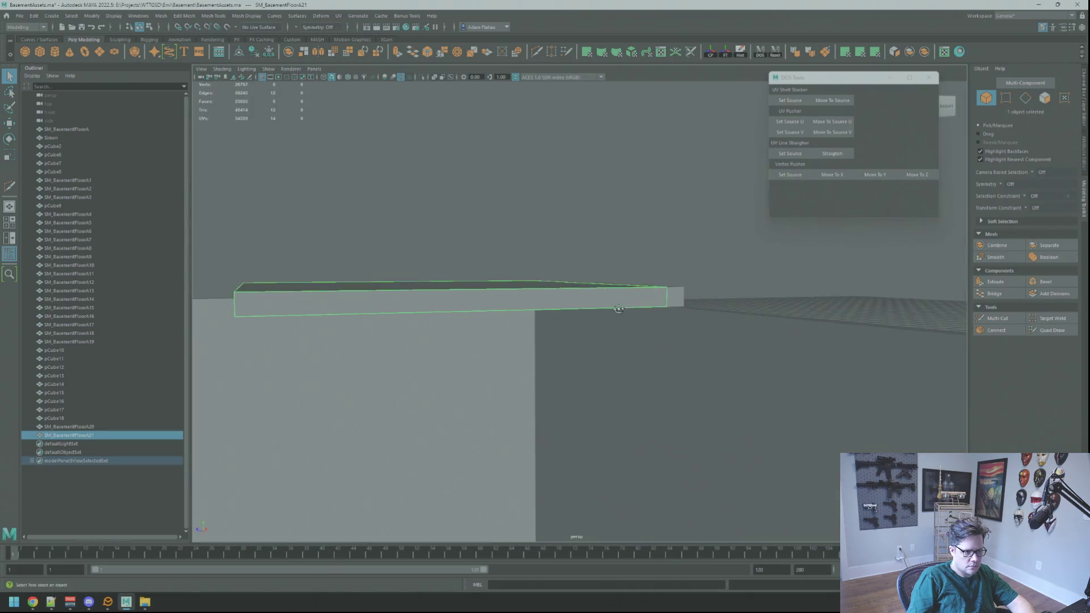
{"action": "left_click_drag", "start_coordinate": [622, 310], "coordinate": [626, 323], "text": "alt"}
{"action": "left_click", "coordinate": [626, 323]}
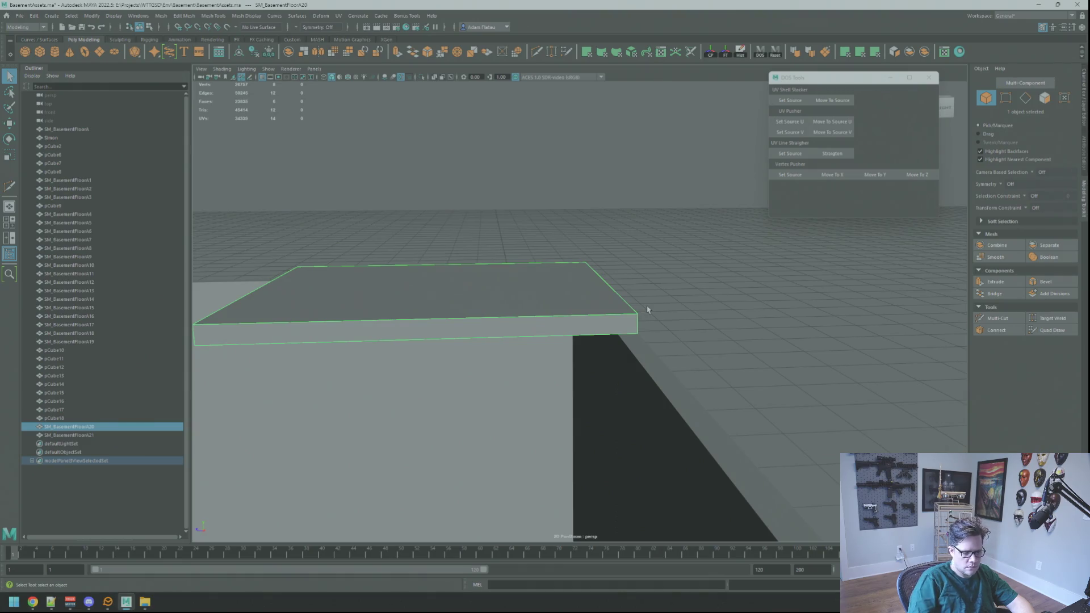
{"action": "key", "text": "Delete"}
{"action": "left_click", "coordinate": [567, 313]}
{"action": "right_click_drag", "start_coordinate": [568, 312], "coordinate": [681, 336]}
- Extrude the slab's end face with Ctrl+E and push it outward to lengthen the slab
{"action": "left_click_drag", "start_coordinate": [681, 337], "coordinate": [591, 308], "text": "alt"}
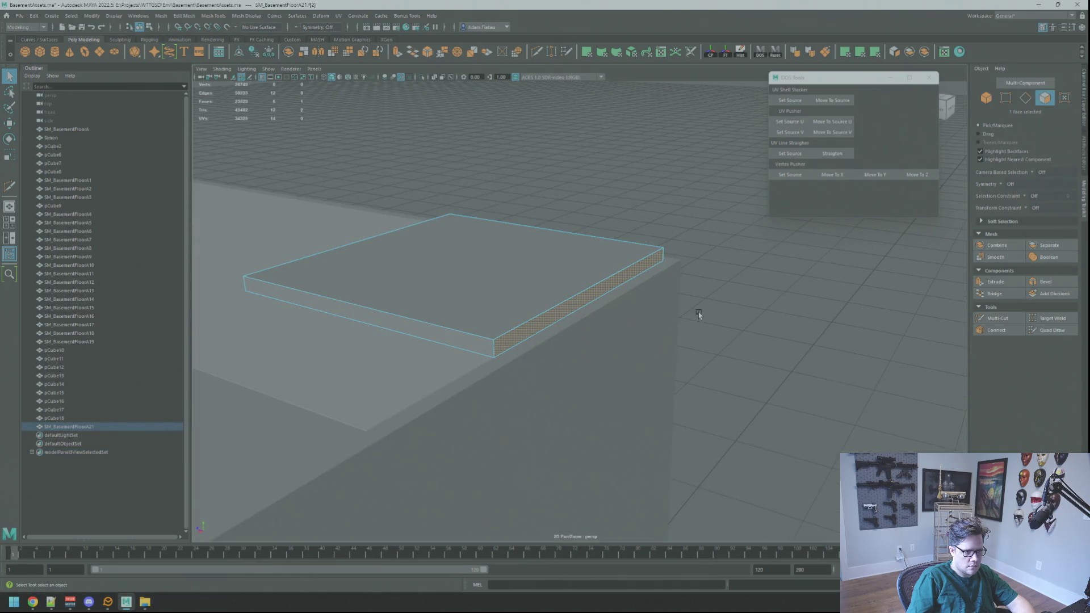
{"action": "key", "text": "w"}
{"action": "left_click_drag", "start_coordinate": [699, 316], "coordinate": [656, 323], "text": "alt"}
{"action": "mouse_move", "coordinate": [562, 299]}
{"action": "left_mouse_down"}
{"action": "mouse_move", "coordinate": [795, 333]}
{"action": "mouse_move", "coordinate": [581, 321]}
{"action": "left_mouse_up"}
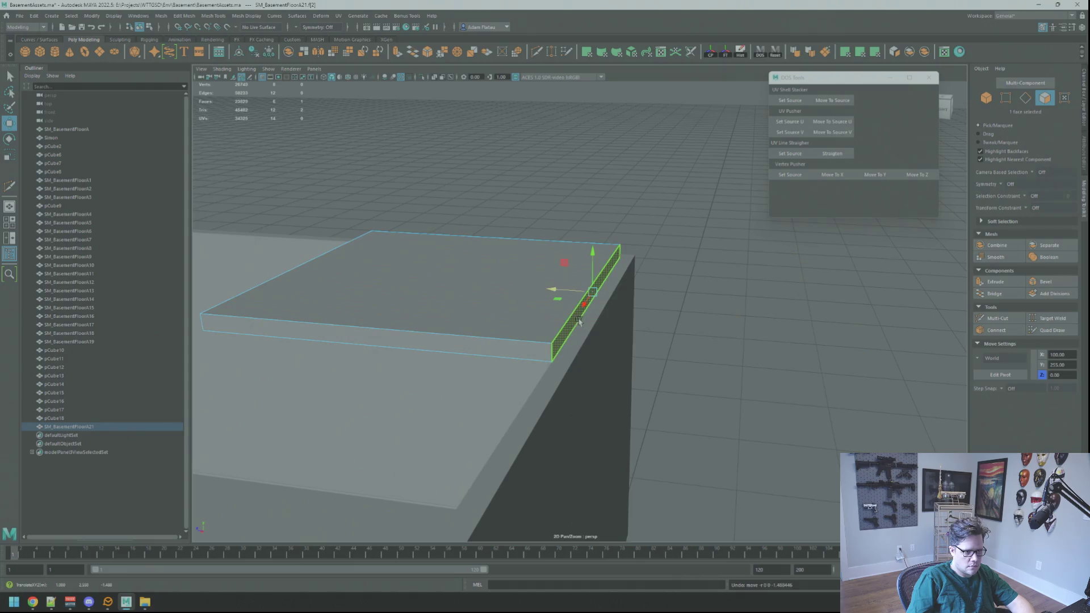
{"action": "key", "text": "ctrl+e"}
{"action": "key", "text": "w"}
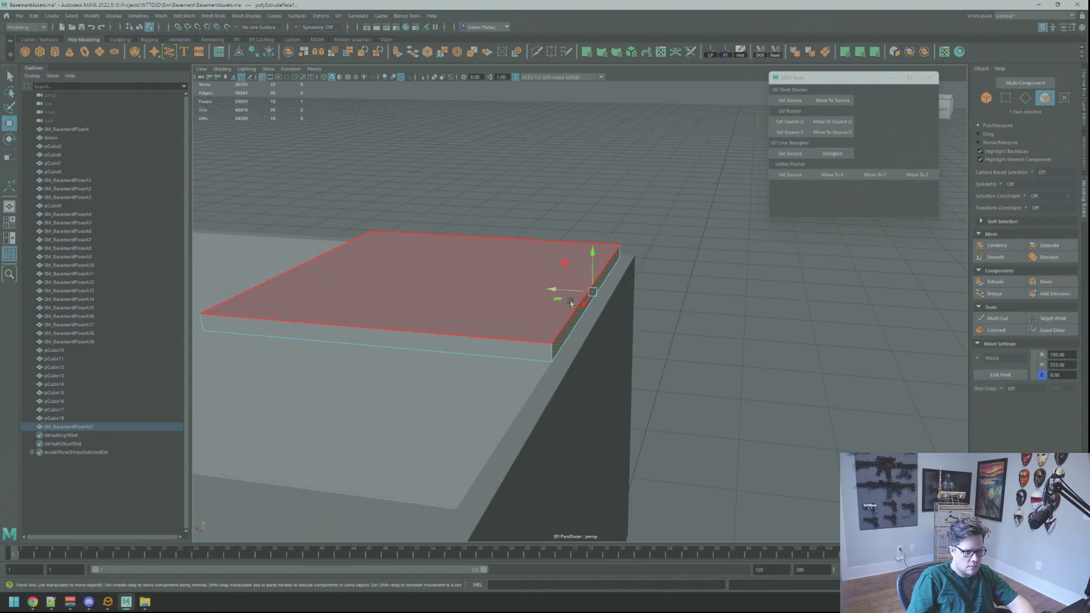
{"action": "left_click_drag", "start_coordinate": [558, 292], "coordinate": [687, 308]}
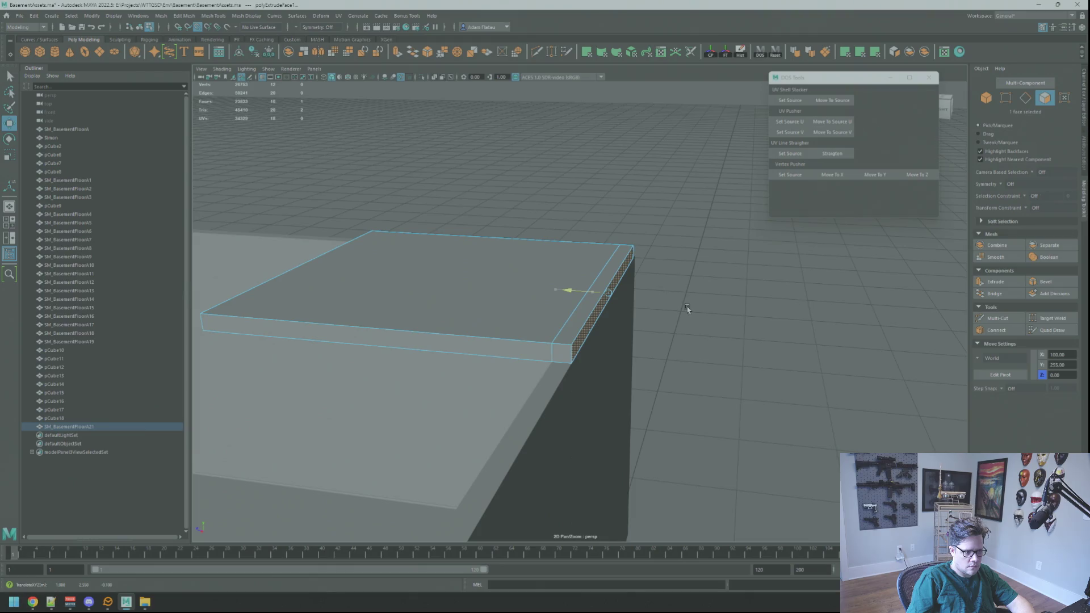
{"action": "key", "text": "F8"}
{"action": "key", "text": "q"}
- Raise the slab's top face to thicken it
{"action": "mouse_move", "coordinate": [554, 316]}
{"action": "left_mouse_down", "text": "alt"}
{"action": "mouse_move", "coordinate": [610, 285]}
{"action": "mouse_move", "coordinate": [604, 306]}
{"action": "mouse_move", "coordinate": [661, 314]}
{"action": "mouse_move", "coordinate": [655, 331]}
{"action": "left_mouse_up", "text": "alt"}
{"action": "right_click_drag", "start_coordinate": [655, 330], "coordinate": [654, 339], "text": "alt"}
{"action": "mouse_move", "coordinate": [654, 340]}
{"action": "left_mouse_down", "text": "alt"}
{"action": "mouse_move", "coordinate": [603, 318]}
{"action": "mouse_move", "coordinate": [596, 338]}
{"action": "left_mouse_up", "text": "alt"}
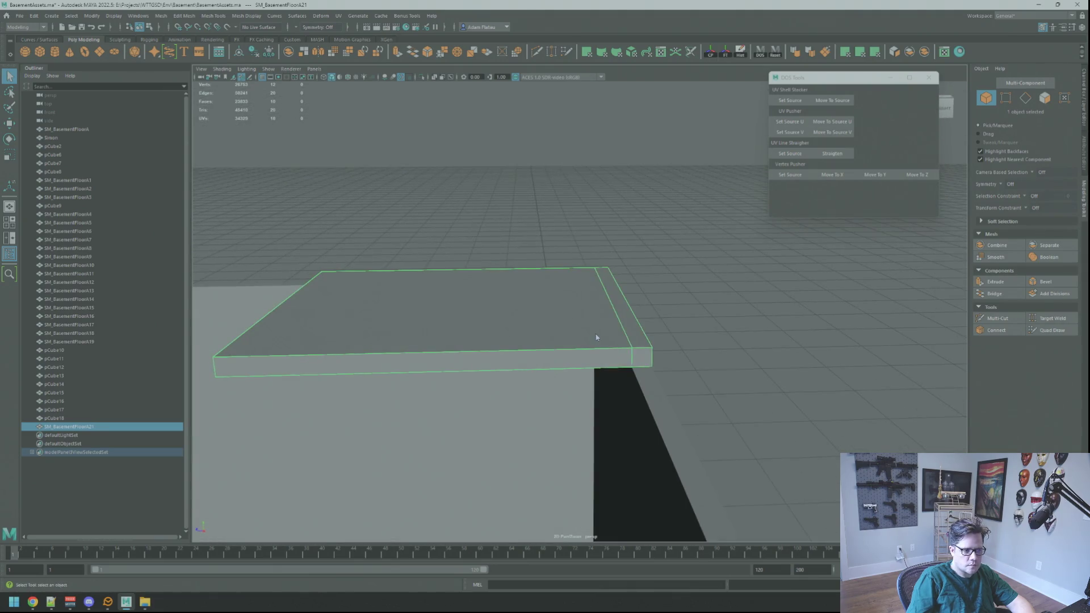
{"action": "key", "text": "F11"}
{"action": "left_click", "coordinate": [604, 333]}
{"action": "key", "text": "w"}
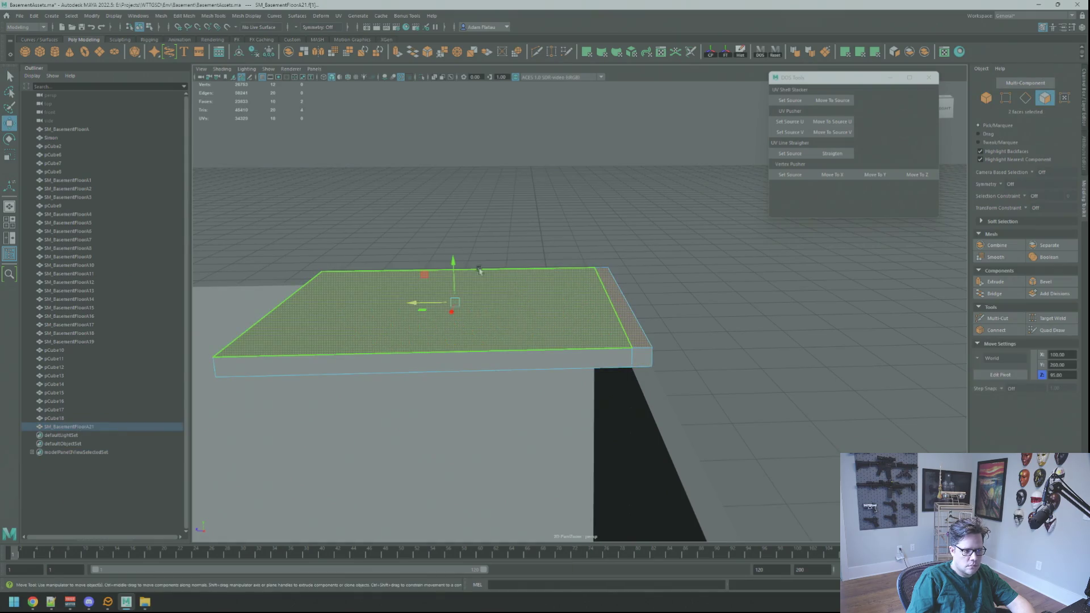
{"action": "mouse_move", "coordinate": [455, 265]}
{"action": "left_mouse_down"}
{"action": "mouse_move", "coordinate": [453, 233]}
{"action": "mouse_move", "coordinate": [454, 244]}
{"action": "left_mouse_up"}
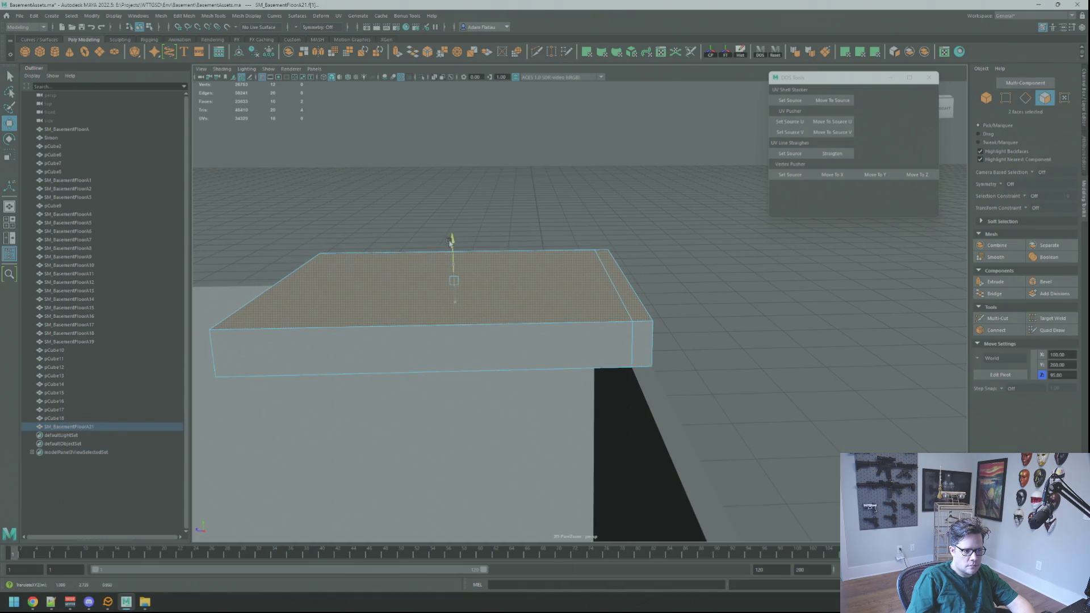
{"action": "right_click_drag", "start_coordinate": [638, 267], "coordinate": [638, 244]}
- Delete the slab's two bottom faces and one side face
{"action": "mouse_move", "coordinate": [638, 244]}
{"action": "left_mouse_down", "text": "alt"}
{"action": "mouse_move", "coordinate": [615, 287]}
{"action": "mouse_move", "coordinate": [689, 275]}
{"action": "mouse_move", "coordinate": [704, 249]}
{"action": "mouse_move", "coordinate": [632, 256]}
{"action": "mouse_move", "coordinate": [648, 250]}
{"action": "mouse_move", "coordinate": [691, 274]}
{"action": "mouse_move", "coordinate": [621, 250]}
{"action": "mouse_move", "coordinate": [540, 274]}
{"action": "mouse_move", "coordinate": [582, 279]}
{"action": "mouse_move", "coordinate": [567, 263]}
{"action": "left_mouse_up", "text": "alt"}
{"action": "left_click", "coordinate": [662, 253]}
{"action": "right_click_drag", "start_coordinate": [556, 263], "coordinate": [555, 292]}
{"action": "left_click", "coordinate": [577, 258]}
{"action": "left_click_drag", "start_coordinate": [576, 258], "coordinate": [595, 234], "text": "alt"}
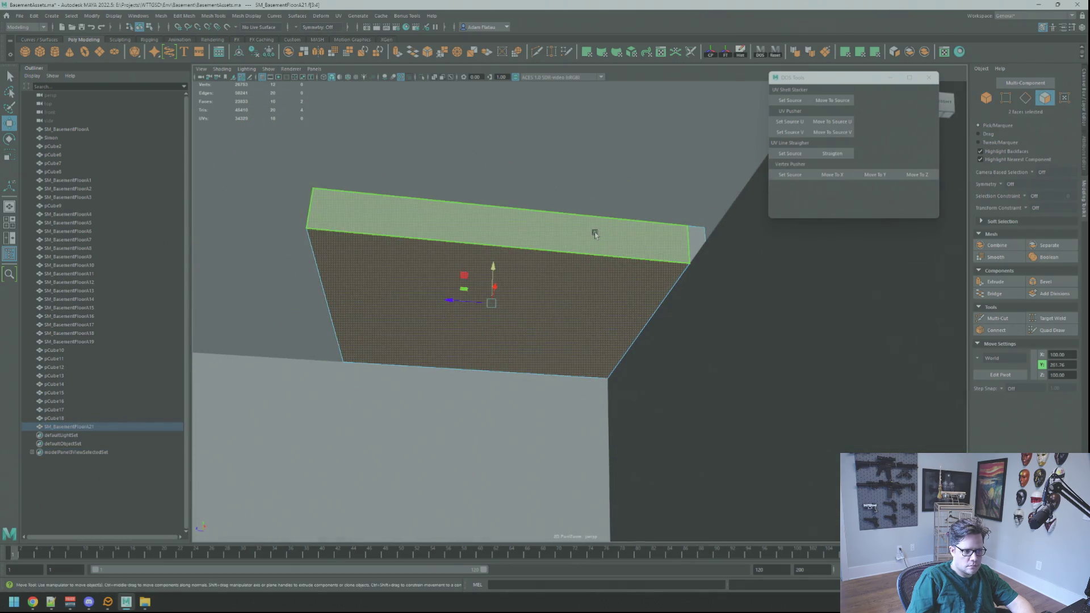
{"action": "key", "text": "Delete"}
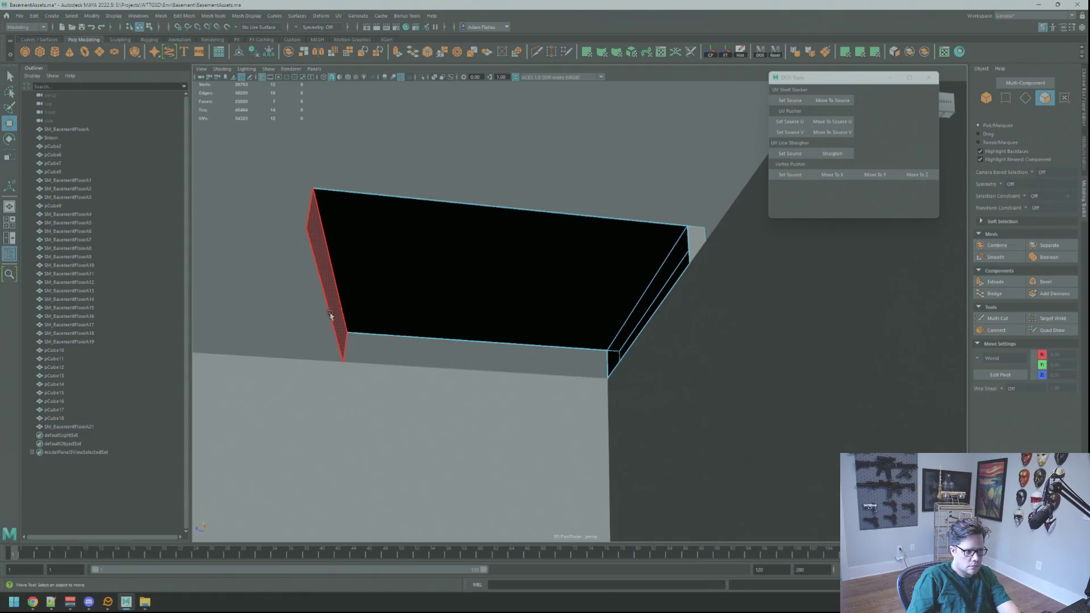
{"action": "left_click", "coordinate": [329, 315]}
{"action": "key", "text": "Delete"}
- Review the open slab from above and return to object mode
{"action": "mouse_move", "coordinate": [557, 258]}
{"action": "left_mouse_down", "text": "alt"}
{"action": "mouse_move", "coordinate": [533, 295]}
{"action": "mouse_move", "coordinate": [546, 306]}
{"action": "mouse_move", "coordinate": [586, 248]}
{"action": "mouse_move", "coordinate": [576, 263]}
{"action": "mouse_move", "coordinate": [636, 260]}
{"action": "mouse_move", "coordinate": [576, 248]}
{"action": "mouse_move", "coordinate": [671, 278]}
{"action": "mouse_move", "coordinate": [567, 284]}
{"action": "mouse_move", "coordinate": [592, 280]}
{"action": "left_mouse_up", "text": "alt"}
{"action": "left_click", "coordinate": [592, 280]}
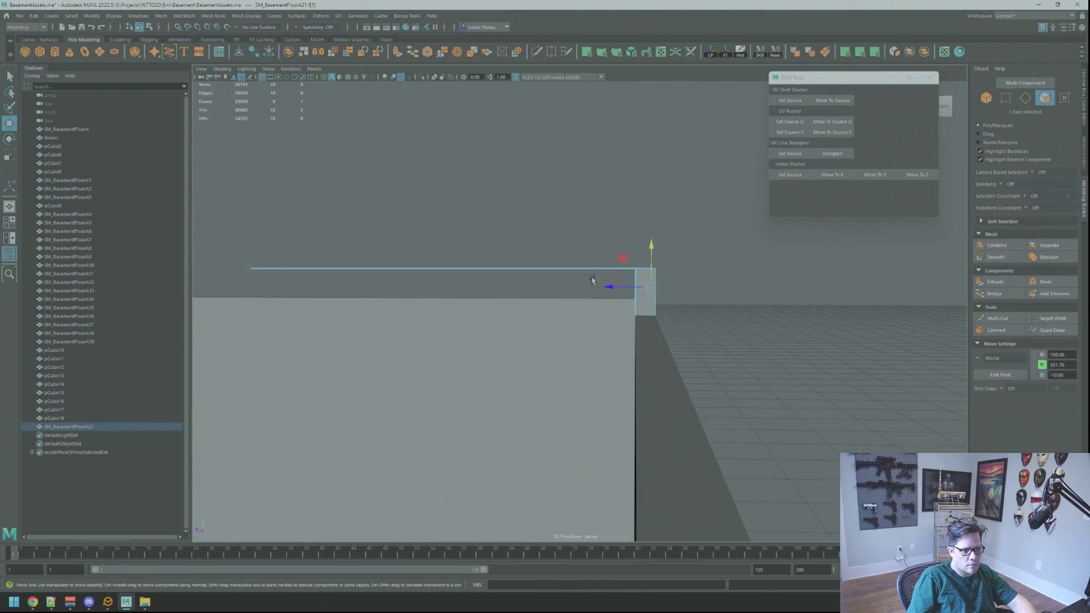
{"action": "right_click_drag", "start_coordinate": [708, 290], "coordinate": [741, 273]}
{"action": "mouse_move", "coordinate": [741, 274]}
{"action": "left_mouse_down", "text": "alt"}
{"action": "mouse_move", "coordinate": [730, 304]}
{"action": "mouse_move", "coordinate": [691, 300]}
{"action": "left_mouse_up", "text": "alt"}
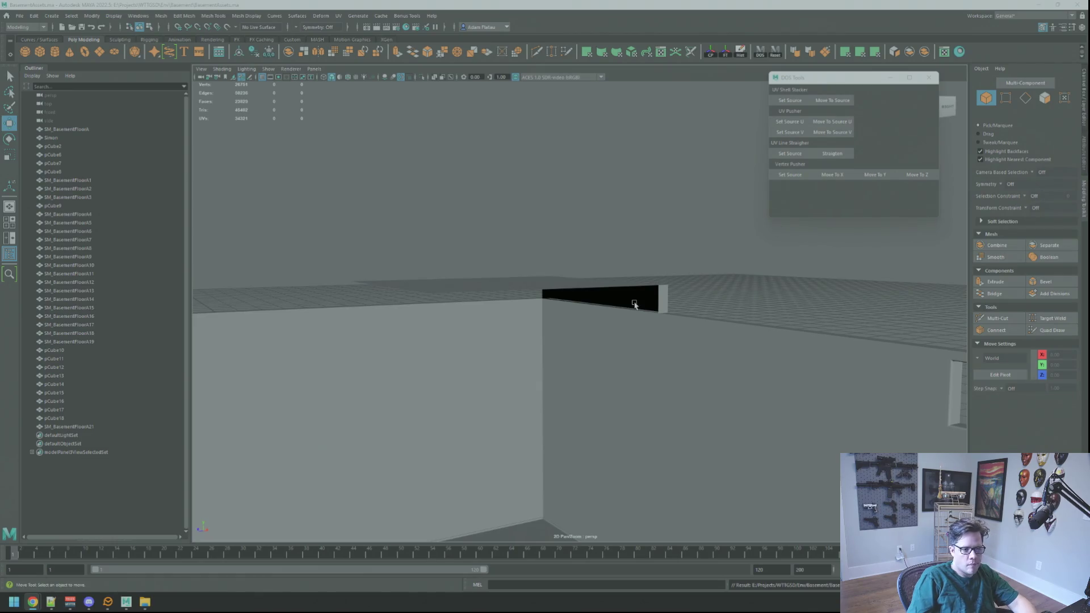
- Delete the large top face of SM_BasementFloorA21 in face mode
{"action": "left_click", "coordinate": [568, 295]}
{"action": "mouse_move", "coordinate": [703, 290]}
{"action": "left_mouse_down", "text": "alt"}
{"action": "mouse_move", "coordinate": [567, 295]}
{"action": "mouse_move", "coordinate": [591, 301]}
{"action": "mouse_move", "coordinate": [580, 295]}
{"action": "left_mouse_up", "text": "alt"}
{"action": "right_click", "coordinate": [608, 304]}
{"action": "key", "text": "f"}
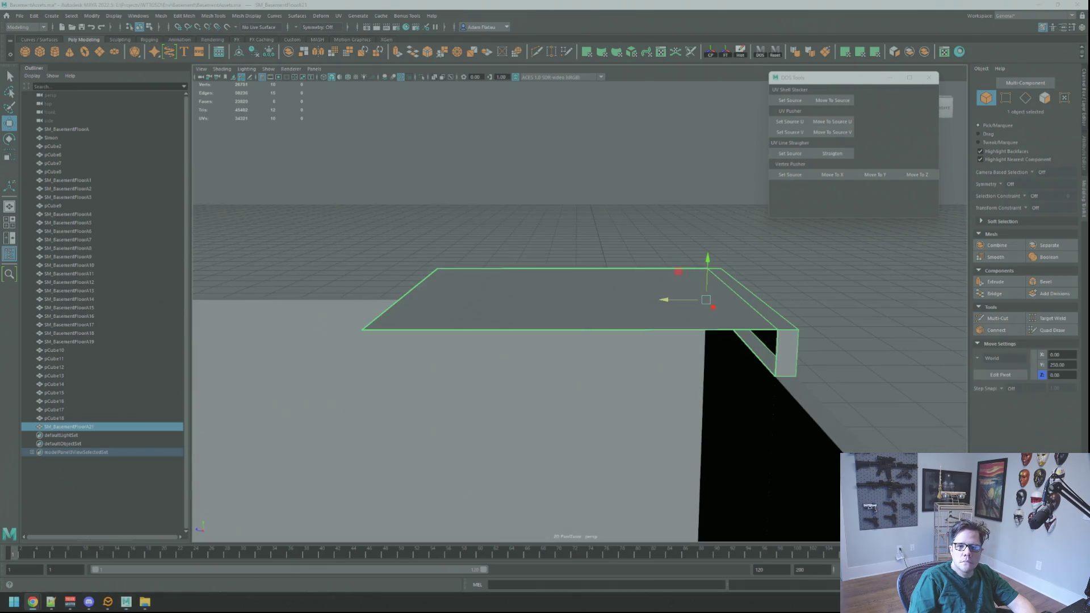
{"action": "mouse_move", "coordinate": [700, 285]}
{"action": "left_mouse_down", "text": "alt"}
{"action": "mouse_move", "coordinate": [747, 300]}
{"action": "mouse_move", "coordinate": [681, 268]}
{"action": "mouse_move", "coordinate": [672, 270]}
{"action": "mouse_move", "coordinate": [729, 275]}
{"action": "mouse_move", "coordinate": [628, 287]}
{"action": "left_mouse_up", "text": "alt"}
{"action": "right_click_drag", "start_coordinate": [600, 243], "coordinate": [600, 267]}
{"action": "left_click", "coordinate": [585, 243]}
{"action": "key", "text": "Delete"}
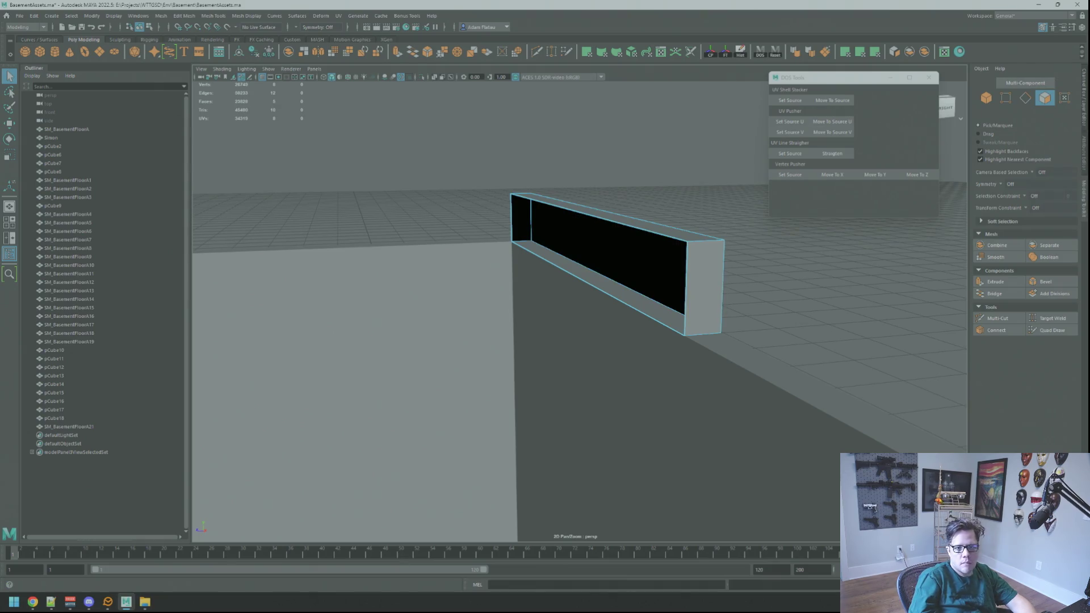
- Select the ledge strip in object mode and frame it along the wall
{"action": "left_click_drag", "start_coordinate": [554, 187], "coordinate": [596, 213], "text": "alt"}
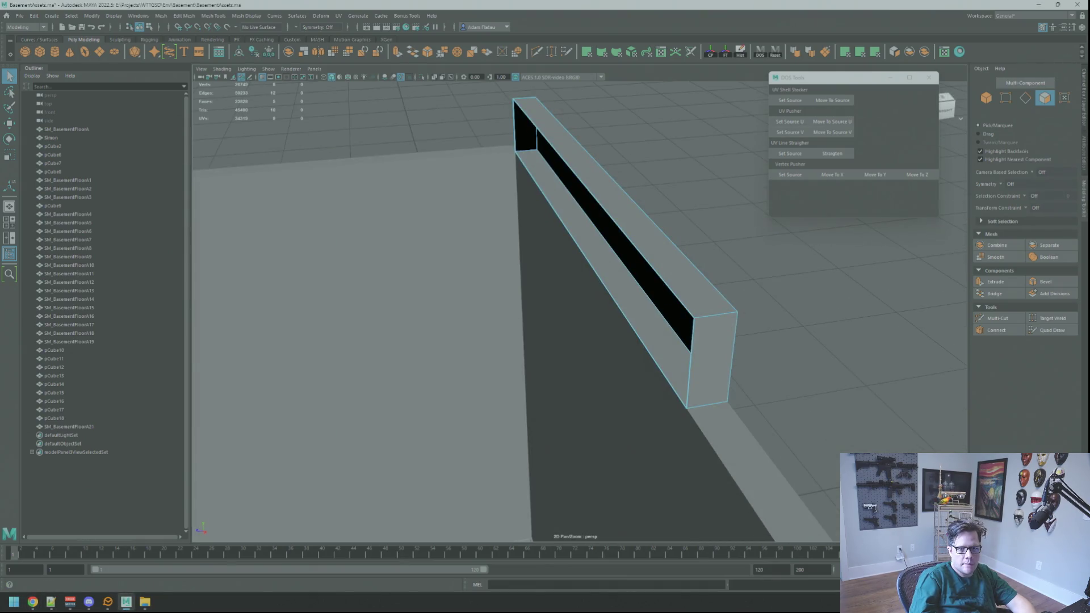
{"action": "mouse_move", "coordinate": [548, 267]}
{"action": "left_mouse_down", "text": "alt"}
{"action": "mouse_move", "coordinate": [649, 224]}
{"action": "mouse_move", "coordinate": [710, 236]}
{"action": "mouse_move", "coordinate": [730, 270]}
{"action": "mouse_move", "coordinate": [625, 260]}
{"action": "left_mouse_up", "text": "alt"}
{"action": "right_click_drag", "start_coordinate": [625, 261], "coordinate": [642, 274]}
{"action": "mouse_move", "coordinate": [642, 275]}
{"action": "left_mouse_down", "text": "alt"}
{"action": "mouse_move", "coordinate": [603, 272]}
{"action": "mouse_move", "coordinate": [645, 263]}
{"action": "mouse_move", "coordinate": [556, 250]}
{"action": "mouse_move", "coordinate": [625, 267]}
{"action": "left_mouse_up", "text": "alt"}
{"action": "left_click", "coordinate": [582, 277]}
{"action": "key", "text": "f"}
{"action": "key", "text": "w"}
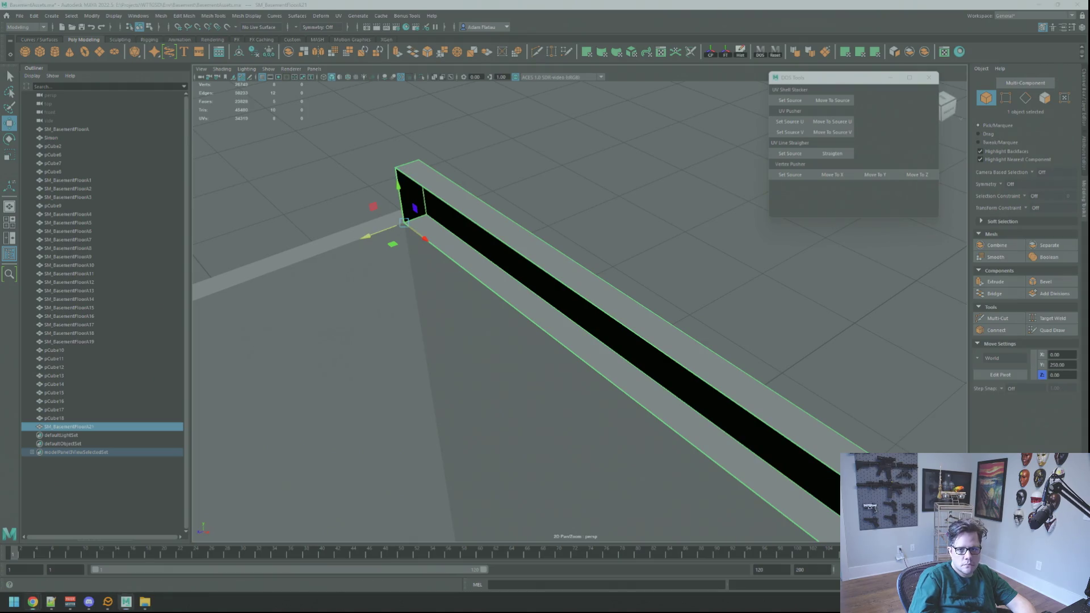
{"action": "mouse_move", "coordinate": [693, 195]}
{"action": "left_mouse_down", "text": "alt"}
{"action": "mouse_move", "coordinate": [720, 192]}
{"action": "mouse_move", "coordinate": [686, 168]}
{"action": "mouse_move", "coordinate": [708, 176]}
{"action": "mouse_move", "coordinate": [676, 182]}
{"action": "mouse_move", "coordinate": [708, 176]}
{"action": "mouse_move", "coordinate": [732, 188]}
{"action": "mouse_move", "coordinate": [644, 206]}
{"action": "mouse_move", "coordinate": [651, 228]}
{"action": "left_mouse_up", "text": "alt"}
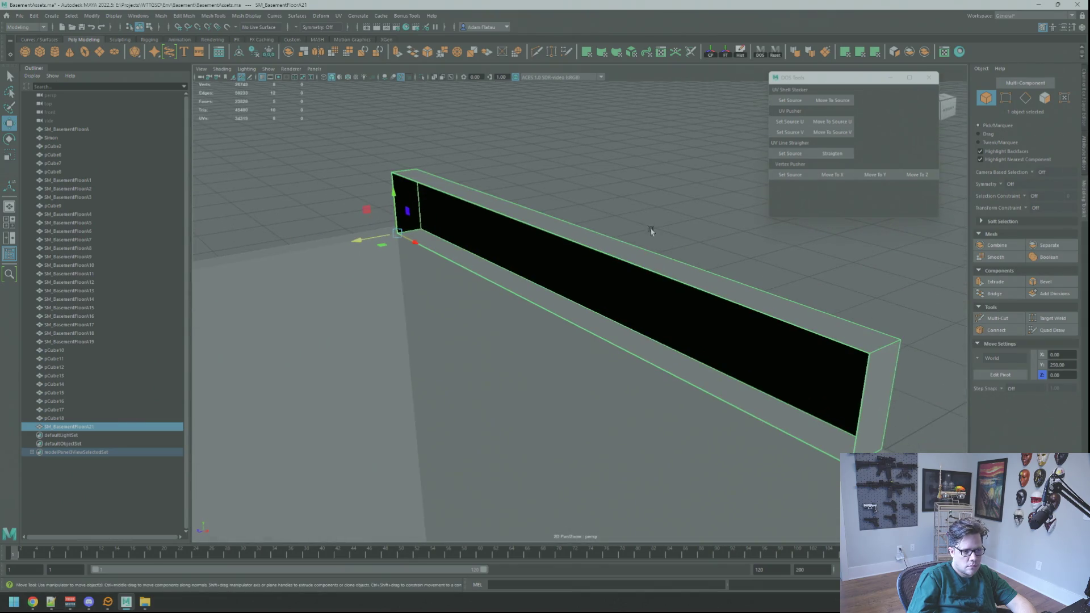
{"action": "right_click", "coordinate": [651, 228]}
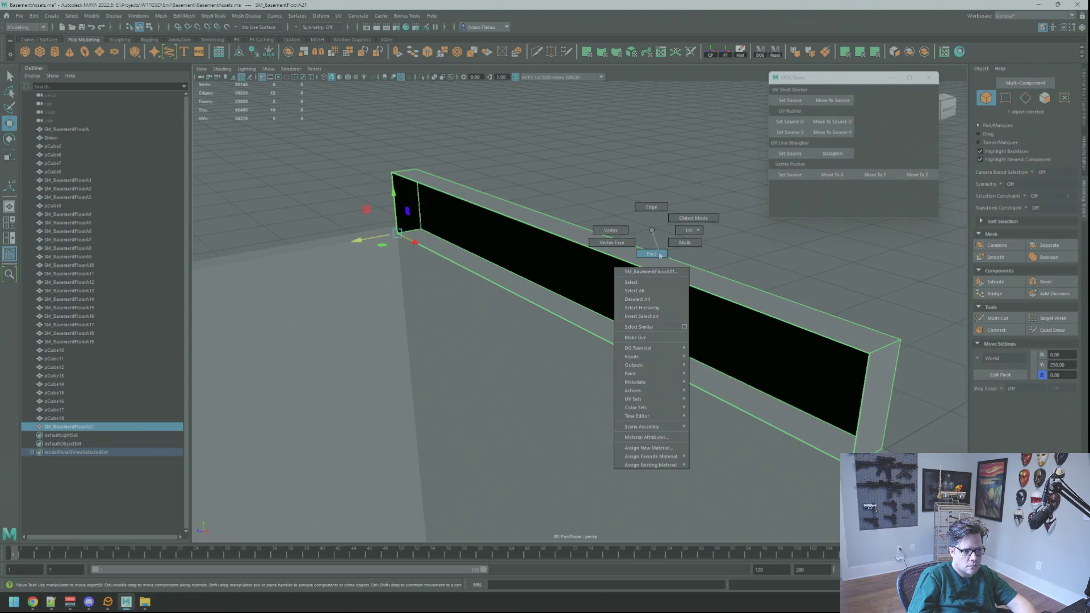
- Bridge the open border edges to close the long box's open side
{"action": "right_click_drag", "start_coordinate": [657, 227], "coordinate": [651, 208]}
{"action": "double_click", "coordinate": [637, 265]}
{"action": "left_click", "coordinate": [1003, 300]}
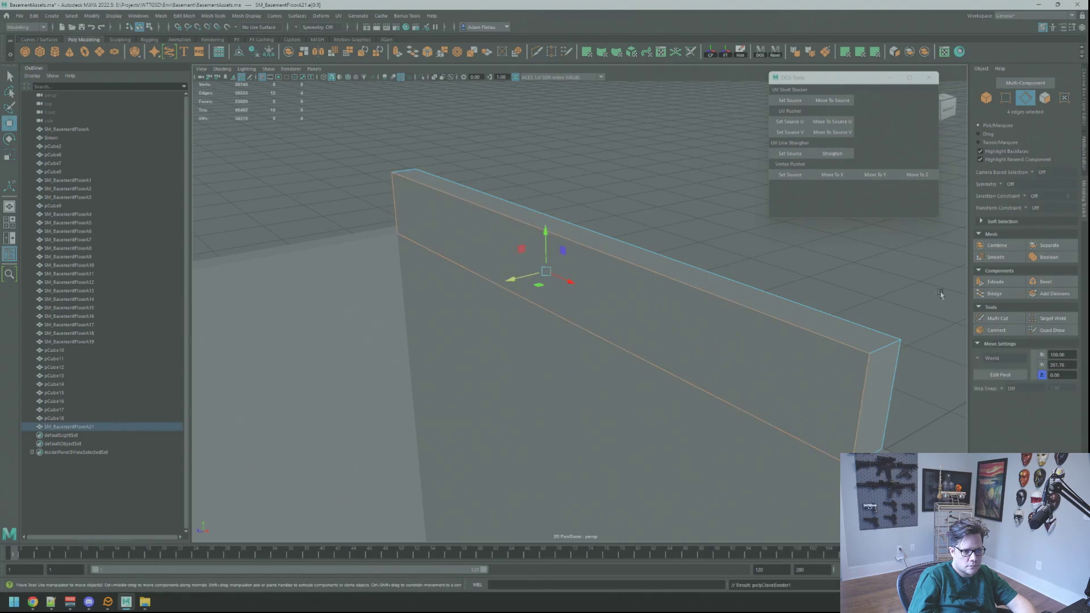
{"action": "right_click_drag", "start_coordinate": [713, 256], "coordinate": [732, 238]}
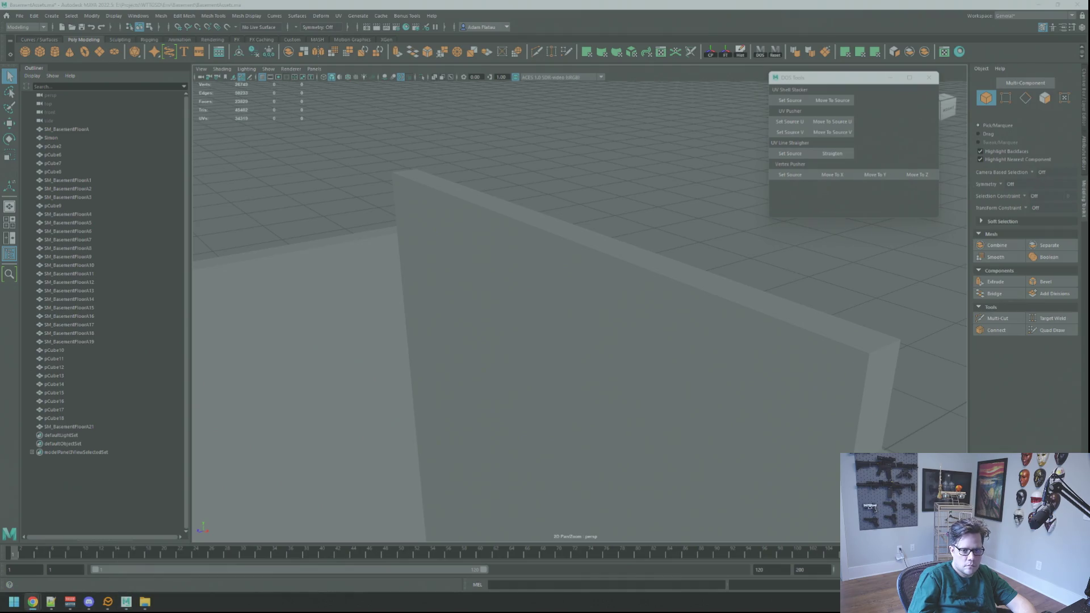
- Frame the box and cut new edge loops into it with Multi-Cut
{"action": "mouse_move", "coordinate": [778, 219]}
{"action": "left_mouse_down", "text": "alt"}
{"action": "mouse_move", "coordinate": [684, 220]}
{"action": "mouse_move", "coordinate": [602, 144]}
{"action": "left_mouse_up", "text": "alt"}
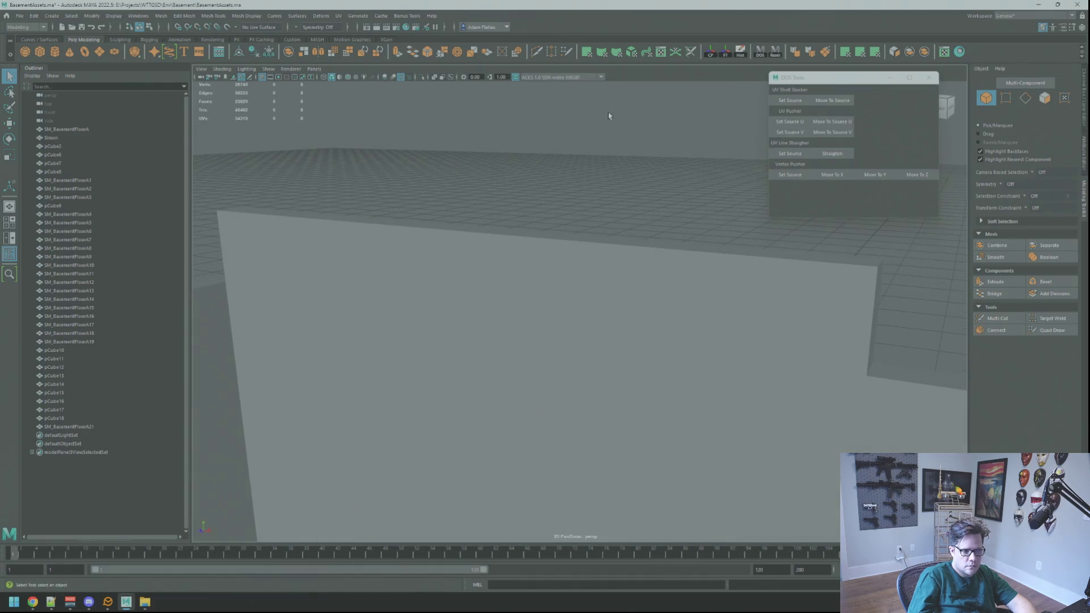
{"action": "key", "text": "ctrl+shift+x"}
{"action": "key", "text": "q"}
{"action": "mouse_move", "coordinate": [771, 257]}
{"action": "left_mouse_down", "text": "alt"}
{"action": "mouse_move", "coordinate": [706, 213]}
{"action": "mouse_move", "coordinate": [667, 204]}
{"action": "mouse_move", "coordinate": [684, 195]}
{"action": "left_mouse_up", "text": "alt"}
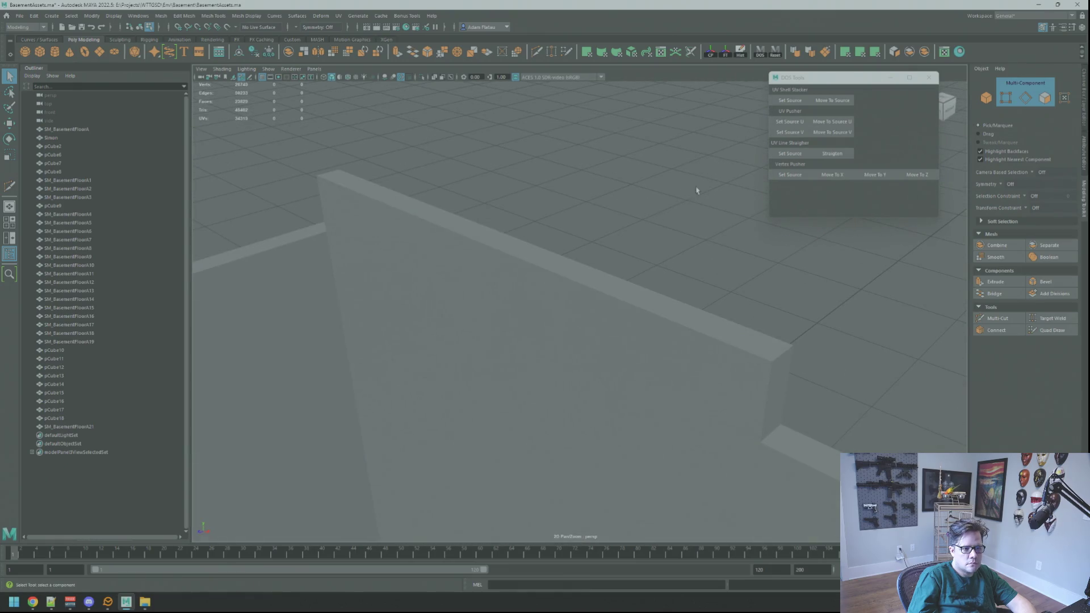
{"action": "left_click_drag", "start_coordinate": [652, 298], "coordinate": [648, 244], "text": "alt"}
{"action": "right_click_drag", "start_coordinate": [647, 244], "coordinate": [689, 215]}
{"action": "left_click", "coordinate": [654, 273]}
{"action": "key", "text": "w"}
{"action": "key", "text": "f"}
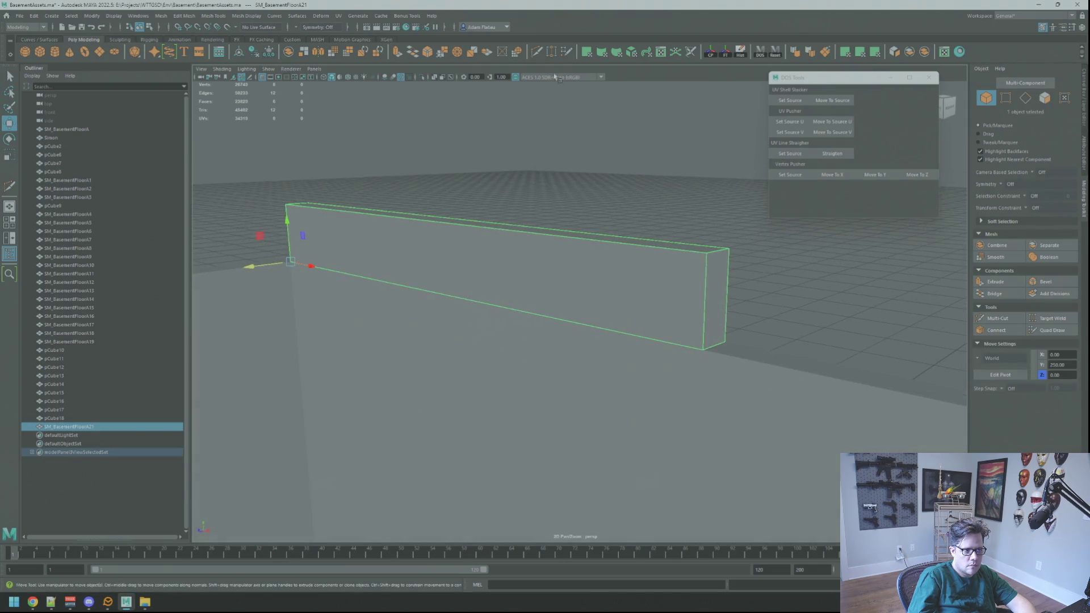
{"action": "left_click", "coordinate": [537, 51]}
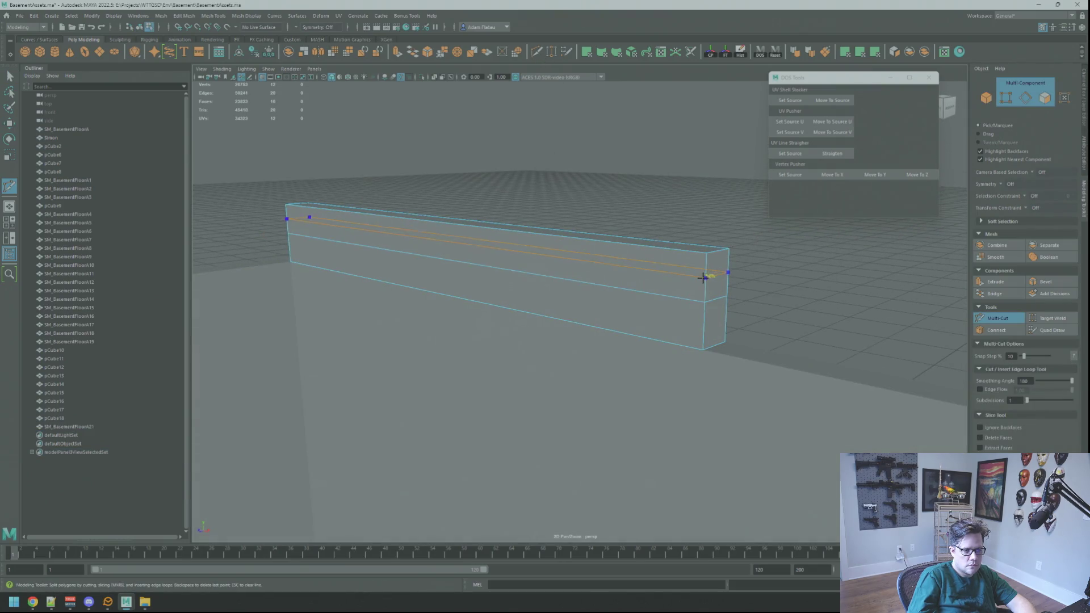
- Delete the extra edge loop and scale the remaining two loops apart vertically
{"action": "right_click_drag", "start_coordinate": [664, 294], "coordinate": [660, 284]}
{"action": "double_click", "coordinate": [662, 298]}
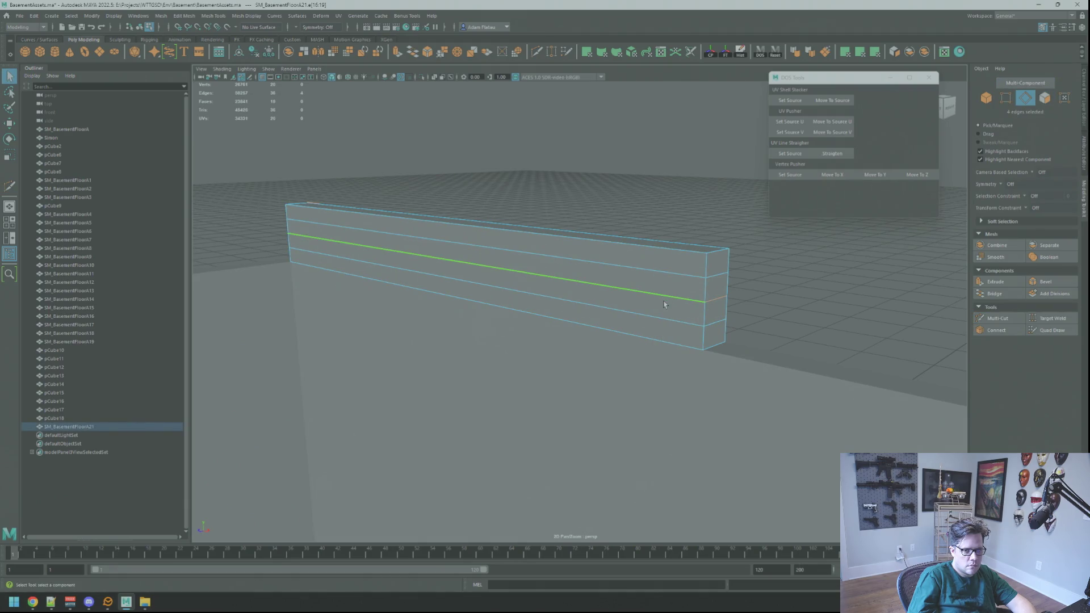
{"action": "right_click_drag", "start_coordinate": [662, 302], "coordinate": [639, 316], "text": "shift"}
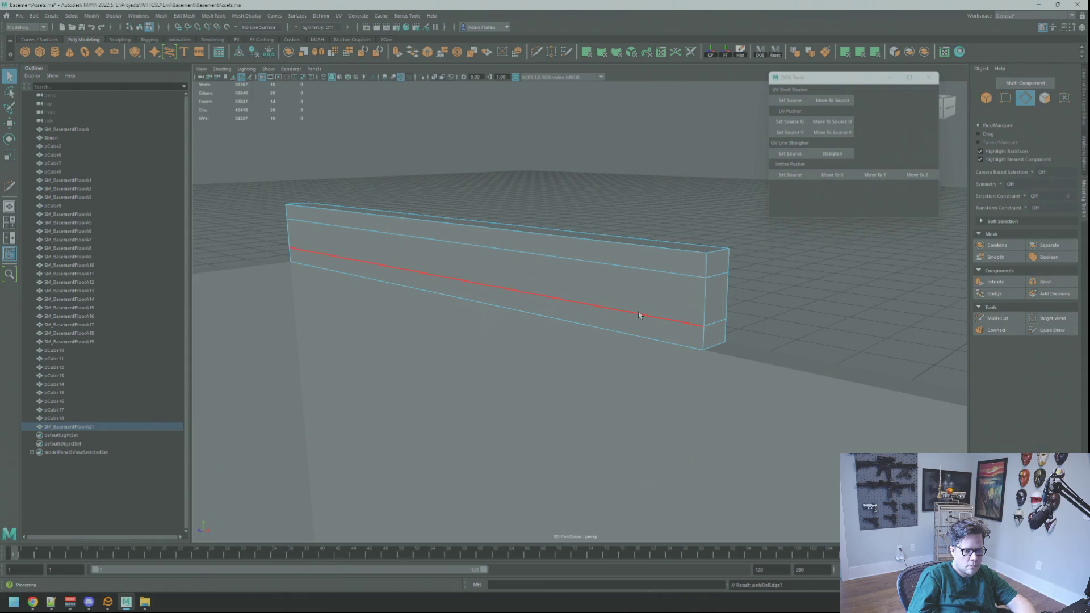
{"action": "double_click", "coordinate": [641, 312]}
{"action": "double_click", "coordinate": [645, 273], "text": "shift"}
{"action": "key", "text": "r"}
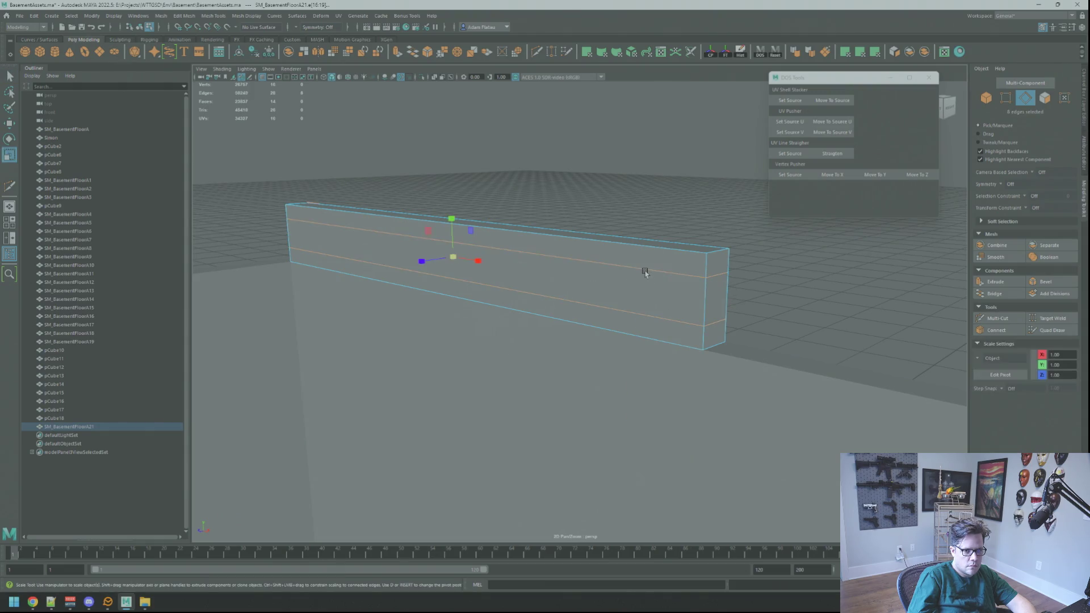
{"action": "scroll", "coordinate": [645, 272], "scroll_direction": "up", "scroll_amount": 5}
{"action": "scroll", "coordinate": [630, 257], "scroll_direction": "down", "scroll_amount": 5}
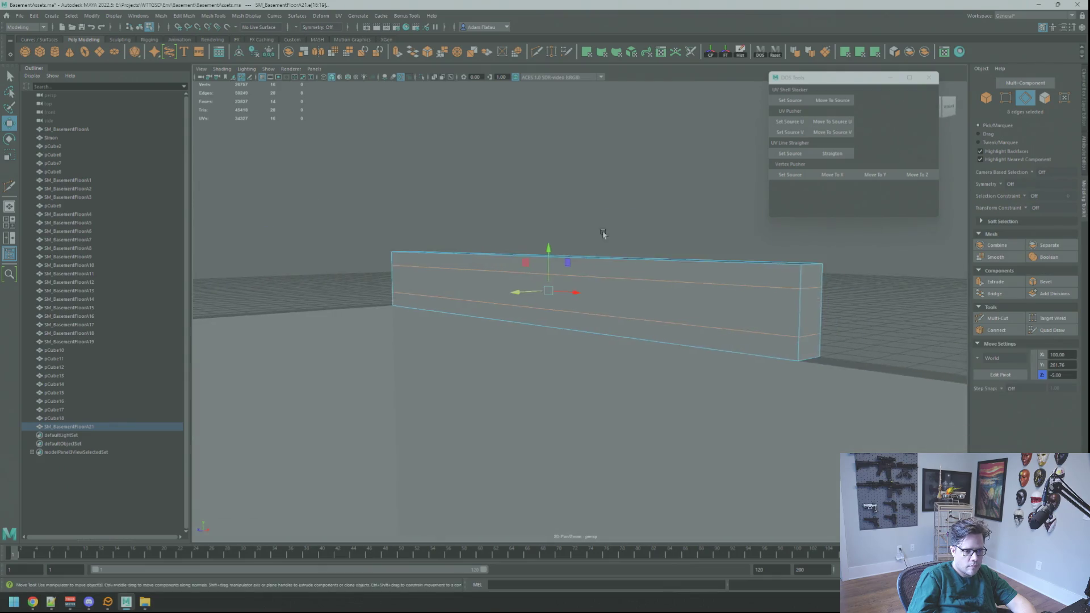
{"action": "scroll", "coordinate": [608, 238], "scroll_direction": "up", "scroll_amount": 3}
{"action": "scroll", "coordinate": [624, 239], "scroll_direction": "down", "scroll_amount": 2}
{"action": "key", "text": "r"}
{"action": "left_click_drag", "start_coordinate": [524, 225], "coordinate": [532, 205]}
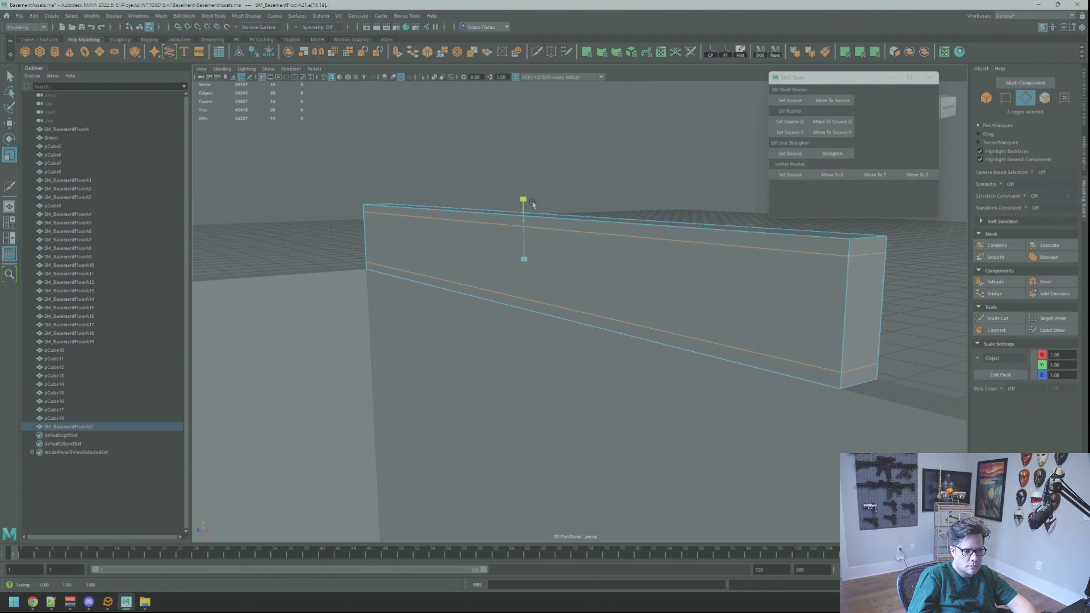
- Raise the box's top face to about 274.92
{"action": "mouse_move", "coordinate": [531, 203]}
{"action": "left_mouse_down", "text": "alt"}
{"action": "mouse_move", "coordinate": [651, 207]}
{"action": "mouse_move", "coordinate": [652, 219]}
{"action": "mouse_move", "coordinate": [595, 220]}
{"action": "mouse_move", "coordinate": [643, 219]}
{"action": "left_mouse_up", "text": "alt"}
{"action": "right_click", "coordinate": [631, 233]}
{"action": "right_click_drag", "start_coordinate": [620, 220], "coordinate": [720, 248]}
{"action": "left_click_drag", "start_coordinate": [719, 248], "coordinate": [676, 243], "text": "alt"}
{"action": "left_click", "coordinate": [676, 243]}
{"action": "key", "text": "w"}
{"action": "left_click_drag", "start_coordinate": [525, 170], "coordinate": [524, 162]}
{"action": "mouse_move", "coordinate": [524, 162]}
{"action": "left_mouse_down", "text": "alt"}
{"action": "mouse_move", "coordinate": [591, 178]}
{"action": "mouse_move", "coordinate": [541, 177]}
{"action": "left_mouse_up", "text": "alt"}
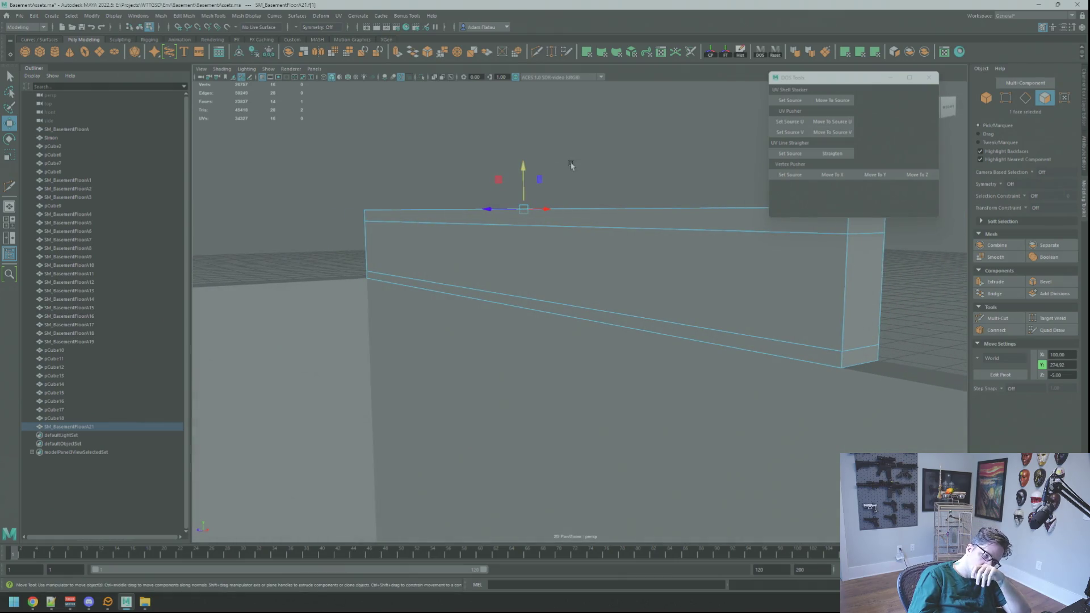
{"action": "left_click", "coordinate": [565, 310]}
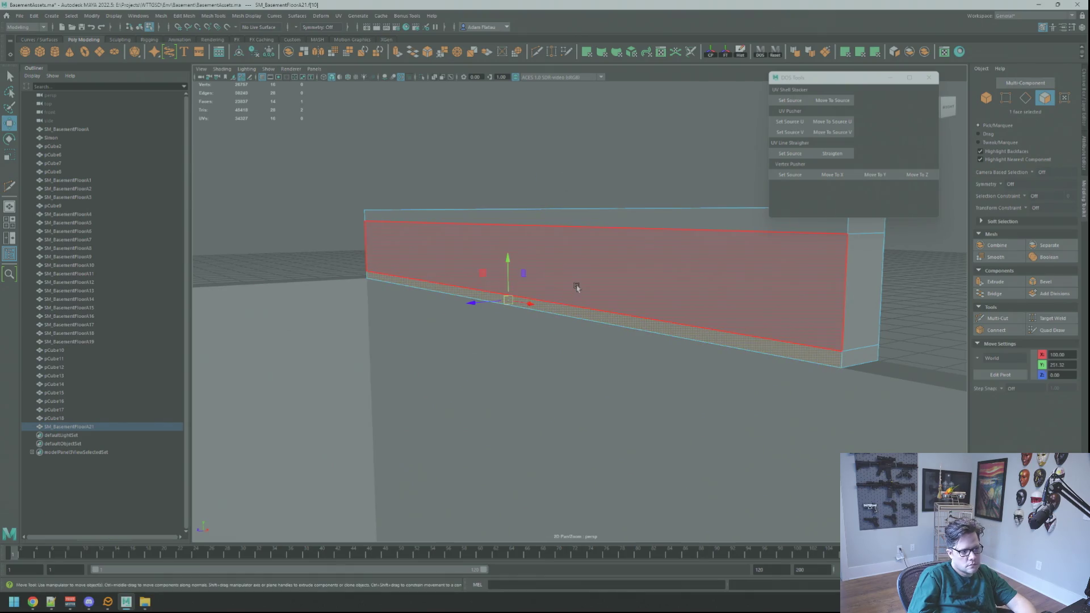
{"action": "key", "text": "f"}
{"action": "mouse_move", "coordinate": [579, 281]}
{"action": "left_mouse_down", "text": "alt"}
{"action": "mouse_move", "coordinate": [608, 252]}
{"action": "mouse_move", "coordinate": [601, 224]}
{"action": "mouse_move", "coordinate": [647, 253]}
{"action": "mouse_move", "coordinate": [700, 261]}
{"action": "mouse_move", "coordinate": [635, 243]}
{"action": "left_mouse_up", "text": "alt"}
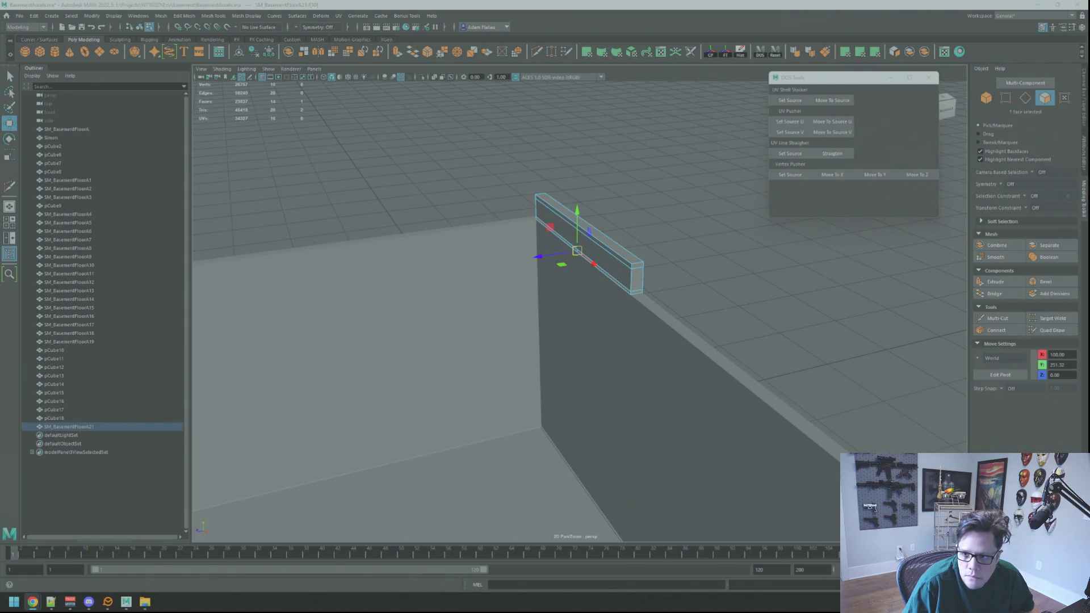
{"action": "left_click_drag", "start_coordinate": [647, 214], "coordinate": [739, 259], "text": "alt"}
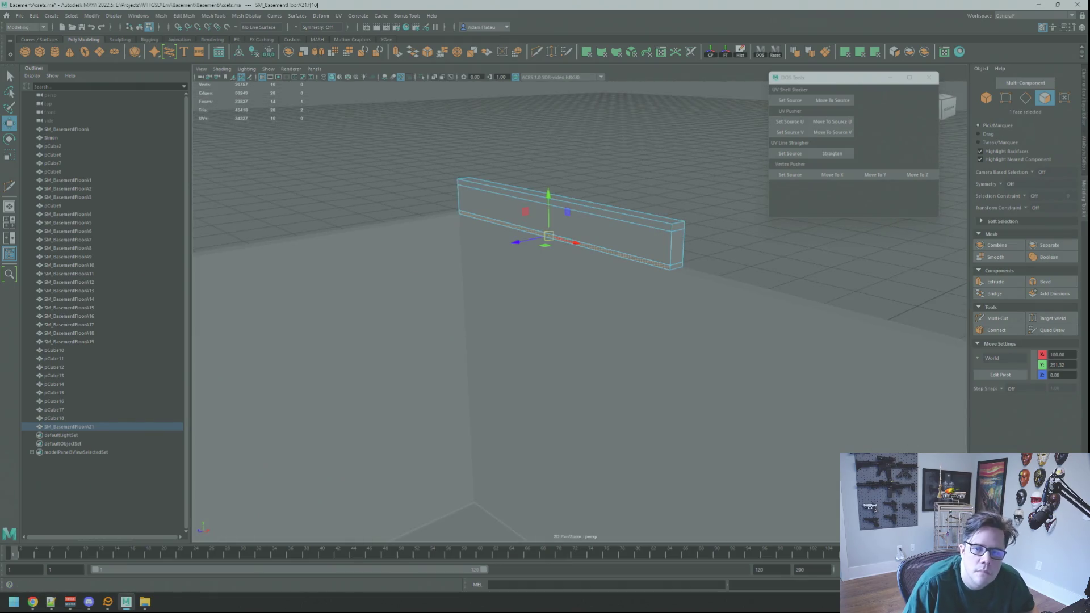
{"action": "mouse_move", "coordinate": [625, 189]}
{"action": "left_mouse_down", "text": "alt"}
{"action": "mouse_move", "coordinate": [635, 216]}
{"action": "mouse_move", "coordinate": [619, 253]}
{"action": "mouse_move", "coordinate": [674, 280]}
{"action": "left_mouse_up", "text": "alt"}
{"action": "left_click", "coordinate": [638, 226]}
{"action": "mouse_move", "coordinate": [638, 226]}
{"action": "left_mouse_down", "text": "alt"}
{"action": "mouse_move", "coordinate": [674, 251]}
{"action": "mouse_move", "coordinate": [628, 219]}
{"action": "mouse_move", "coordinate": [658, 238]}
{"action": "left_mouse_up", "text": "alt"}
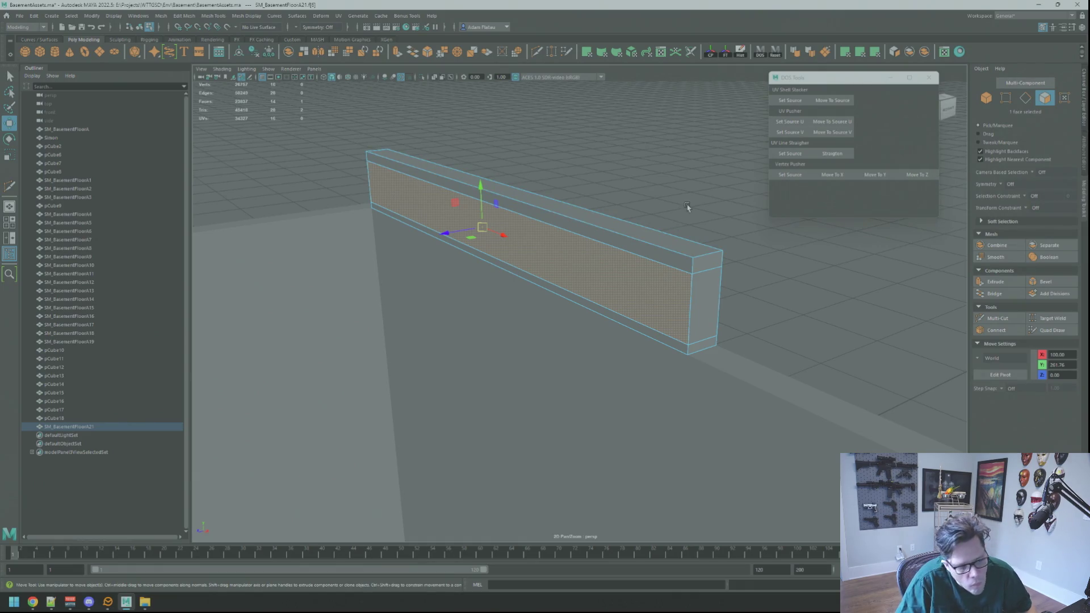
{"action": "mouse_move", "coordinate": [638, 209]}
{"action": "left_mouse_down", "text": "alt"}
{"action": "mouse_move", "coordinate": [620, 222]}
{"action": "mouse_move", "coordinate": [605, 202]}
{"action": "left_mouse_up", "text": "alt"}
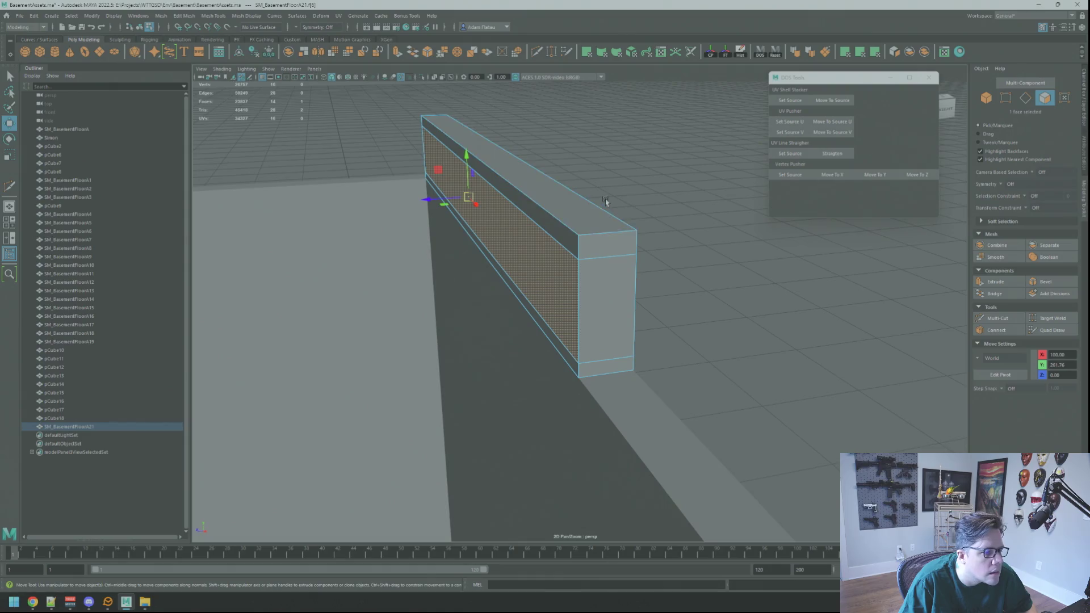
- Extrude the long box's front face and push it inward into a web recess
{"action": "key", "text": "ctrl+e"}
{"action": "key", "text": "w"}
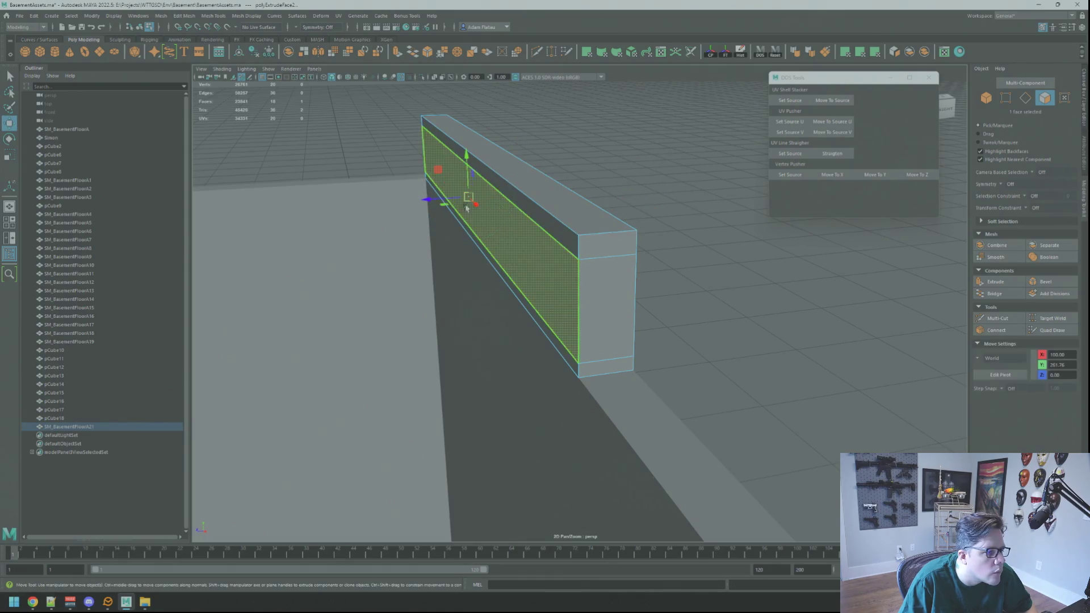
{"action": "left_click_drag", "start_coordinate": [429, 204], "coordinate": [449, 205]}
{"action": "key", "text": "q"}
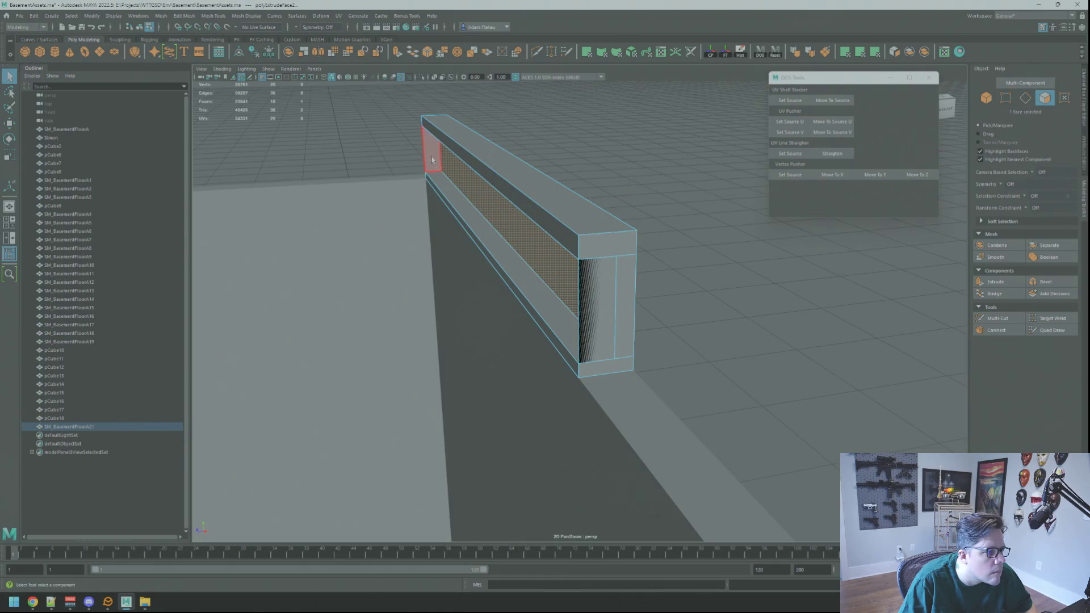
- Delete the left end face, the inner right-end face and the inner face behind it
{"action": "left_click", "coordinate": [432, 159]}
{"action": "key", "text": "Delete"}
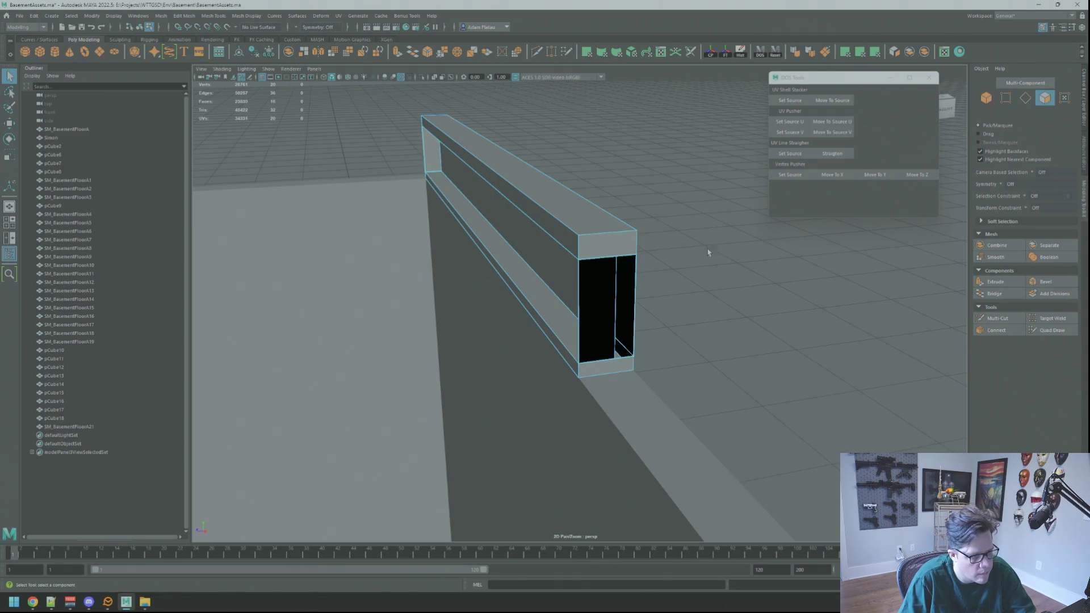
{"action": "left_click", "coordinate": [600, 294]}
{"action": "key", "text": "Delete"}
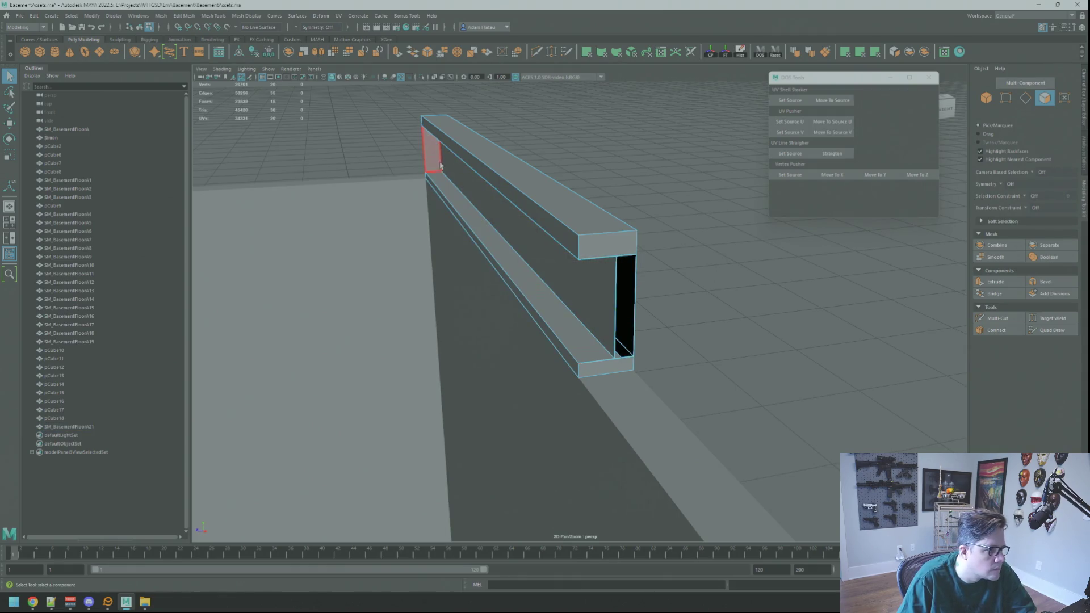
{"action": "left_click", "coordinate": [442, 169]}
{"action": "key", "text": "Delete"}
- Slide the beam's inner face to the left along the open end
{"action": "mouse_move", "coordinate": [637, 207]}
{"action": "left_mouse_down", "text": "alt"}
{"action": "mouse_move", "coordinate": [737, 217]}
{"action": "mouse_move", "coordinate": [607, 216]}
{"action": "left_mouse_up", "text": "alt"}
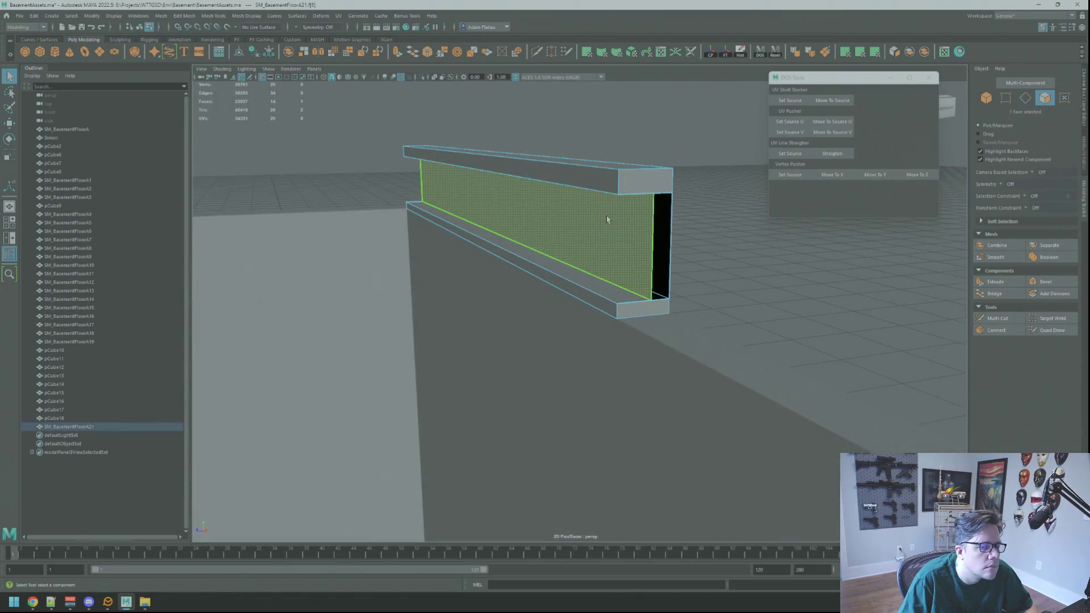
{"action": "left_click", "coordinate": [607, 216]}
{"action": "scroll", "coordinate": [607, 216], "scroll_direction": "up", "scroll_amount": 2}
{"action": "key", "text": "w"}
{"action": "mouse_move", "coordinate": [663, 241]}
{"action": "left_mouse_down", "text": "alt"}
{"action": "mouse_move", "coordinate": [664, 223]}
{"action": "mouse_move", "coordinate": [706, 210]}
{"action": "mouse_move", "coordinate": [670, 214]}
{"action": "left_mouse_up", "text": "alt"}
{"action": "mouse_move", "coordinate": [534, 214]}
{"action": "left_mouse_down"}
{"action": "mouse_move", "coordinate": [528, 204]}
{"action": "mouse_move", "coordinate": [522, 216]}
{"action": "mouse_move", "coordinate": [703, 221]}
{"action": "left_mouse_up"}
- Delete the leftover triangular face and return to object mode
{"action": "key", "text": "q"}
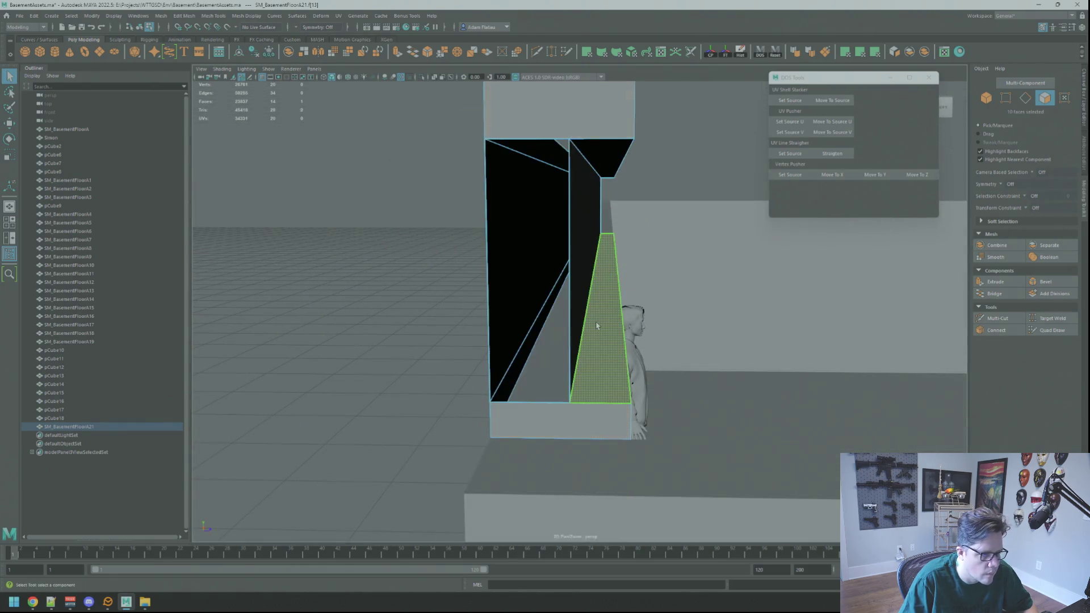
{"action": "key", "text": "Delete"}
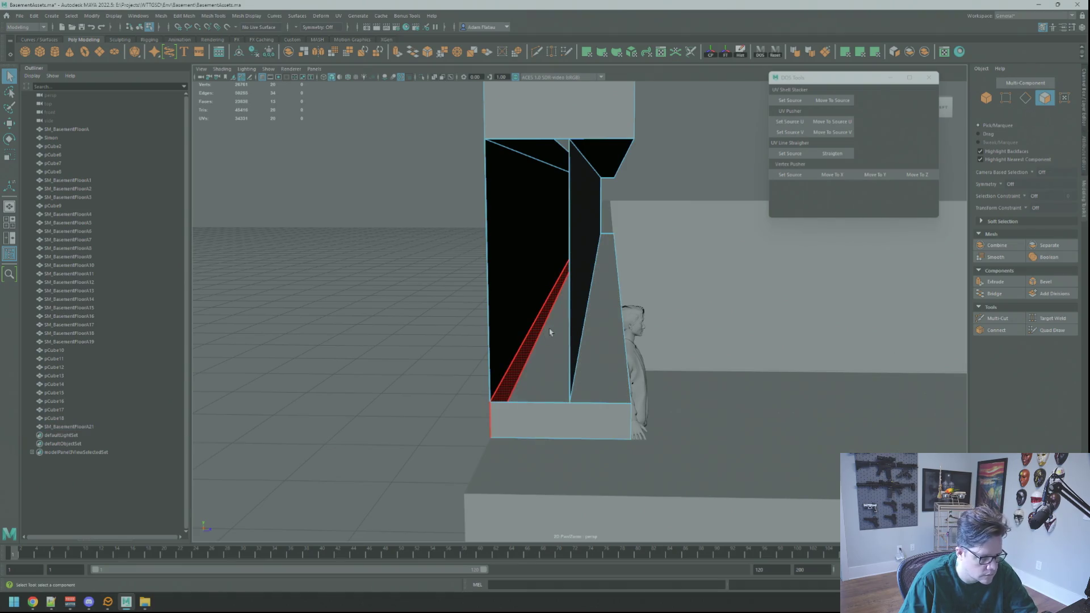
{"action": "left_click_drag", "start_coordinate": [717, 290], "coordinate": [767, 280], "text": "alt"}
{"action": "right_click_drag", "start_coordinate": [767, 280], "coordinate": [726, 265]}
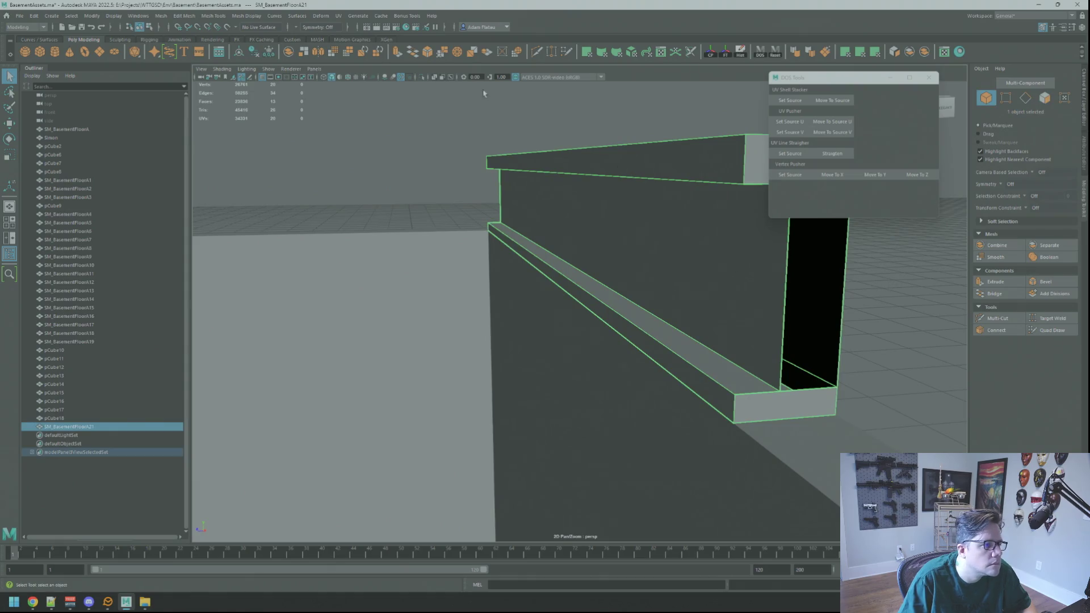
- Isolate the beam mesh and delete its bottom end face
{"action": "left_click", "coordinate": [421, 79]}
{"action": "key", "text": "f"}
{"action": "right_click_drag", "start_coordinate": [591, 233], "coordinate": [558, 237]}
{"action": "key", "text": "f"}
{"action": "scroll", "coordinate": [578, 256], "scroll_direction": "down", "scroll_amount": 5}
{"action": "left_click_drag", "start_coordinate": [578, 256], "coordinate": [540, 267], "text": "alt"}
{"action": "key", "text": "F11"}
{"action": "left_click", "coordinate": [629, 413]}
{"action": "key", "text": "Delete"}
- Delete the bottom flange side face, the web face and the top flange end cap
{"action": "mouse_move", "coordinate": [793, 332]}
{"action": "left_mouse_down", "text": "alt"}
{"action": "mouse_move", "coordinate": [664, 312]}
{"action": "mouse_move", "coordinate": [376, 306]}
{"action": "left_mouse_up", "text": "alt"}
{"action": "left_click", "coordinate": [376, 305]}
{"action": "key", "text": "Delete"}
{"action": "left_click", "coordinate": [433, 272]}
{"action": "key", "text": "Delete"}
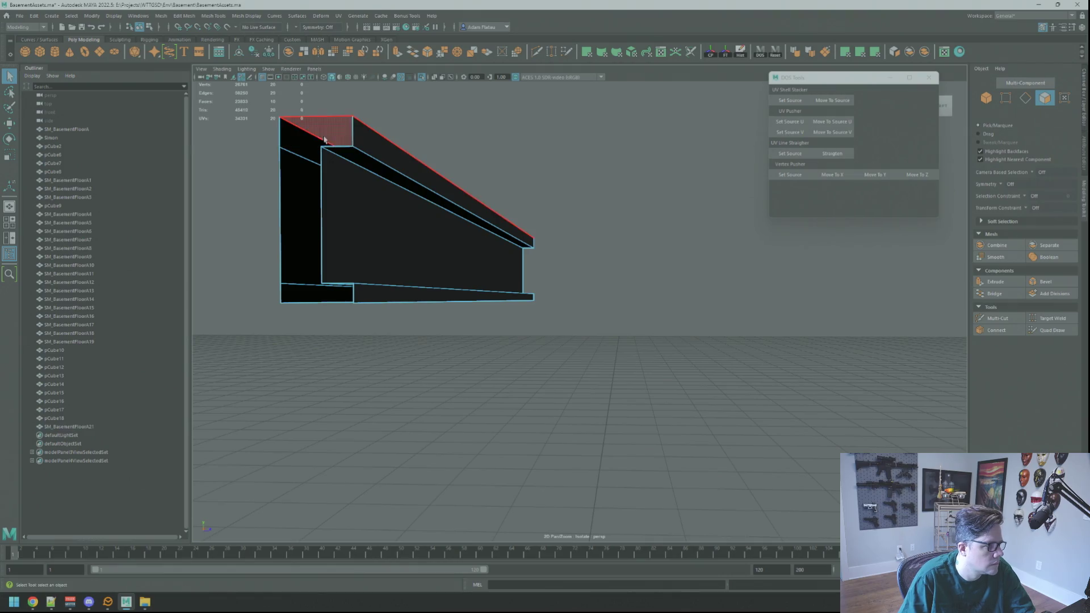
{"action": "mouse_move", "coordinate": [426, 195]}
{"action": "left_mouse_down", "text": "alt"}
{"action": "mouse_move", "coordinate": [448, 194]}
{"action": "mouse_move", "coordinate": [448, 182]}
{"action": "mouse_move", "coordinate": [303, 212]}
{"action": "mouse_move", "coordinate": [666, 250]}
{"action": "left_mouse_up", "text": "alt"}
{"action": "left_click", "coordinate": [703, 262]}
{"action": "key", "text": "Delete"}
- Merge the stray vertex at the beam's end corner
{"action": "mouse_move", "coordinate": [697, 223]}
{"action": "left_mouse_down", "text": "alt"}
{"action": "mouse_move", "coordinate": [660, 225]}
{"action": "mouse_move", "coordinate": [686, 226]}
{"action": "mouse_move", "coordinate": [557, 311]}
{"action": "mouse_move", "coordinate": [580, 297]}
{"action": "left_mouse_up", "text": "alt"}
{"action": "left_click", "coordinate": [596, 252]}
{"action": "key", "text": "f"}
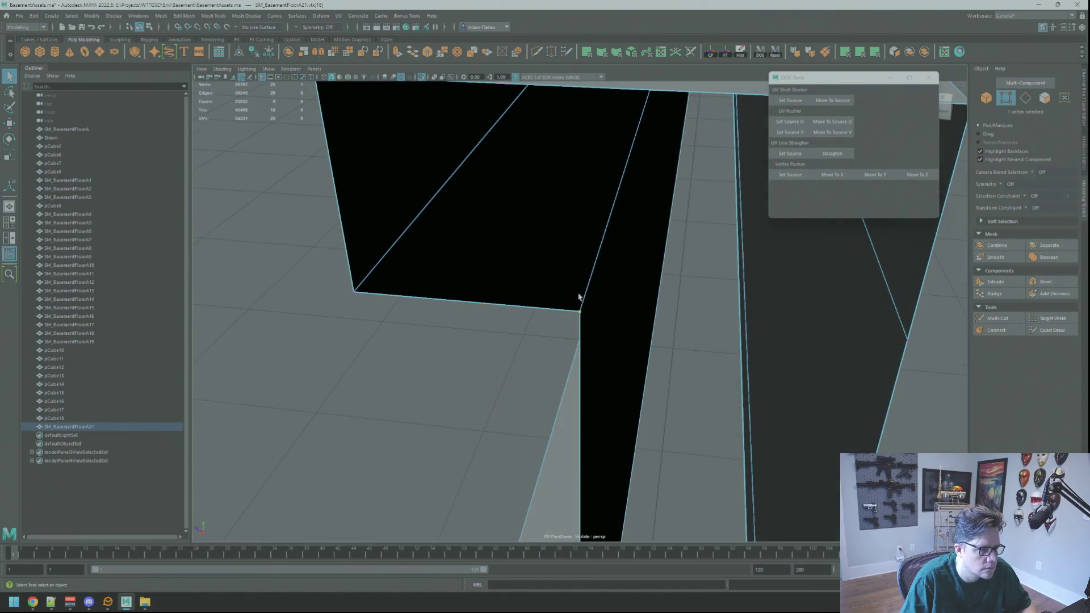
{"action": "right_click_drag", "start_coordinate": [589, 328], "coordinate": [603, 275], "text": "shift"}
{"action": "scroll", "coordinate": [603, 274], "scroll_direction": "down", "scroll_amount": 5}
{"action": "left_click_drag", "start_coordinate": [608, 267], "coordinate": [598, 271], "text": "alt"}
{"action": "right_click_drag", "start_coordinate": [597, 270], "coordinate": [675, 268], "text": "alt"}
{"action": "left_click", "coordinate": [675, 268]}
- Turn off Isolate Select to show the walls again and pick a face at the beam end
{"action": "mouse_move", "coordinate": [675, 268]}
{"action": "left_mouse_down", "text": "alt"}
{"action": "mouse_move", "coordinate": [584, 260]}
{"action": "mouse_move", "coordinate": [603, 323]}
{"action": "left_mouse_up", "text": "alt"}
{"action": "left_click", "coordinate": [604, 324]}
{"action": "key", "text": "f"}
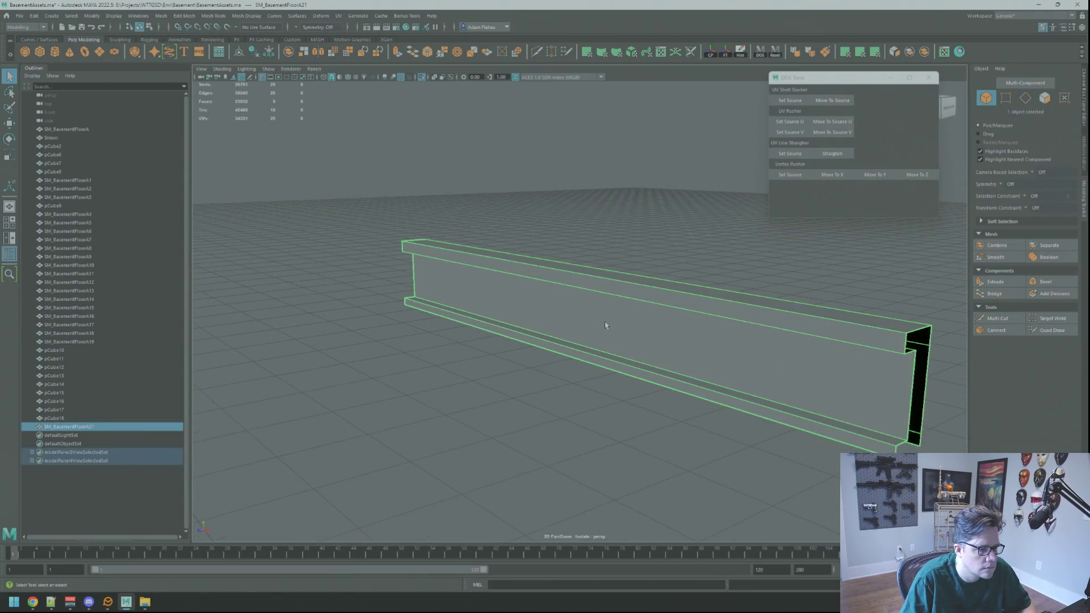
{"action": "key", "text": "w"}
{"action": "key", "text": "ctrl+1"}
{"action": "mouse_move", "coordinate": [569, 268]}
{"action": "left_mouse_down", "text": "alt"}
{"action": "mouse_move", "coordinate": [533, 240]}
{"action": "mouse_move", "coordinate": [483, 253]}
{"action": "mouse_move", "coordinate": [546, 239]}
{"action": "mouse_move", "coordinate": [584, 263]}
{"action": "mouse_move", "coordinate": [570, 238]}
{"action": "mouse_move", "coordinate": [642, 243]}
{"action": "mouse_move", "coordinate": [574, 248]}
{"action": "mouse_move", "coordinate": [700, 267]}
{"action": "mouse_move", "coordinate": [526, 260]}
{"action": "mouse_move", "coordinate": [530, 270]}
{"action": "mouse_move", "coordinate": [555, 234]}
{"action": "mouse_move", "coordinate": [625, 180]}
{"action": "mouse_move", "coordinate": [647, 253]}
{"action": "mouse_move", "coordinate": [760, 240]}
{"action": "left_mouse_up", "text": "alt"}
{"action": "key", "text": "F11"}
{"action": "left_click", "coordinate": [536, 273]}
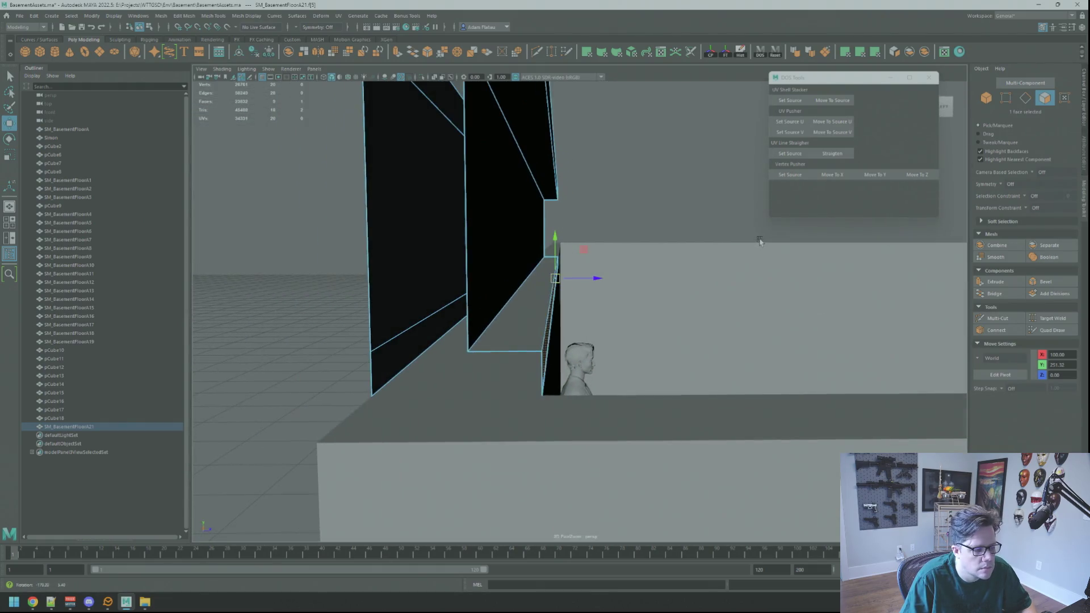
- Nudge the selected beam-end face along X, then return to object mode
{"action": "left_click_drag", "start_coordinate": [600, 281], "coordinate": [789, 261]}
{"action": "key", "text": "f"}
{"action": "right_click", "coordinate": [793, 262]}
{"action": "right_click_drag", "start_coordinate": [800, 257], "coordinate": [802, 250]}
{"action": "mouse_move", "coordinate": [680, 262]}
{"action": "left_mouse_down", "text": "alt"}
{"action": "mouse_move", "coordinate": [703, 219]}
{"action": "mouse_move", "coordinate": [692, 240]}
{"action": "mouse_move", "coordinate": [700, 258]}
{"action": "mouse_move", "coordinate": [596, 282]}
{"action": "mouse_move", "coordinate": [527, 314]}
{"action": "mouse_move", "coordinate": [536, 315]}
{"action": "left_mouse_up", "text": "alt"}
- Select and frame the beam's bottom face, then reframe the beam beside the wall
{"action": "left_click", "coordinate": [585, 292]}
{"action": "left_click", "coordinate": [580, 299]}
{"action": "key", "text": "f"}
{"action": "key", "text": "F8"}
{"action": "left_click", "coordinate": [868, 316]}
{"action": "key", "text": "q"}
{"action": "mouse_move", "coordinate": [869, 316]}
{"action": "left_mouse_down", "text": "alt"}
{"action": "mouse_move", "coordinate": [738, 289]}
{"action": "mouse_move", "coordinate": [532, 274]}
{"action": "mouse_move", "coordinate": [584, 271]}
{"action": "mouse_move", "coordinate": [504, 287]}
{"action": "left_mouse_up", "text": "alt"}
{"action": "key", "text": "ctrl+z"}
{"action": "key", "text": "f"}
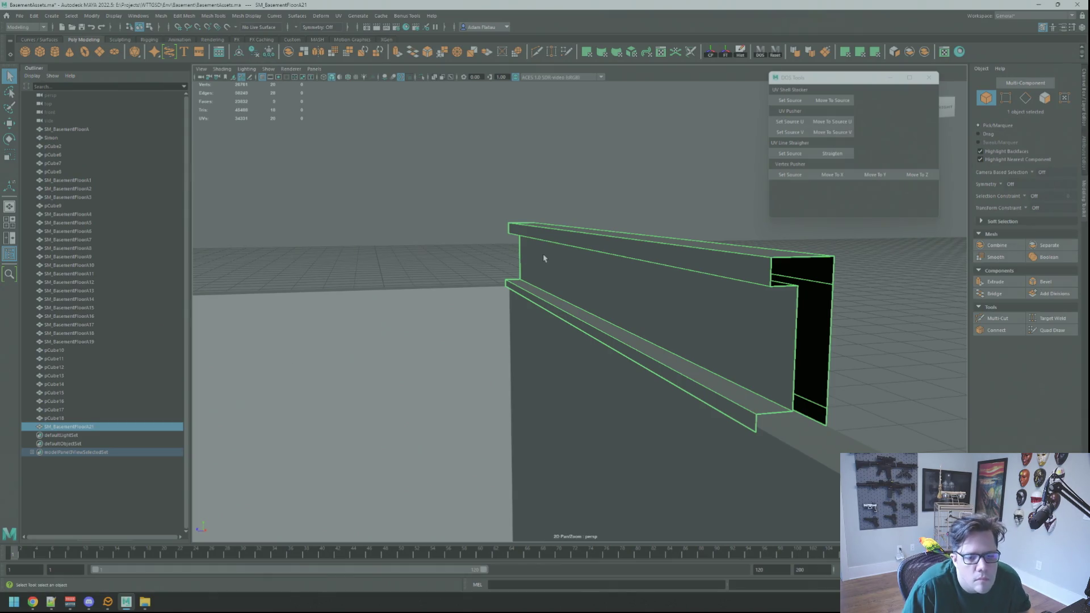
- Select the ledge's top face with the Move tool, then orbit to face the ledge
{"action": "right_click_drag", "start_coordinate": [705, 259], "coordinate": [705, 281]}
{"action": "left_click", "coordinate": [705, 260]}
{"action": "key", "text": "w"}
{"action": "right_click_drag", "start_coordinate": [696, 245], "coordinate": [725, 214]}
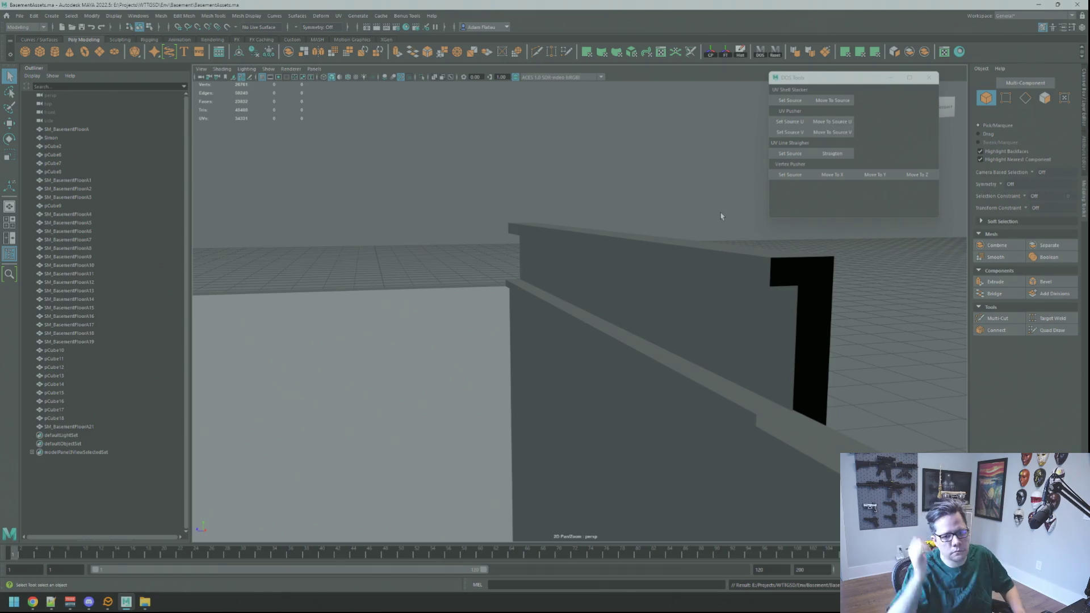
{"action": "mouse_move", "coordinate": [576, 199]}
{"action": "left_mouse_down", "text": "alt"}
{"action": "mouse_move", "coordinate": [589, 234]}
{"action": "mouse_move", "coordinate": [622, 255]}
{"action": "mouse_move", "coordinate": [557, 318]}
{"action": "mouse_move", "coordinate": [565, 240]}
{"action": "mouse_move", "coordinate": [613, 240]}
{"action": "mouse_move", "coordinate": [654, 267]}
{"action": "left_mouse_up", "text": "alt"}
{"action": "right_click_drag", "start_coordinate": [654, 267], "coordinate": [693, 277]}
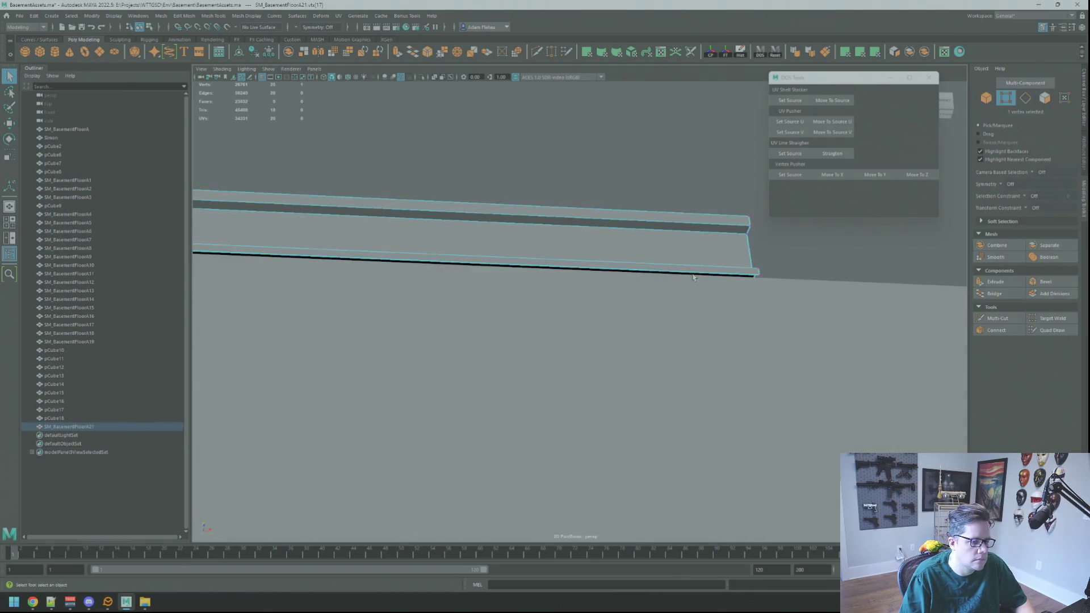
- Isolate the girder ledge piece with Ctrl+1 and frame it
{"action": "key", "text": "f"}
{"action": "mouse_move", "coordinate": [693, 280]}
{"action": "left_mouse_down", "text": "alt"}
{"action": "mouse_move", "coordinate": [558, 287]}
{"action": "mouse_move", "coordinate": [572, 301]}
{"action": "left_mouse_up", "text": "alt"}
{"action": "key", "text": "F8"}
{"action": "key", "text": "w"}
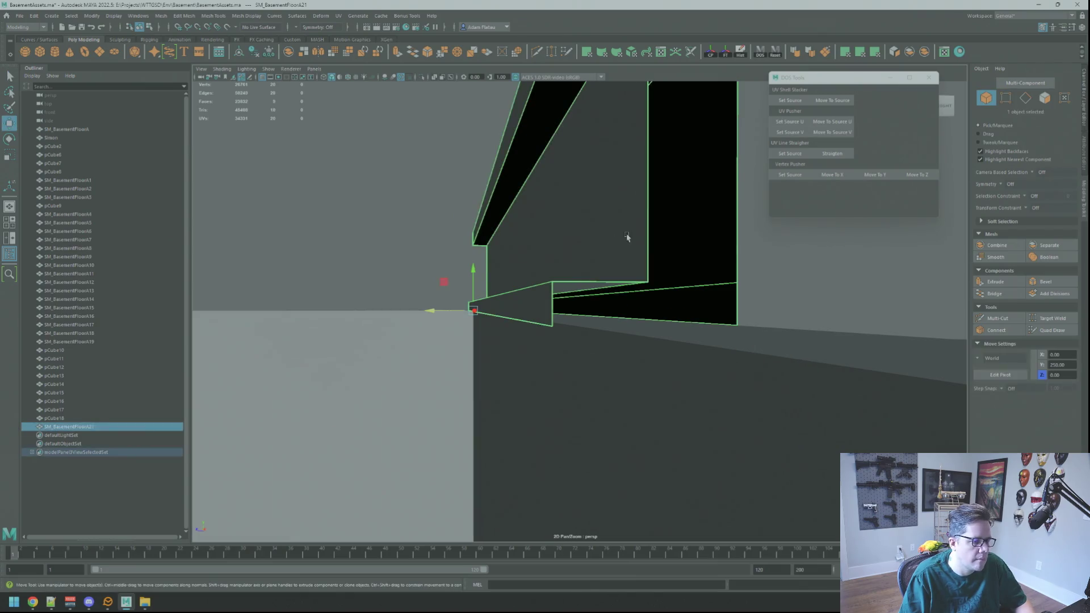
{"action": "key", "text": "ctrl+1"}
{"action": "key", "text": "f"}
- Bridge the ledge's bottom-right edge pair with new faces
{"action": "right_click", "coordinate": [562, 237]}
{"action": "left_click", "coordinate": [561, 215]}
{"action": "left_click", "coordinate": [687, 318]}
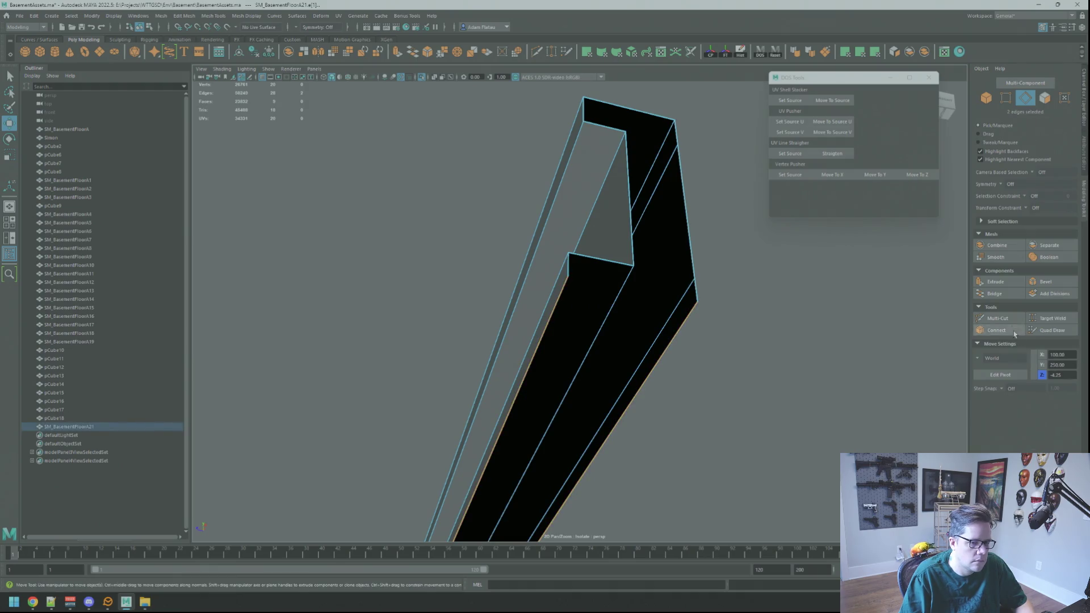
{"action": "left_click", "coordinate": [994, 294]}
{"action": "mouse_move", "coordinate": [597, 267]}
{"action": "left_mouse_down", "text": "alt"}
{"action": "mouse_move", "coordinate": [585, 261]}
{"action": "mouse_move", "coordinate": [608, 258]}
{"action": "left_mouse_up", "text": "alt"}
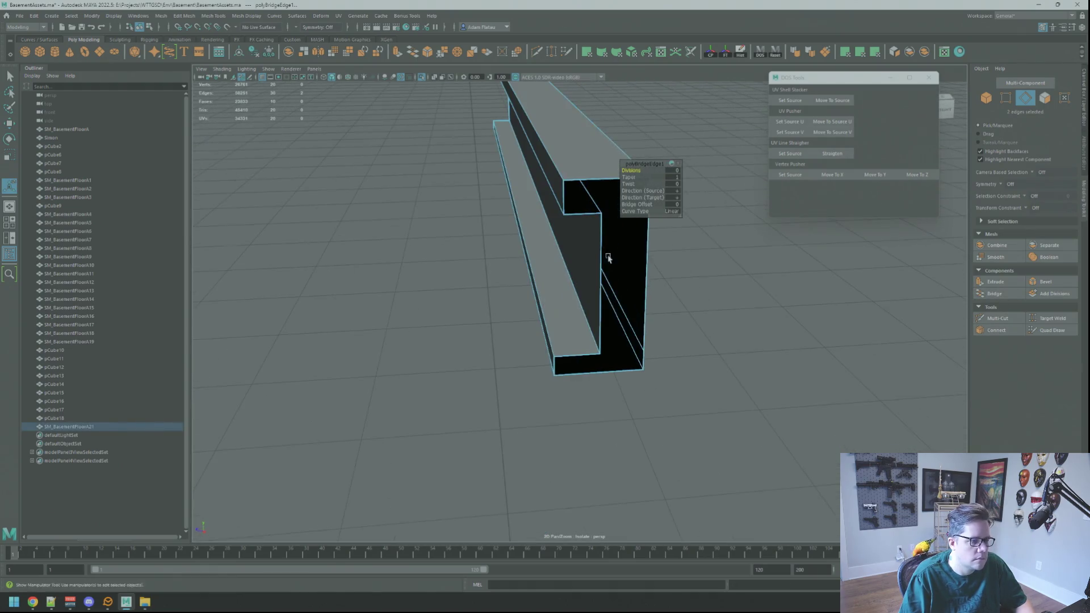
- Multi-Cut a new edge across the open end face
{"action": "key", "text": "q"}
{"action": "key", "text": "ctrl+shift+x"}
{"action": "left_click", "coordinate": [596, 174]}
{"action": "left_click_drag", "start_coordinate": [596, 176], "coordinate": [615, 291], "text": "alt"}
- Select the end vertices and line them up with DDS Tools Move To Z
{"action": "right_click_drag", "start_coordinate": [594, 311], "coordinate": [609, 196]}
{"action": "mouse_move", "coordinate": [609, 208]}
{"action": "left_mouse_down", "text": "alt"}
{"action": "mouse_move", "coordinate": [652, 211]}
{"action": "mouse_move", "coordinate": [568, 164]}
{"action": "mouse_move", "coordinate": [614, 163]}
{"action": "mouse_move", "coordinate": [574, 152]}
{"action": "mouse_move", "coordinate": [607, 153]}
{"action": "left_mouse_up", "text": "alt"}
{"action": "left_click", "coordinate": [552, 132], "text": "shift"}
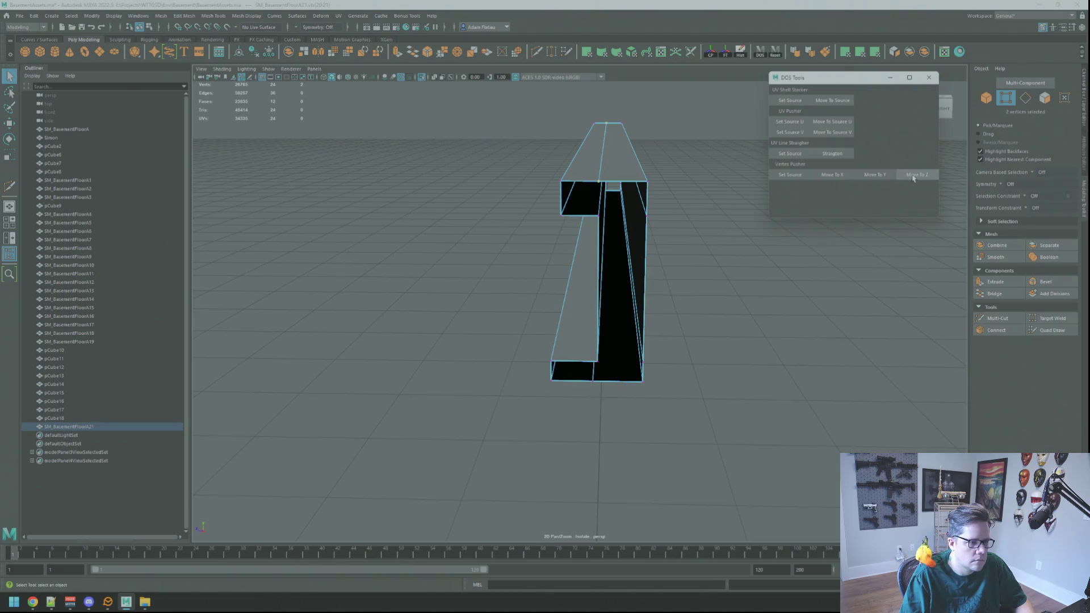
{"action": "mouse_move", "coordinate": [657, 253]}
{"action": "left_mouse_down", "text": "alt"}
{"action": "mouse_move", "coordinate": [592, 330]}
{"action": "mouse_move", "coordinate": [523, 309]}
{"action": "mouse_move", "coordinate": [540, 255]}
{"action": "mouse_move", "coordinate": [505, 227]}
{"action": "mouse_move", "coordinate": [513, 253]}
{"action": "mouse_move", "coordinate": [577, 246]}
{"action": "mouse_move", "coordinate": [513, 275]}
{"action": "mouse_move", "coordinate": [555, 236]}
{"action": "mouse_move", "coordinate": [577, 309]}
{"action": "left_mouse_up", "text": "alt"}
{"action": "left_click", "coordinate": [602, 335]}
{"action": "left_click", "coordinate": [591, 331], "text": "shift"}
{"action": "left_click", "coordinate": [905, 176]}
- Add another end vertex near the bottom wedge to the selection
{"action": "mouse_move", "coordinate": [698, 239]}
{"action": "left_mouse_down", "text": "alt"}
{"action": "mouse_move", "coordinate": [679, 255]}
{"action": "mouse_move", "coordinate": [630, 261]}
{"action": "mouse_move", "coordinate": [601, 227]}
{"action": "mouse_move", "coordinate": [559, 300]}
{"action": "left_mouse_up", "text": "alt"}
{"action": "left_click_drag", "start_coordinate": [559, 338], "coordinate": [569, 320], "text": "alt"}
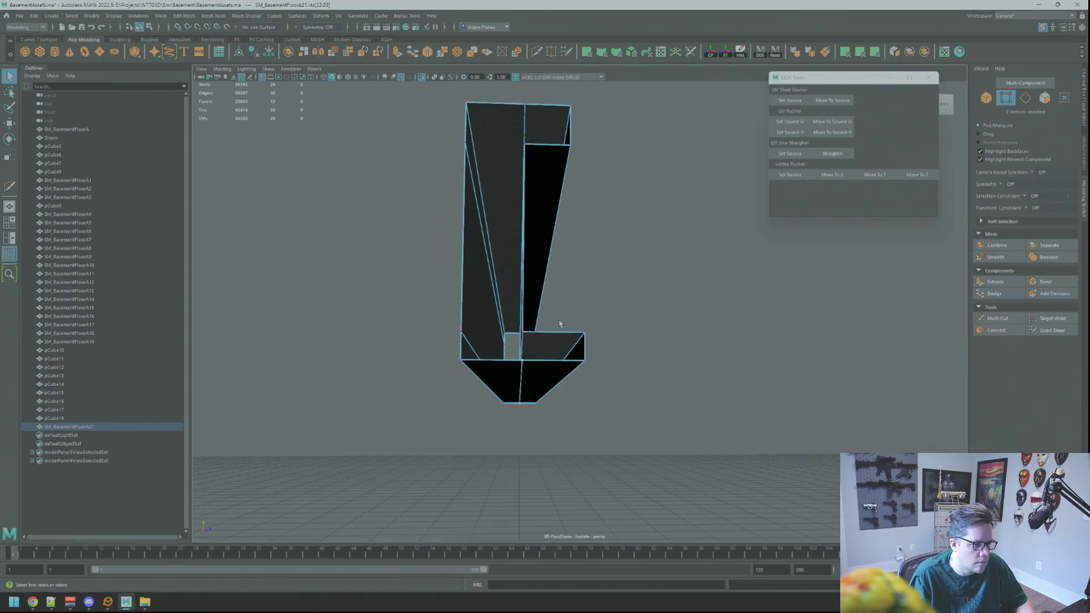
{"action": "mouse_move", "coordinate": [530, 361]}
{"action": "left_mouse_down", "text": "alt"}
{"action": "mouse_move", "coordinate": [698, 329]}
{"action": "mouse_move", "coordinate": [638, 314]}
{"action": "mouse_move", "coordinate": [688, 335]}
{"action": "mouse_move", "coordinate": [670, 381]}
{"action": "mouse_move", "coordinate": [596, 335]}
{"action": "mouse_move", "coordinate": [590, 318]}
{"action": "left_mouse_up", "text": "alt"}
{"action": "scroll", "coordinate": [591, 318], "scroll_direction": "up", "scroll_amount": 2}
{"action": "left_click", "coordinate": [608, 369], "text": "shift"}
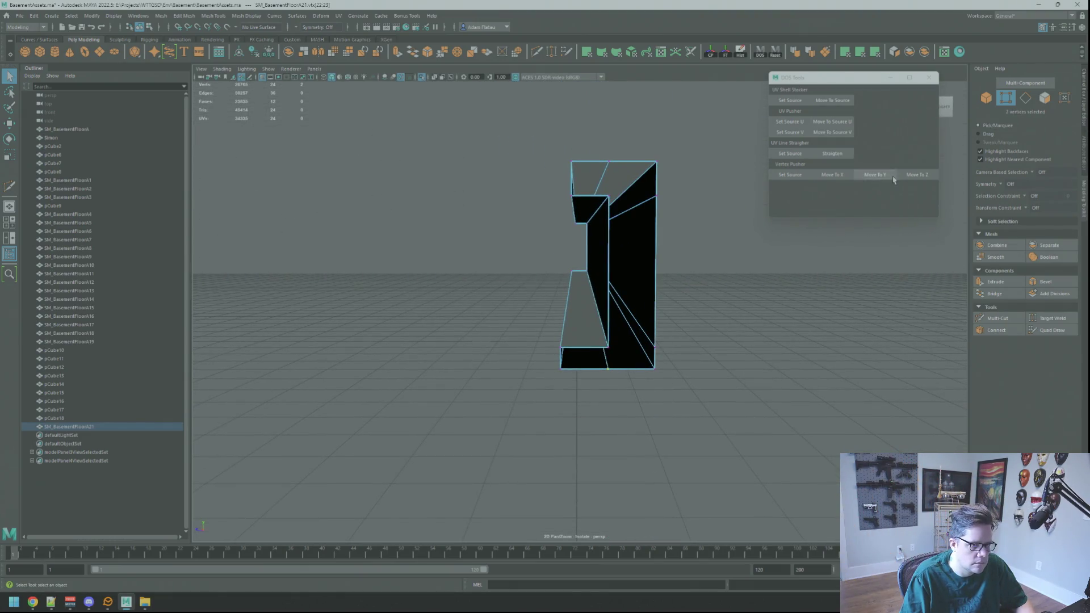
- Bridge an edge pair on the open end to fill the remaining gap
{"action": "right_click_drag", "start_coordinate": [591, 340], "coordinate": [591, 317]}
{"action": "left_click", "coordinate": [594, 344]}
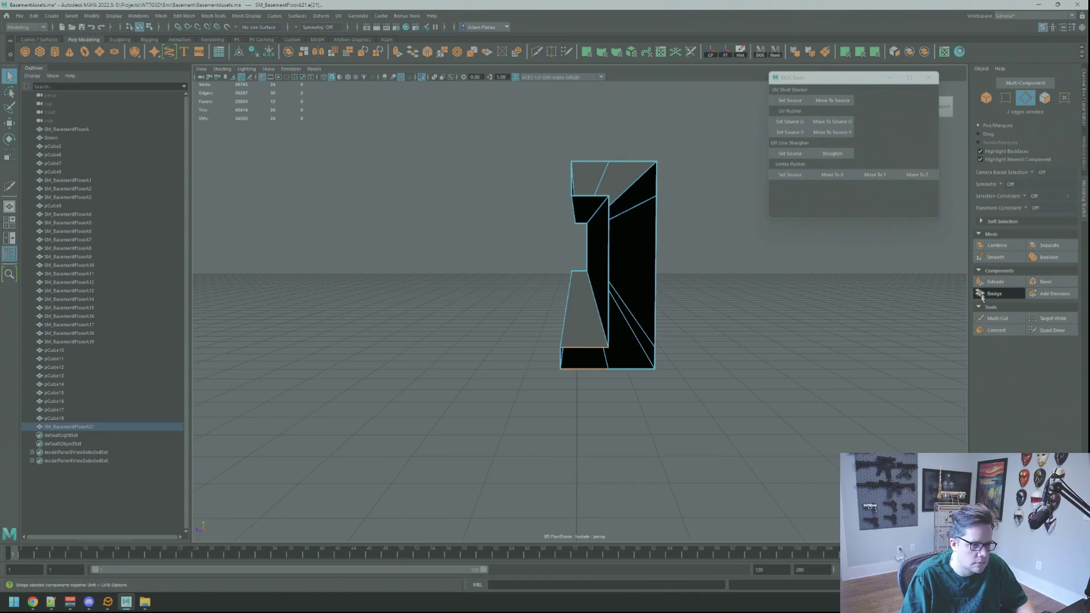
{"action": "left_click", "coordinate": [982, 295]}
{"action": "left_click_drag", "start_coordinate": [690, 285], "coordinate": [655, 271], "text": "alt"}
{"action": "mouse_move", "coordinate": [597, 260]}
{"action": "left_mouse_down", "text": "alt"}
{"action": "mouse_move", "coordinate": [632, 287]}
{"action": "mouse_move", "coordinate": [674, 295]}
{"action": "mouse_move", "coordinate": [627, 275]}
{"action": "mouse_move", "coordinate": [545, 275]}
{"action": "mouse_move", "coordinate": [594, 255]}
{"action": "mouse_move", "coordinate": [610, 279]}
{"action": "mouse_move", "coordinate": [569, 276]}
{"action": "left_mouse_up", "text": "alt"}
- Bridge the beam's bottom and left edge pairs to close the missing faces
{"action": "left_click", "coordinate": [638, 286]}
{"action": "key", "text": "ctrl+b"}
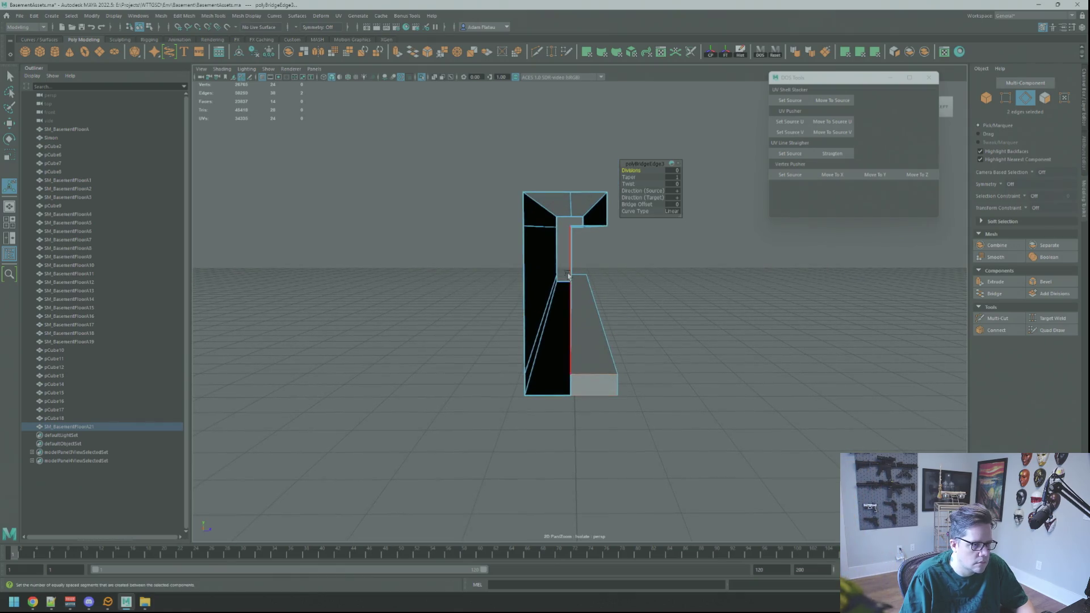
{"action": "key", "text": "q"}
{"action": "left_click", "coordinate": [523, 278], "text": "shift"}
{"action": "key", "text": "ctrl+b"}
{"action": "key", "text": "q"}
- From a three-quarter view, bridge another edge pair to add a new face
{"action": "right_click_drag", "start_coordinate": [678, 318], "coordinate": [721, 307]}
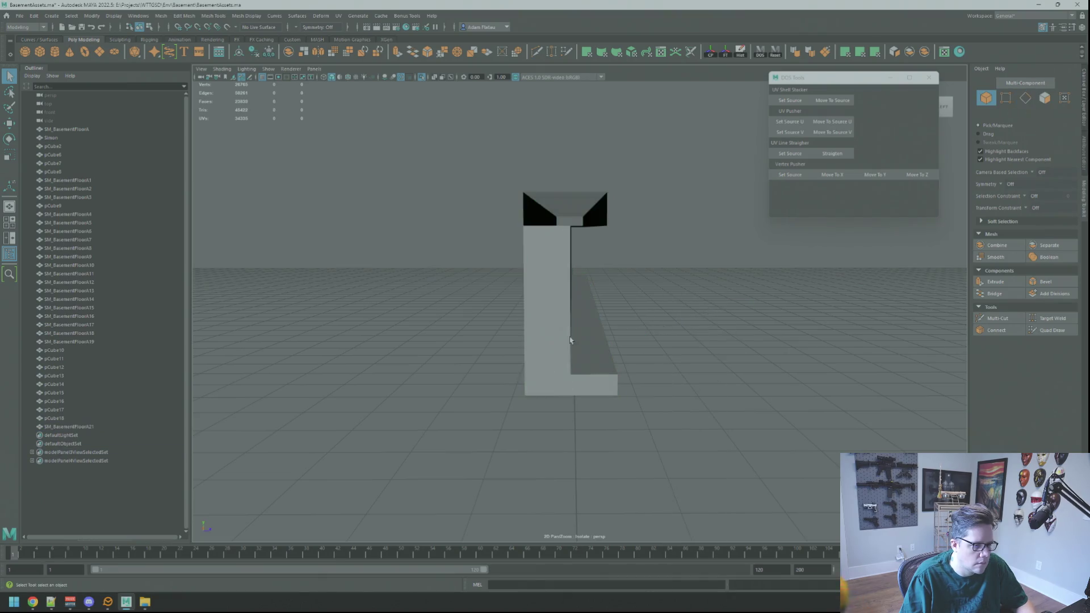
{"action": "left_click_drag", "start_coordinate": [721, 307], "coordinate": [578, 308], "text": "alt"}
{"action": "right_click_drag", "start_coordinate": [578, 307], "coordinate": [538, 309]}
{"action": "mouse_move", "coordinate": [537, 309]}
{"action": "left_mouse_down", "text": "alt"}
{"action": "mouse_move", "coordinate": [644, 309]}
{"action": "mouse_move", "coordinate": [612, 298]}
{"action": "left_mouse_up", "text": "alt"}
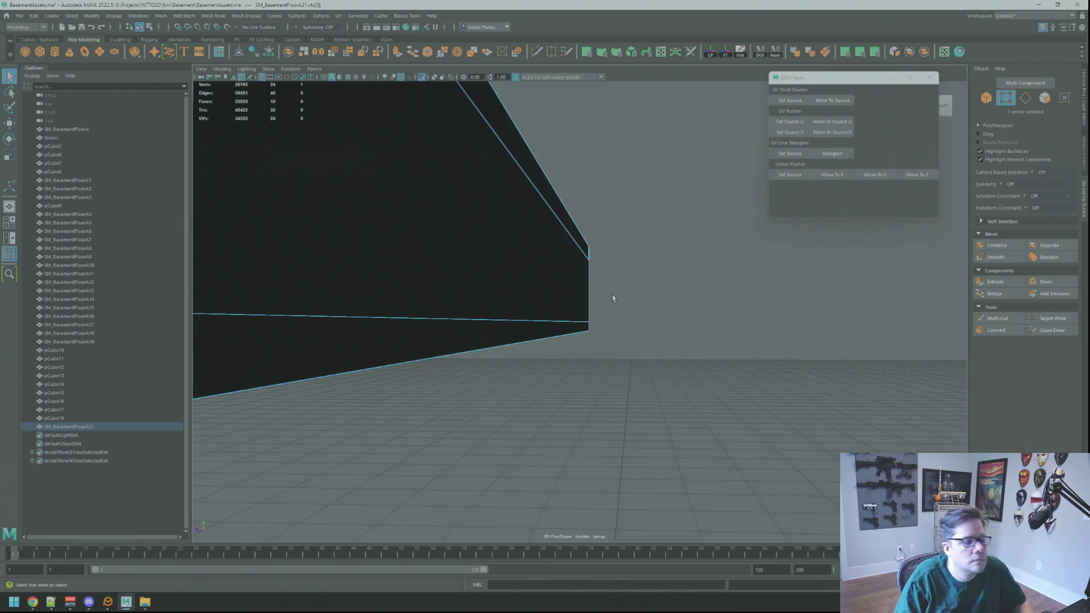
{"action": "scroll", "coordinate": [612, 257], "scroll_direction": "down", "scroll_amount": 5}
{"action": "mouse_move", "coordinate": [608, 270]}
{"action": "left_mouse_down", "text": "alt"}
{"action": "mouse_move", "coordinate": [628, 270]}
{"action": "mouse_move", "coordinate": [611, 254]}
{"action": "mouse_move", "coordinate": [608, 267]}
{"action": "mouse_move", "coordinate": [547, 282]}
{"action": "mouse_move", "coordinate": [662, 305]}
{"action": "mouse_move", "coordinate": [620, 291]}
{"action": "mouse_move", "coordinate": [701, 282]}
{"action": "mouse_move", "coordinate": [588, 281]}
{"action": "left_mouse_up", "text": "alt"}
{"action": "right_click", "coordinate": [588, 281]}
{"action": "right_click_drag", "start_coordinate": [588, 281], "coordinate": [589, 266]}
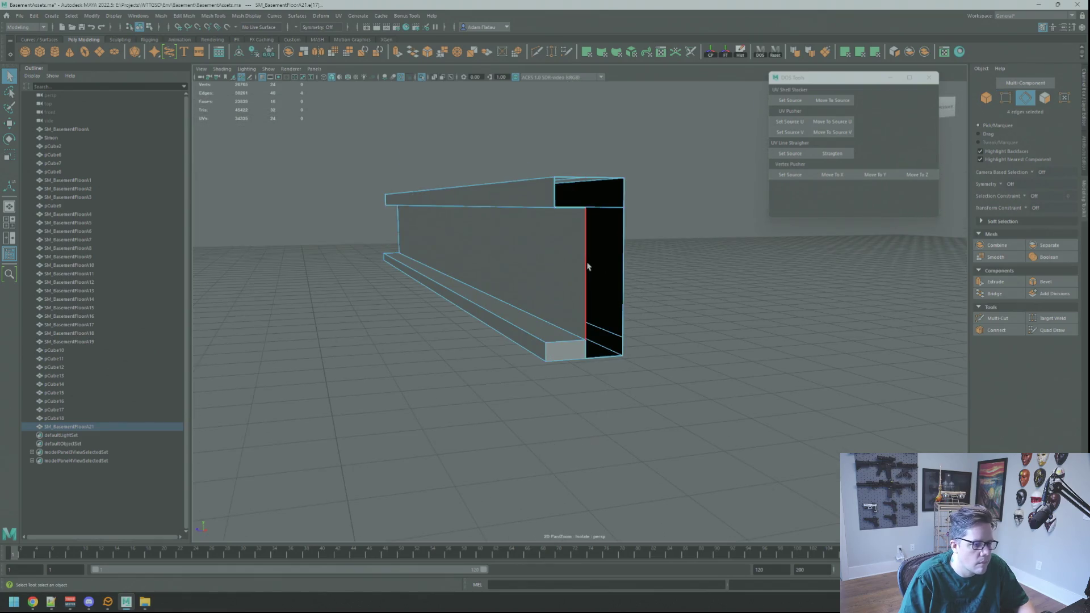
{"action": "left_click", "coordinate": [994, 294]}
- Select the edges around the bar's open end and Fill Hole to cap it
{"action": "mouse_move", "coordinate": [607, 261]}
{"action": "left_mouse_down", "text": "alt"}
{"action": "mouse_move", "coordinate": [568, 261]}
{"action": "mouse_move", "coordinate": [619, 258]}
{"action": "mouse_move", "coordinate": [591, 238]}
{"action": "left_mouse_up", "text": "alt"}
{"action": "key", "text": "q"}
{"action": "key", "text": "F9"}
{"action": "left_click", "coordinate": [587, 248]}
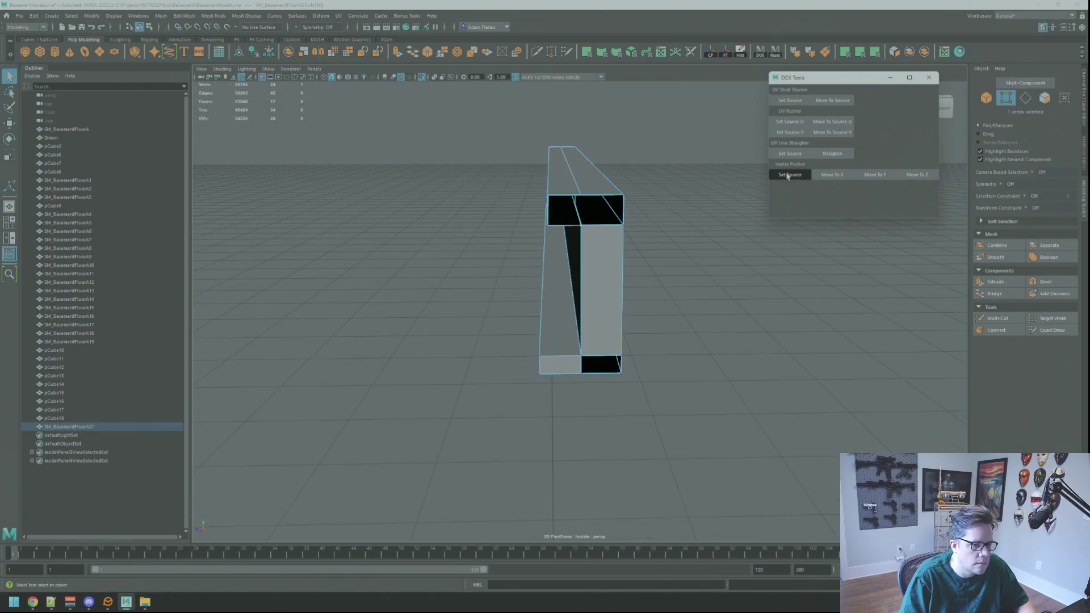
{"action": "mouse_move", "coordinate": [673, 198]}
{"action": "left_mouse_down", "text": "alt"}
{"action": "mouse_move", "coordinate": [653, 238]}
{"action": "mouse_move", "coordinate": [693, 285]}
{"action": "mouse_move", "coordinate": [588, 225]}
{"action": "left_mouse_up", "text": "alt"}
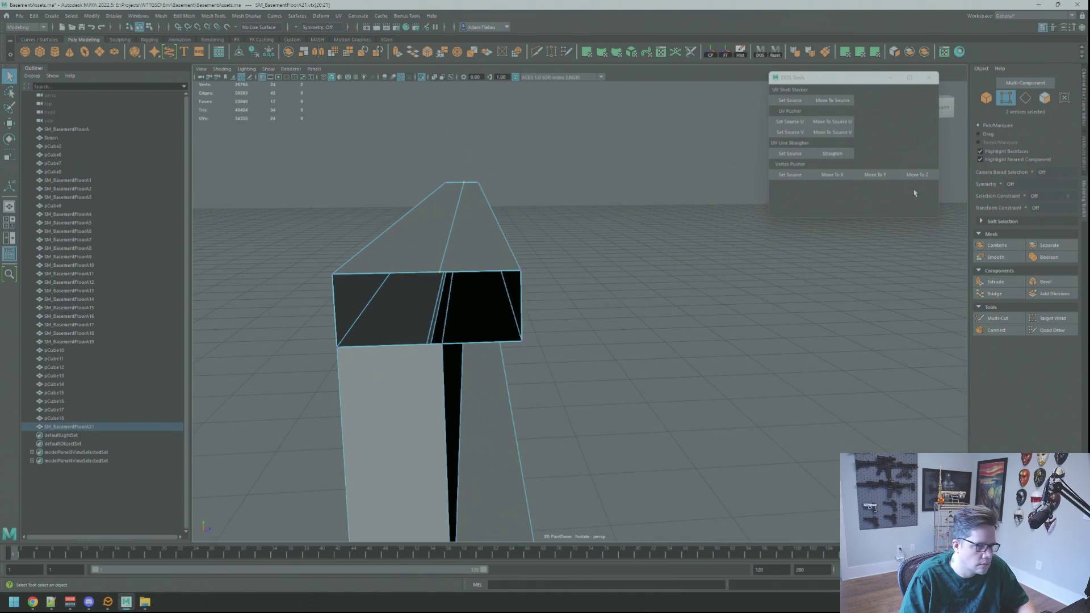
{"action": "mouse_move", "coordinate": [745, 234]}
{"action": "left_mouse_down", "text": "alt"}
{"action": "mouse_move", "coordinate": [591, 294]}
{"action": "mouse_move", "coordinate": [608, 244]}
{"action": "left_mouse_up", "text": "alt"}
{"action": "right_click_drag", "start_coordinate": [689, 244], "coordinate": [758, 258]}
{"action": "left_click_drag", "start_coordinate": [729, 241], "coordinate": [683, 217], "text": "alt"}
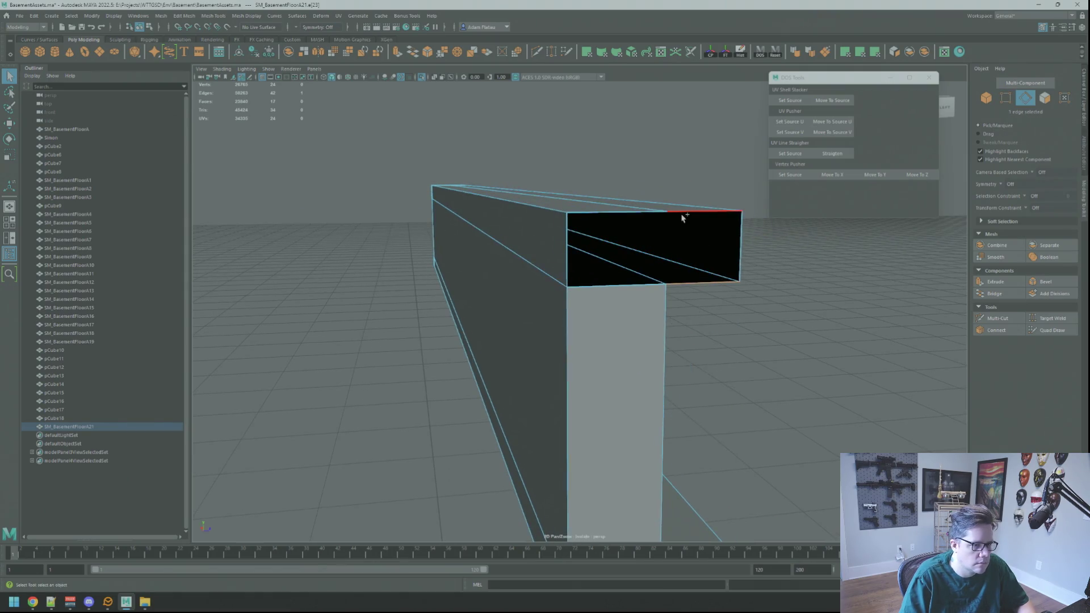
{"action": "left_click", "coordinate": [990, 294]}
{"action": "mouse_move", "coordinate": [619, 284]}
{"action": "left_mouse_down", "text": "alt"}
{"action": "mouse_move", "coordinate": [628, 260]}
{"action": "mouse_move", "coordinate": [673, 279]}
{"action": "mouse_move", "coordinate": [631, 267]}
{"action": "mouse_move", "coordinate": [645, 264]}
{"action": "left_mouse_up", "text": "alt"}
{"action": "double_click", "coordinate": [643, 235]}
{"action": "mouse_move", "coordinate": [602, 244]}
{"action": "right_mouse_down", "text": "shift"}
{"action": "mouse_move", "coordinate": [625, 188]}
{"action": "mouse_move", "coordinate": [603, 256]}
{"action": "right_mouse_up", "text": "shift"}
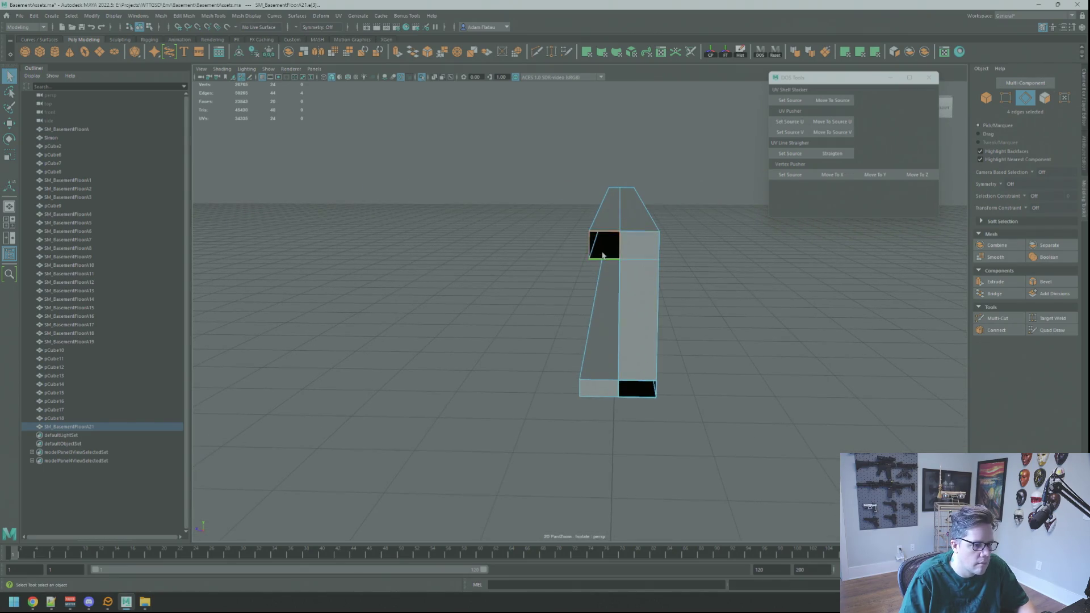
- Return to Object Mode, unhide all geometry, and select the girder with the wall panel
{"action": "key", "text": "F8"}
{"action": "key", "text": "w"}
{"action": "mouse_move", "coordinate": [742, 316]}
{"action": "left_mouse_down", "text": "alt"}
{"action": "mouse_move", "coordinate": [537, 277]}
{"action": "mouse_move", "coordinate": [721, 212]}
{"action": "mouse_move", "coordinate": [478, 142]}
{"action": "left_mouse_up", "text": "alt"}
{"action": "left_click", "coordinate": [706, 182]}
{"action": "left_click", "coordinate": [422, 76]}
{"action": "mouse_move", "coordinate": [628, 195]}
{"action": "left_mouse_down", "text": "alt"}
{"action": "mouse_move", "coordinate": [674, 227]}
{"action": "mouse_move", "coordinate": [608, 222]}
{"action": "mouse_move", "coordinate": [599, 194]}
{"action": "left_mouse_up", "text": "alt"}
{"action": "left_click", "coordinate": [559, 234]}
{"action": "mouse_move", "coordinate": [560, 233]}
{"action": "left_mouse_down", "text": "alt"}
{"action": "mouse_move", "coordinate": [609, 264]}
{"action": "mouse_move", "coordinate": [543, 253]}
{"action": "mouse_move", "coordinate": [557, 265]}
{"action": "left_mouse_up", "text": "alt"}
{"action": "left_click", "coordinate": [607, 266], "text": "shift"}
- Select the girder bar and slide it along X over the wall
{"action": "left_click", "coordinate": [542, 254]}
{"action": "left_click", "coordinate": [601, 267]}
{"action": "scroll", "coordinate": [580, 257], "scroll_direction": "down", "scroll_amount": 2}
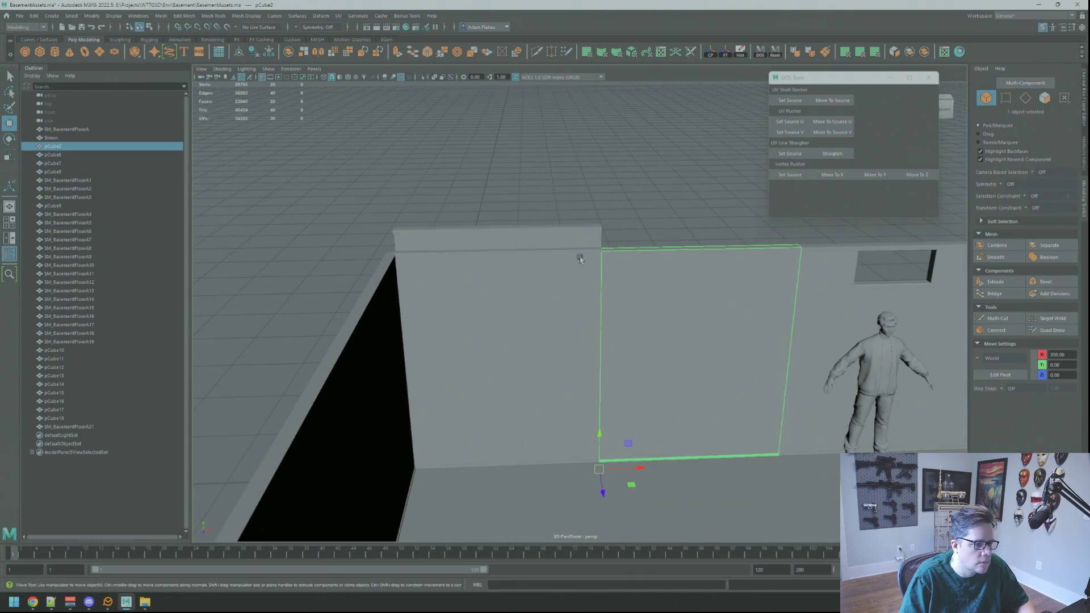
{"action": "left_click", "coordinate": [581, 256]}
{"action": "left_click", "coordinate": [574, 243]}
{"action": "key", "text": "f"}
{"action": "right_click_drag", "start_coordinate": [582, 296], "coordinate": [471, 285], "text": "alt"}
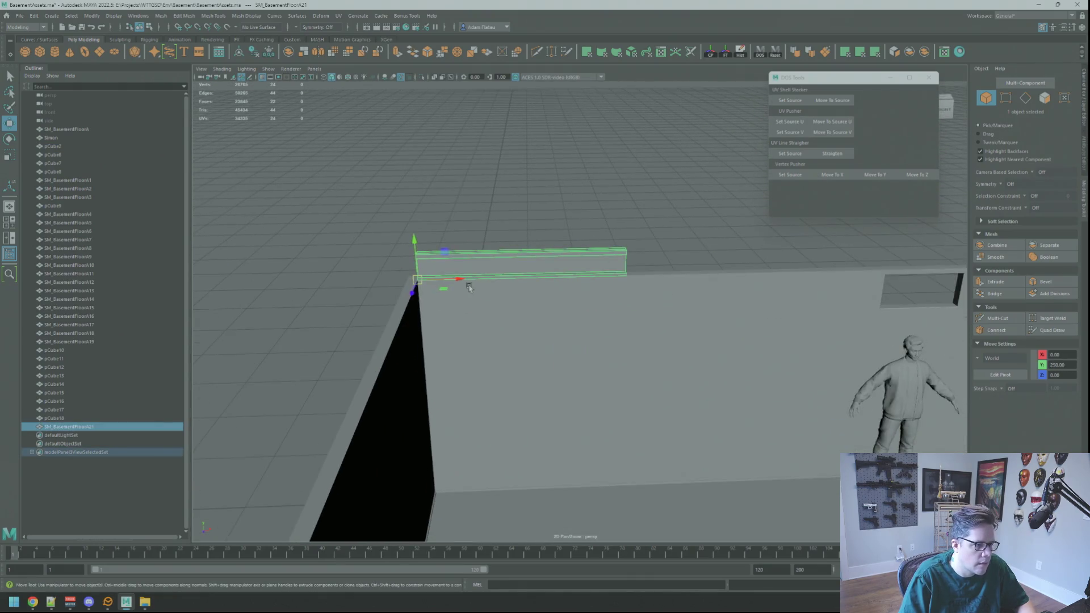
{"action": "left_click_drag", "start_coordinate": [453, 280], "coordinate": [637, 280]}
- Check the girder's placement against the tall wall panel from several angles
{"action": "left_click", "coordinate": [660, 316], "text": "shift"}
{"action": "mouse_move", "coordinate": [657, 316]}
{"action": "left_mouse_down", "text": "alt"}
{"action": "mouse_move", "coordinate": [640, 300]}
{"action": "mouse_move", "coordinate": [516, 290]}
{"action": "mouse_move", "coordinate": [503, 270]}
{"action": "mouse_move", "coordinate": [676, 316]}
{"action": "mouse_move", "coordinate": [632, 304]}
{"action": "mouse_move", "coordinate": [725, 285]}
{"action": "mouse_move", "coordinate": [764, 293]}
{"action": "mouse_move", "coordinate": [589, 288]}
{"action": "mouse_move", "coordinate": [606, 275]}
{"action": "mouse_move", "coordinate": [585, 270]}
{"action": "mouse_move", "coordinate": [642, 275]}
{"action": "mouse_move", "coordinate": [631, 259]}
{"action": "left_mouse_up", "text": "alt"}
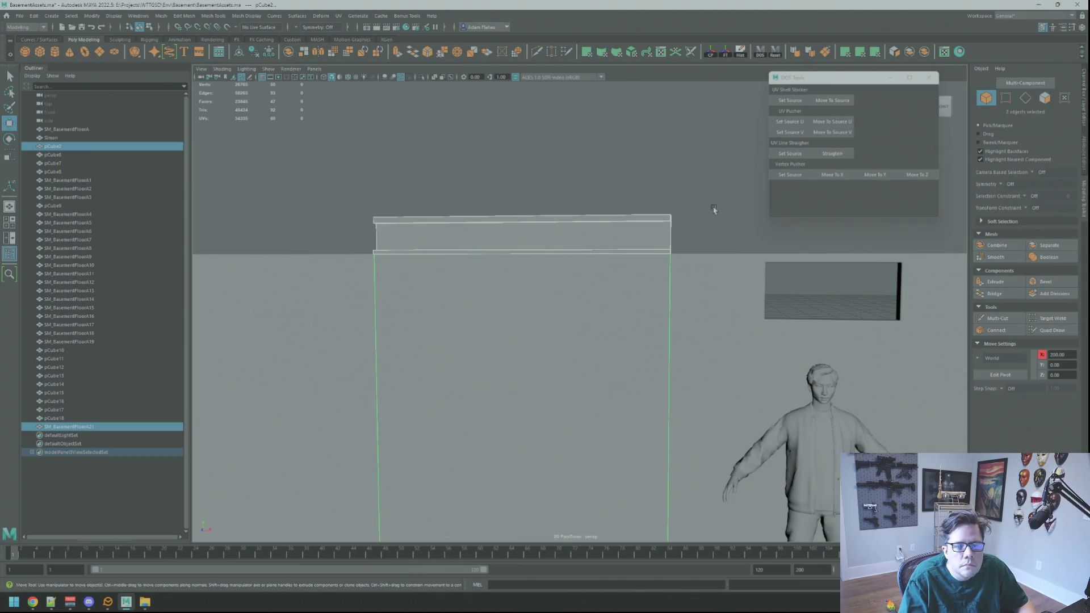
{"action": "mouse_move", "coordinate": [707, 226]}
{"action": "left_mouse_down", "text": "alt"}
{"action": "mouse_move", "coordinate": [725, 243]}
{"action": "mouse_move", "coordinate": [591, 275]}
{"action": "mouse_move", "coordinate": [579, 260]}
{"action": "mouse_move", "coordinate": [693, 236]}
{"action": "mouse_move", "coordinate": [693, 246]}
{"action": "mouse_move", "coordinate": [616, 263]}
{"action": "mouse_move", "coordinate": [718, 246]}
{"action": "mouse_move", "coordinate": [655, 255]}
{"action": "left_mouse_up", "text": "alt"}
{"action": "right_click", "coordinate": [673, 247]}
{"action": "left_click", "coordinate": [574, 233]}
{"action": "key", "text": "f"}
{"action": "scroll", "coordinate": [655, 256], "scroll_direction": "up", "scroll_amount": 2}
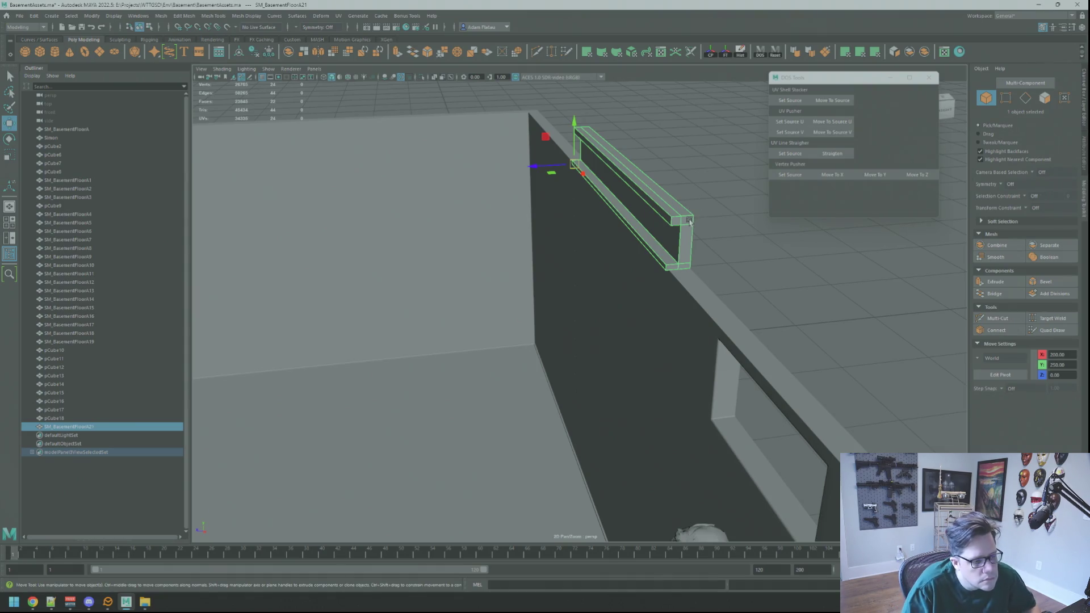
{"action": "mouse_move", "coordinate": [752, 269]}
{"action": "left_mouse_down", "text": "alt"}
{"action": "mouse_move", "coordinate": [705, 242]}
{"action": "mouse_move", "coordinate": [693, 253]}
{"action": "mouse_move", "coordinate": [644, 236]}
{"action": "left_mouse_up", "text": "alt"}
{"action": "left_click", "coordinate": [645, 236]}
- Save the scene, inspect the ledge and trim pieces, and create a new cube
{"action": "key", "text": "q"}
{"action": "key", "text": "ctrl+s"}
{"action": "mouse_move", "coordinate": [827, 280]}
{"action": "left_mouse_down", "text": "alt"}
{"action": "mouse_move", "coordinate": [672, 266]}
{"action": "mouse_move", "coordinate": [662, 275]}
{"action": "mouse_move", "coordinate": [642, 244]}
{"action": "mouse_move", "coordinate": [678, 236]}
{"action": "left_mouse_up", "text": "alt"}
{"action": "left_click", "coordinate": [661, 248]}
{"action": "key", "text": "f"}
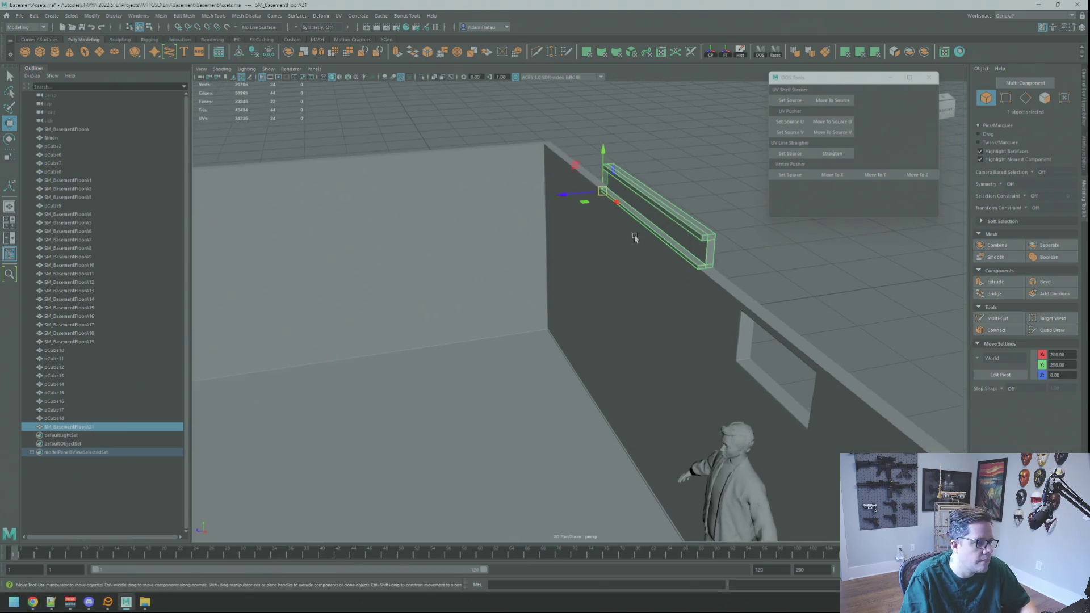
{"action": "key", "text": "f"}
{"action": "left_click", "coordinate": [724, 245]}
{"action": "mouse_move", "coordinate": [724, 246]}
{"action": "left_mouse_down", "text": "alt"}
{"action": "mouse_move", "coordinate": [627, 259]}
{"action": "mouse_move", "coordinate": [635, 284]}
{"action": "mouse_move", "coordinate": [664, 232]}
{"action": "mouse_move", "coordinate": [942, 236]}
{"action": "mouse_move", "coordinate": [703, 267]}
{"action": "mouse_move", "coordinate": [672, 287]}
{"action": "mouse_move", "coordinate": [663, 225]}
{"action": "mouse_move", "coordinate": [713, 258]}
{"action": "mouse_move", "coordinate": [693, 261]}
{"action": "mouse_move", "coordinate": [700, 248]}
{"action": "mouse_move", "coordinate": [785, 270]}
{"action": "mouse_move", "coordinate": [669, 256]}
{"action": "mouse_move", "coordinate": [560, 270]}
{"action": "mouse_move", "coordinate": [511, 306]}
{"action": "mouse_move", "coordinate": [689, 256]}
{"action": "mouse_move", "coordinate": [696, 284]}
{"action": "mouse_move", "coordinate": [707, 251]}
{"action": "mouse_move", "coordinate": [721, 261]}
{"action": "mouse_move", "coordinate": [640, 273]}
{"action": "mouse_move", "coordinate": [606, 267]}
{"action": "mouse_move", "coordinate": [608, 239]}
{"action": "mouse_move", "coordinate": [603, 279]}
{"action": "mouse_move", "coordinate": [730, 256]}
{"action": "mouse_move", "coordinate": [735, 224]}
{"action": "mouse_move", "coordinate": [705, 250]}
{"action": "mouse_move", "coordinate": [608, 275]}
{"action": "mouse_move", "coordinate": [554, 272]}
{"action": "mouse_move", "coordinate": [603, 271]}
{"action": "mouse_move", "coordinate": [598, 306]}
{"action": "mouse_move", "coordinate": [636, 284]}
{"action": "mouse_move", "coordinate": [712, 292]}
{"action": "mouse_move", "coordinate": [613, 280]}
{"action": "mouse_move", "coordinate": [479, 222]}
{"action": "left_mouse_up", "text": "alt"}
{"action": "right_click_drag", "start_coordinate": [507, 243], "coordinate": [507, 221], "text": "shift"}
- Move the new cube right along X and squash it into a thin slab
{"action": "key", "text": "f"}
{"action": "left_click_drag", "start_coordinate": [511, 238], "coordinate": [575, 330], "text": "alt"}
{"action": "mouse_move", "coordinate": [548, 376]}
{"action": "left_mouse_down"}
{"action": "mouse_move", "coordinate": [647, 355]}
{"action": "mouse_move", "coordinate": [639, 250]}
{"action": "mouse_move", "coordinate": [625, 285]}
{"action": "left_mouse_up"}
{"action": "key", "text": "f"}
{"action": "mouse_move", "coordinate": [615, 332]}
{"action": "left_mouse_down"}
{"action": "mouse_move", "coordinate": [579, 331]}
{"action": "mouse_move", "coordinate": [573, 207]}
{"action": "left_mouse_up"}
- Make the slab thinner along X and lower it along Y
{"action": "key", "text": "w"}
{"action": "key", "text": "f"}
{"action": "mouse_move", "coordinate": [651, 269]}
{"action": "left_mouse_down", "text": "alt"}
{"action": "mouse_move", "coordinate": [616, 269]}
{"action": "mouse_move", "coordinate": [581, 289]}
{"action": "left_mouse_up", "text": "alt"}
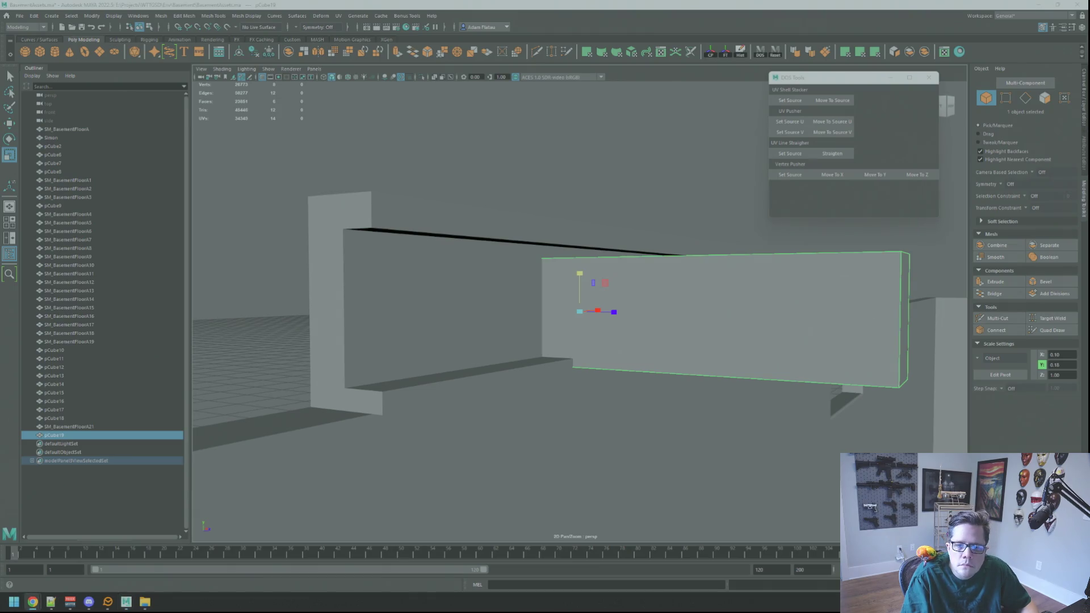
{"action": "left_click_drag", "start_coordinate": [885, 227], "coordinate": [737, 231], "text": "alt"}
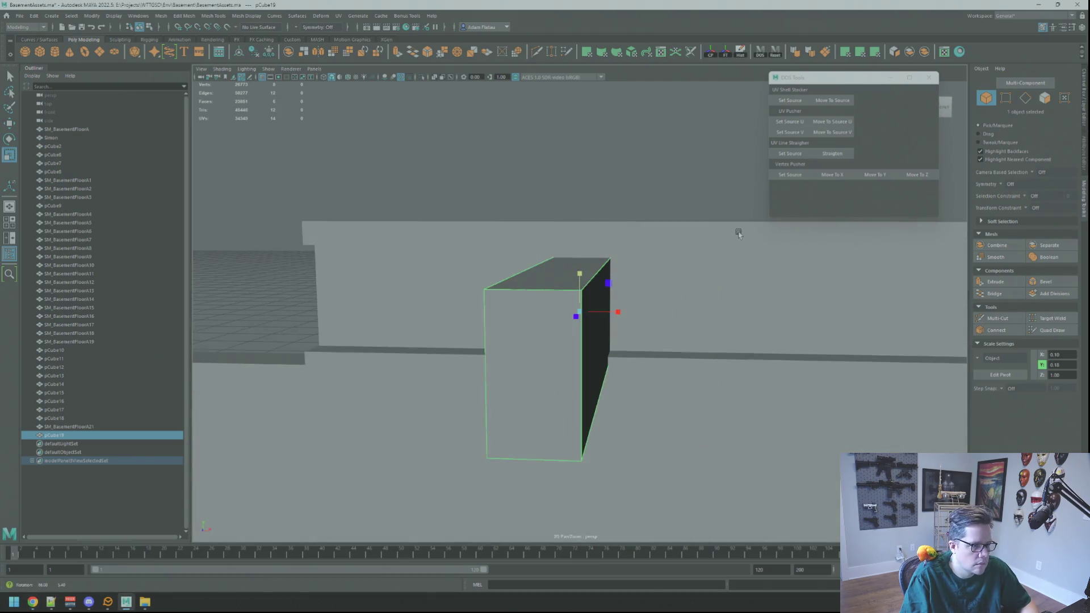
{"action": "mouse_move", "coordinate": [620, 311]}
{"action": "left_mouse_down"}
{"action": "mouse_move", "coordinate": [591, 310]}
{"action": "mouse_move", "coordinate": [584, 271]}
{"action": "mouse_move", "coordinate": [577, 304]}
{"action": "left_mouse_up"}
{"action": "key", "text": "w"}
{"action": "mouse_move", "coordinate": [577, 303]}
{"action": "right_mouse_down", "text": "alt"}
{"action": "mouse_move", "coordinate": [594, 227]}
{"action": "mouse_move", "coordinate": [599, 241]}
{"action": "right_mouse_up", "text": "alt"}
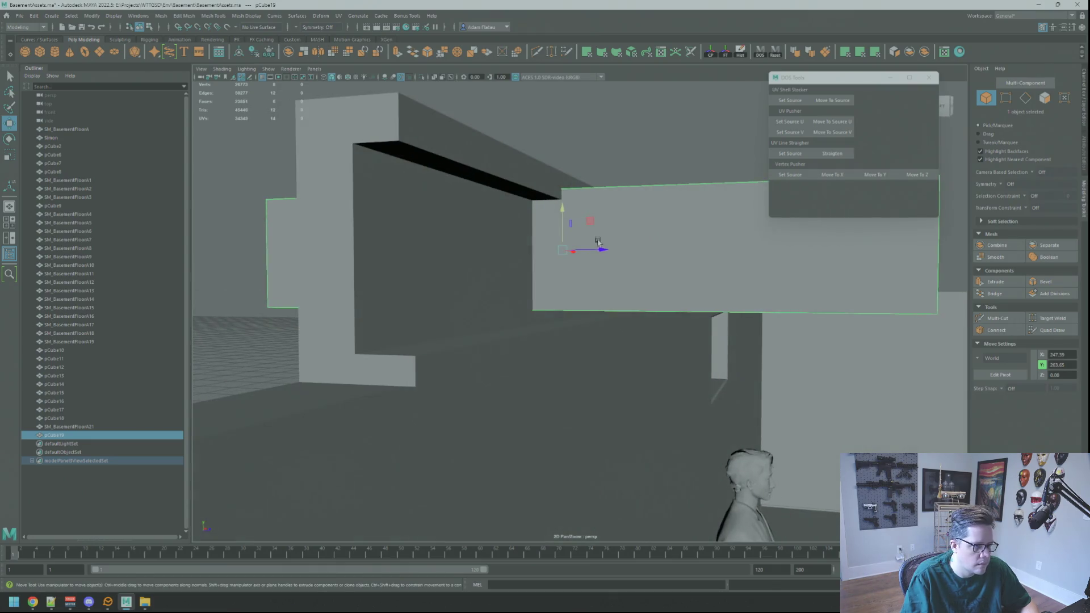
{"action": "mouse_move", "coordinate": [566, 219]}
{"action": "left_mouse_down"}
{"action": "mouse_move", "coordinate": [571, 243]}
{"action": "mouse_move", "coordinate": [621, 280]}
{"action": "mouse_move", "coordinate": [801, 311]}
{"action": "mouse_move", "coordinate": [670, 301]}
{"action": "mouse_move", "coordinate": [657, 275]}
{"action": "mouse_move", "coordinate": [638, 273]}
{"action": "mouse_move", "coordinate": [652, 250]}
{"action": "mouse_move", "coordinate": [637, 280]}
{"action": "mouse_move", "coordinate": [622, 260]}
{"action": "mouse_move", "coordinate": [599, 280]}
{"action": "mouse_move", "coordinate": [641, 252]}
{"action": "mouse_move", "coordinate": [691, 248]}
{"action": "left_mouse_up"}
- Select the slab's top face in Face mode for editing
{"action": "key", "text": "F11"}
{"action": "key", "text": "q"}
{"action": "left_click", "coordinate": [600, 265]}
{"action": "key", "text": "w"}
{"action": "mouse_move", "coordinate": [691, 248]}
{"action": "right_mouse_down", "text": "alt"}
{"action": "mouse_move", "coordinate": [577, 235]}
{"action": "mouse_move", "coordinate": [665, 203]}
{"action": "right_mouse_up", "text": "alt"}
{"action": "mouse_move", "coordinate": [618, 238]}
{"action": "left_mouse_down", "text": "alt"}
{"action": "mouse_move", "coordinate": [662, 238]}
{"action": "mouse_move", "coordinate": [632, 240]}
{"action": "mouse_move", "coordinate": [681, 260]}
{"action": "mouse_move", "coordinate": [625, 253]}
{"action": "mouse_move", "coordinate": [635, 270]}
{"action": "mouse_move", "coordinate": [660, 245]}
{"action": "mouse_move", "coordinate": [708, 242]}
{"action": "left_mouse_up", "text": "alt"}
{"action": "left_click", "coordinate": [620, 287]}
{"action": "key", "text": "f"}
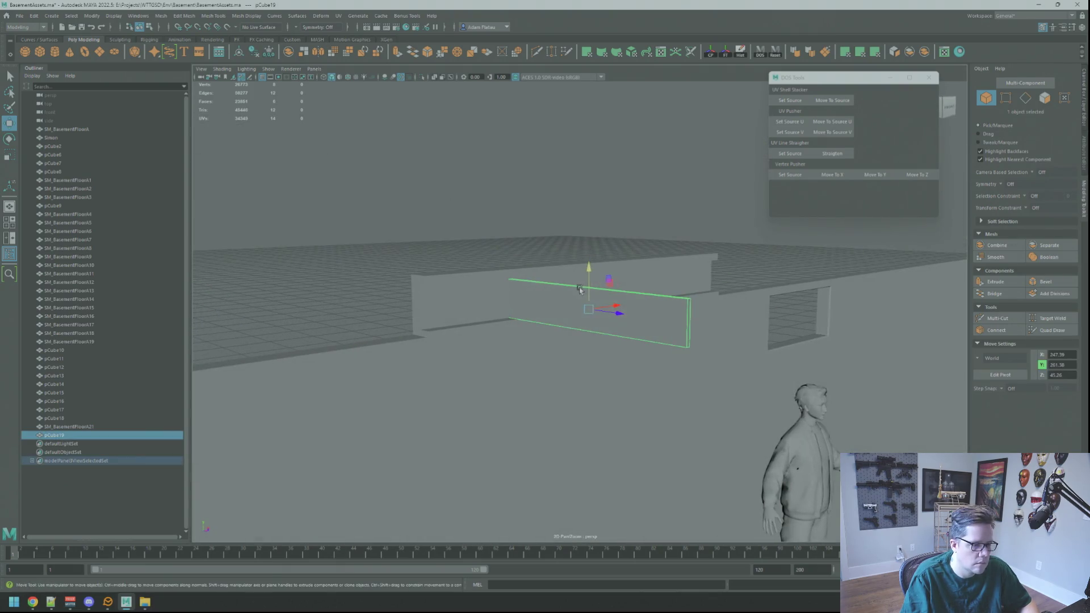
{"action": "key", "text": "F11"}
{"action": "left_click", "coordinate": [580, 289]}
{"action": "mouse_move", "coordinate": [623, 291]}
{"action": "left_mouse_down", "text": "alt"}
{"action": "mouse_move", "coordinate": [659, 312]}
{"action": "mouse_move", "coordinate": [533, 308]}
{"action": "mouse_move", "coordinate": [579, 296]}
{"action": "mouse_move", "coordinate": [588, 262]}
{"action": "mouse_move", "coordinate": [598, 277]}
{"action": "mouse_move", "coordinate": [634, 284]}
{"action": "left_mouse_up", "text": "alt"}
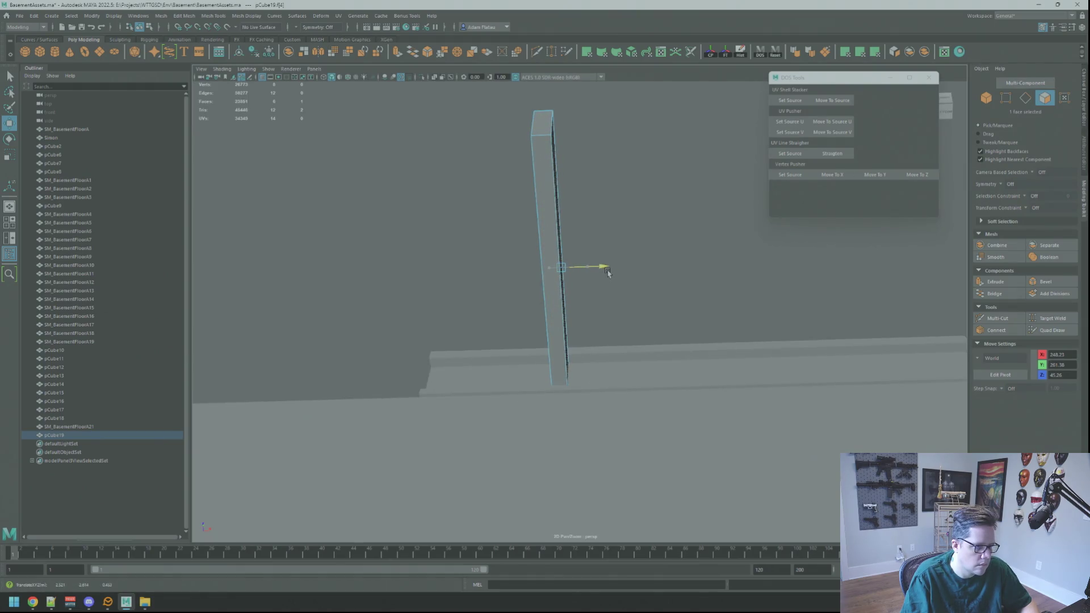
- Select the plank's top face and then another face, viewing them edge-on
{"action": "mouse_move", "coordinate": [606, 272]}
{"action": "left_mouse_down", "text": "alt"}
{"action": "mouse_move", "coordinate": [697, 284]}
{"action": "mouse_move", "coordinate": [620, 236]}
{"action": "left_mouse_up", "text": "alt"}
{"action": "key", "text": "q"}
{"action": "left_click", "coordinate": [697, 283]}
{"action": "key", "text": "w"}
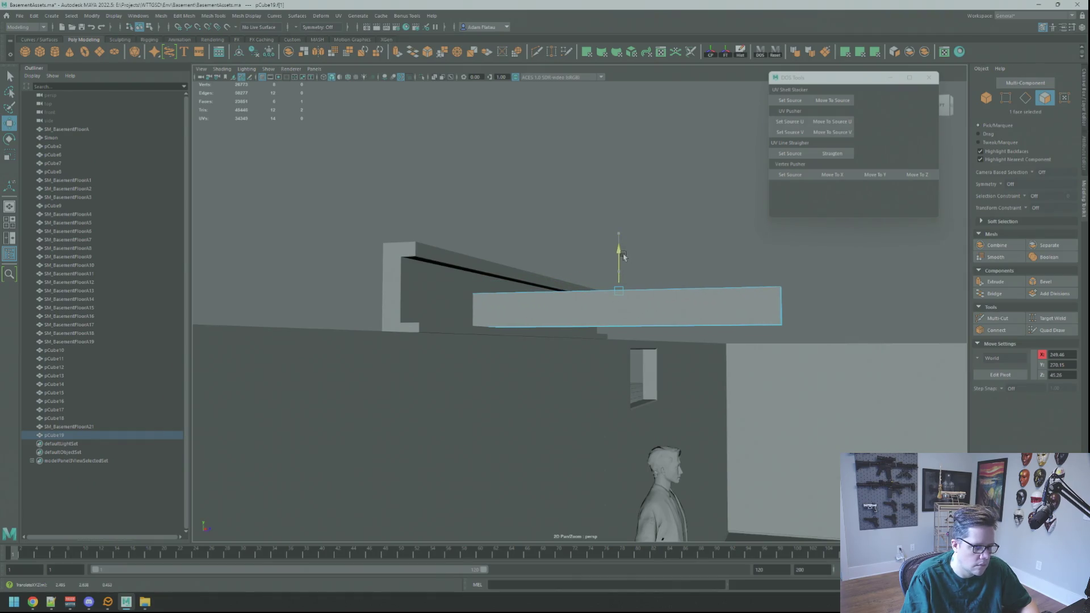
{"action": "mouse_move", "coordinate": [621, 254]}
{"action": "left_mouse_down", "text": "alt"}
{"action": "mouse_move", "coordinate": [588, 256]}
{"action": "mouse_move", "coordinate": [601, 255]}
{"action": "left_mouse_up", "text": "alt"}
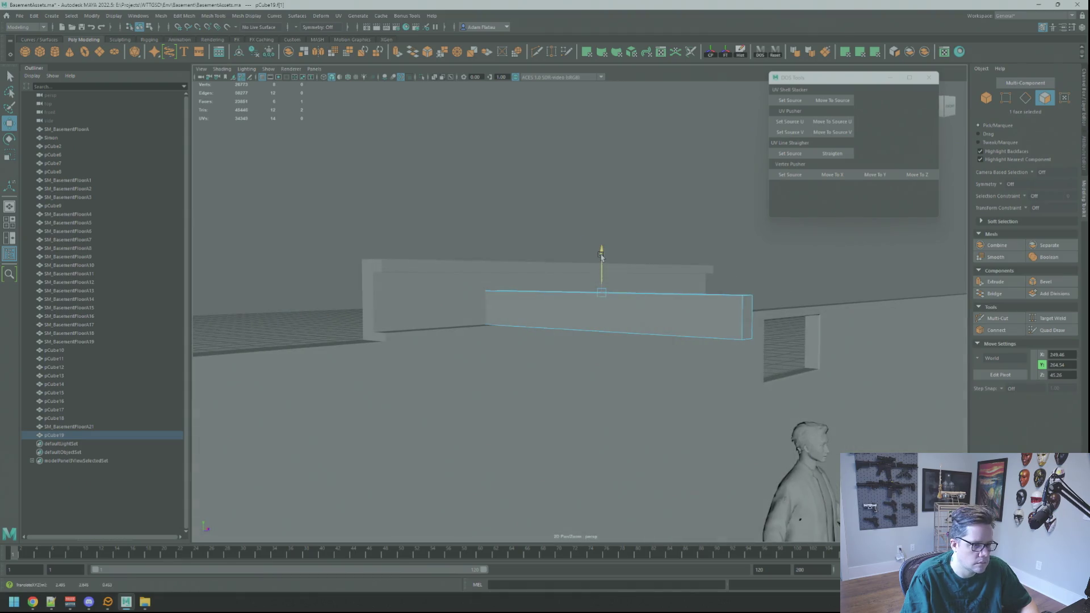
{"action": "scroll", "coordinate": [602, 254], "scroll_direction": "up", "scroll_amount": 5}
{"action": "left_click", "coordinate": [575, 308]}
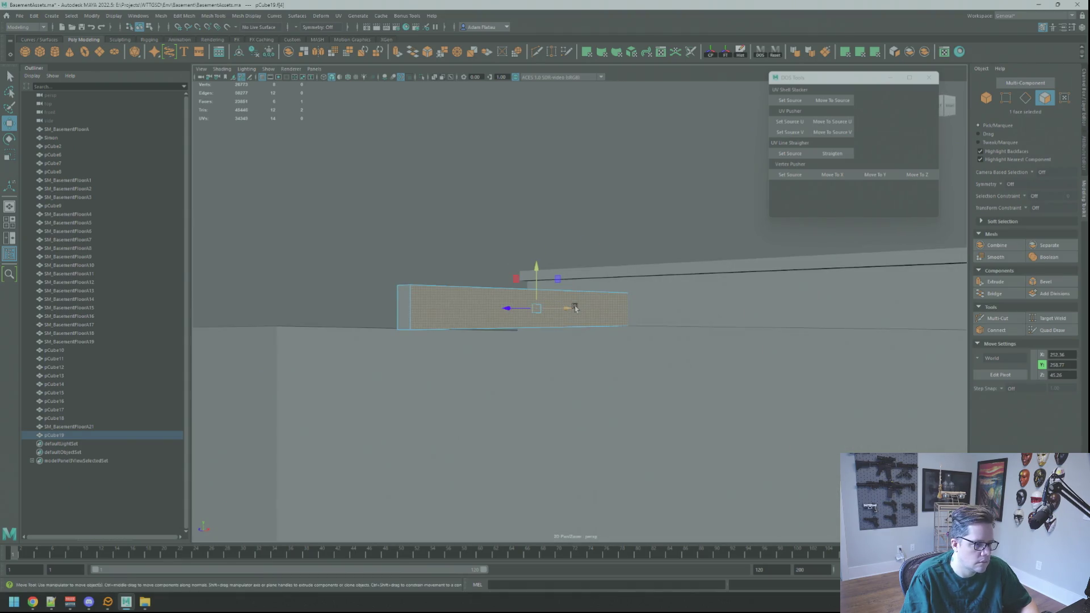
{"action": "left_click_drag", "start_coordinate": [559, 307], "coordinate": [602, 306], "text": "alt"}
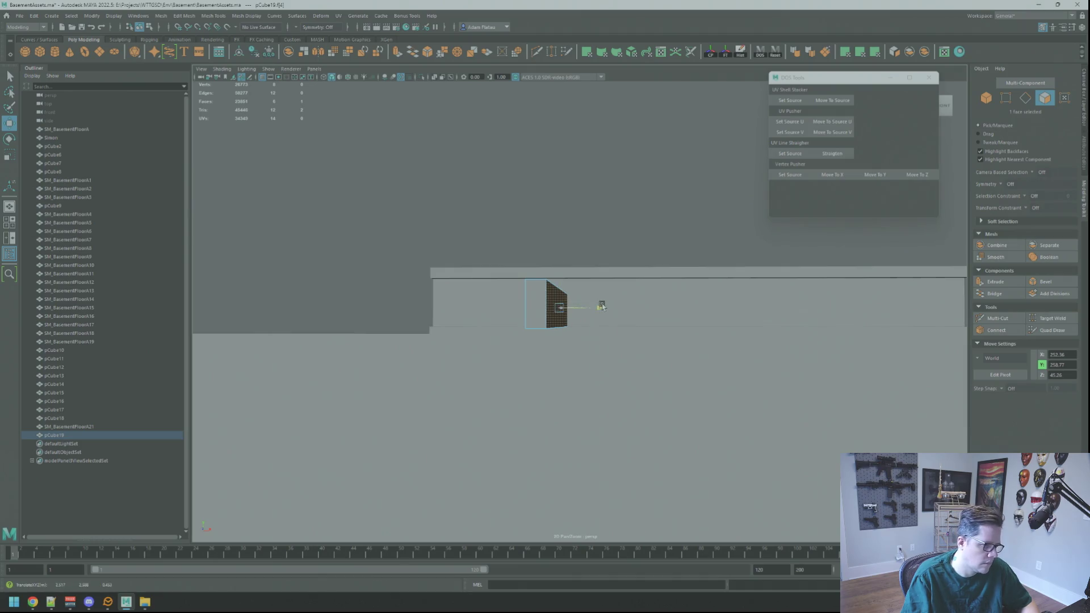
{"action": "left_click_drag", "start_coordinate": [601, 306], "coordinate": [662, 306], "text": "alt"}
- Move a plank face along X to about 253, lengthening the panel
{"action": "right_click_drag", "start_coordinate": [662, 306], "coordinate": [683, 258]}
{"action": "mouse_move", "coordinate": [683, 257]}
{"action": "left_mouse_down", "text": "alt"}
{"action": "mouse_move", "coordinate": [650, 272]}
{"action": "mouse_move", "coordinate": [702, 284]}
{"action": "mouse_move", "coordinate": [687, 309]}
{"action": "mouse_move", "coordinate": [601, 311]}
{"action": "left_mouse_up", "text": "alt"}
{"action": "left_click", "coordinate": [602, 311]}
{"action": "right_click_drag", "start_coordinate": [602, 311], "coordinate": [631, 310]}
{"action": "left_click", "coordinate": [629, 299]}
{"action": "left_click", "coordinate": [612, 282]}
{"action": "mouse_move", "coordinate": [598, 259]}
{"action": "left_mouse_down"}
{"action": "mouse_move", "coordinate": [626, 271]}
{"action": "mouse_move", "coordinate": [568, 301]}
{"action": "mouse_move", "coordinate": [608, 304]}
{"action": "mouse_move", "coordinate": [610, 264]}
{"action": "left_mouse_up"}
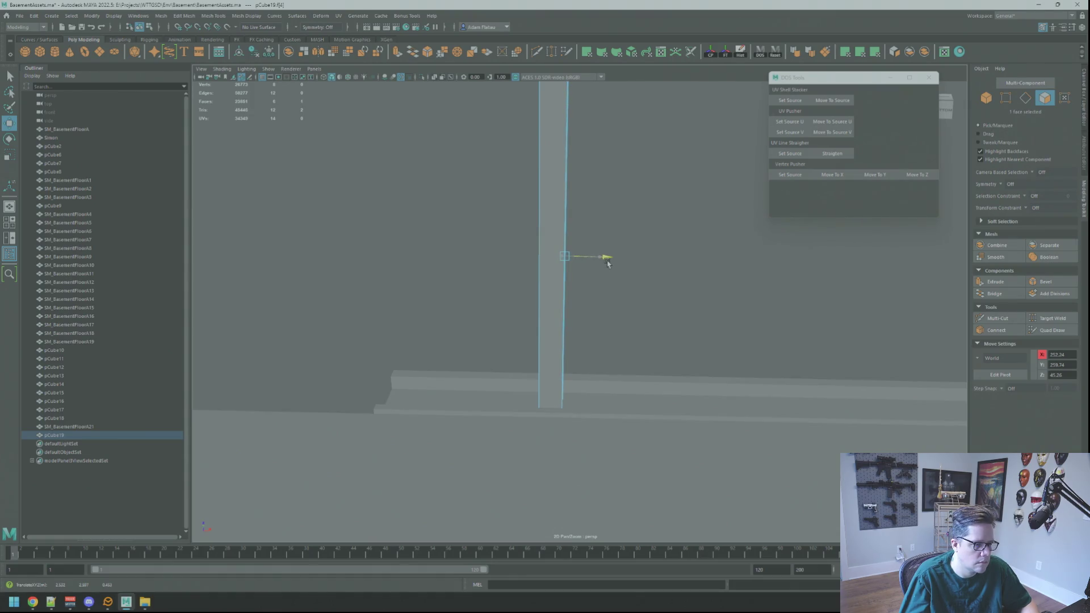
- Select and frame the girder mesh, switching to vertex editing
{"action": "key", "text": "bracketleft"}
{"action": "left_click", "coordinate": [649, 258]}
{"action": "key", "text": "f"}
{"action": "right_click_drag", "start_coordinate": [558, 257], "coordinate": [519, 250]}
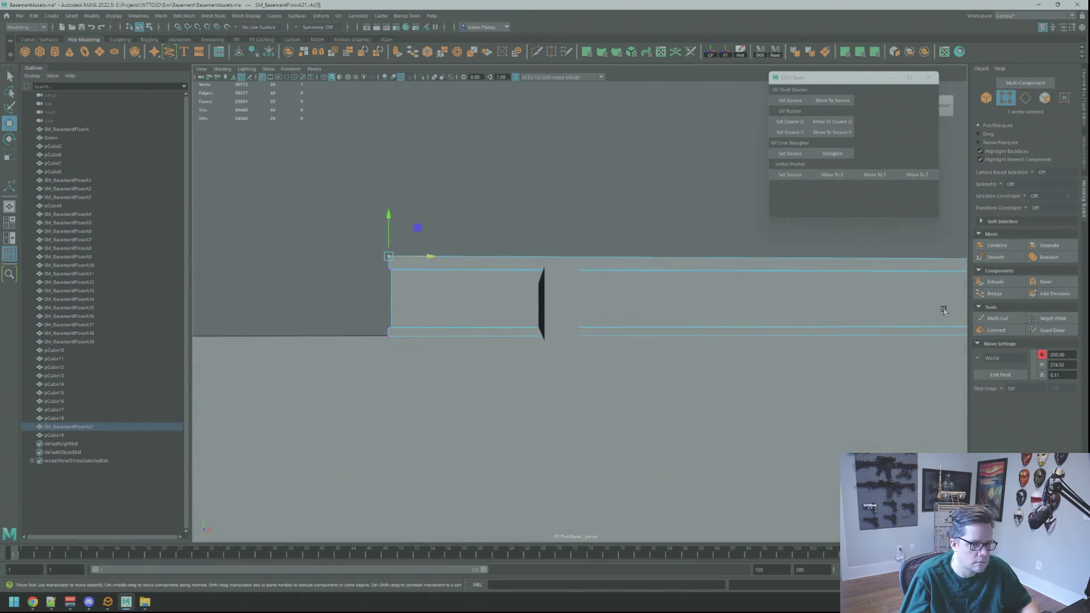
- Lower the six top vertices at the girder's end slightly
{"action": "left_click_drag", "start_coordinate": [945, 311], "coordinate": [942, 312]}
{"action": "key", "text": "f"}
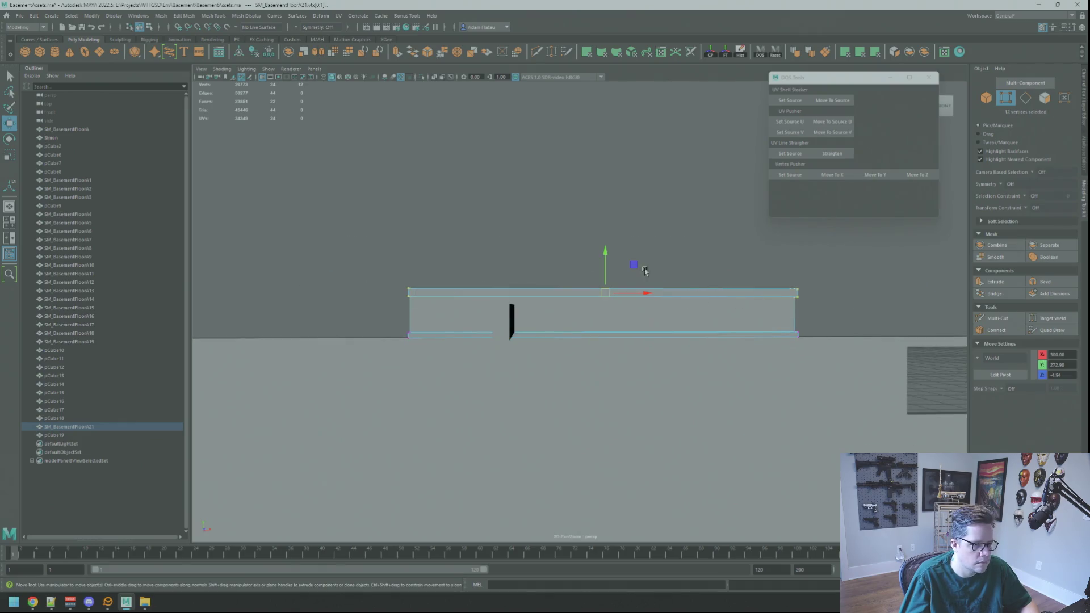
{"action": "mouse_move", "coordinate": [594, 263]}
{"action": "left_mouse_down", "text": "alt"}
{"action": "mouse_move", "coordinate": [613, 288]}
{"action": "mouse_move", "coordinate": [681, 239]}
{"action": "left_mouse_up", "text": "alt"}
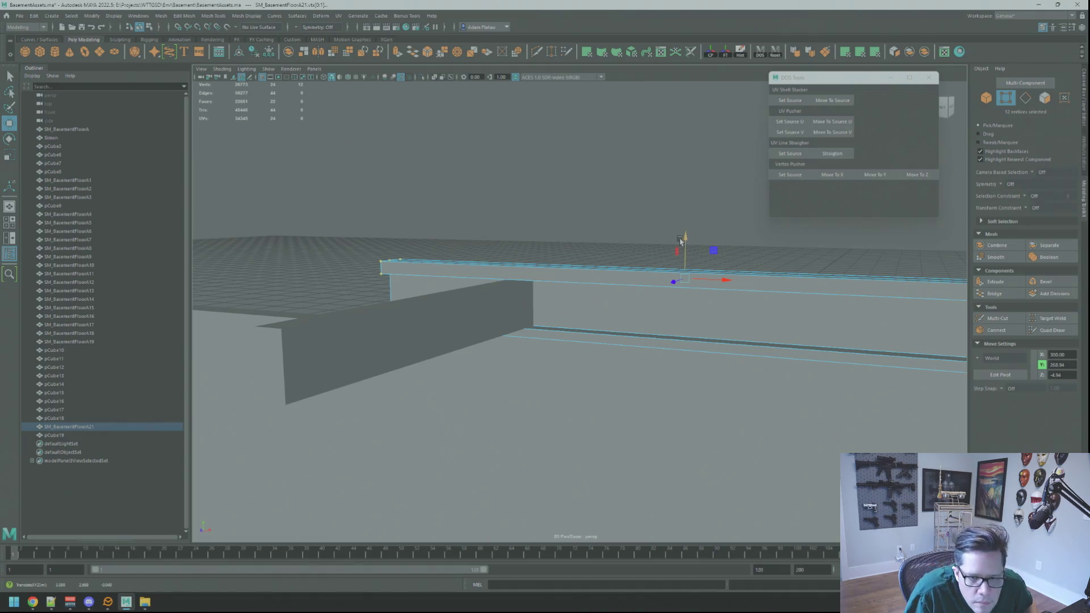
{"action": "key", "text": "F8"}
{"action": "key", "text": "q"}
{"action": "left_click", "coordinate": [626, 227]}
{"action": "mouse_move", "coordinate": [625, 227]}
{"action": "left_mouse_down", "text": "alt"}
{"action": "mouse_move", "coordinate": [565, 236]}
{"action": "mouse_move", "coordinate": [651, 237]}
{"action": "mouse_move", "coordinate": [625, 246]}
{"action": "mouse_move", "coordinate": [662, 268]}
{"action": "mouse_move", "coordinate": [547, 326]}
{"action": "mouse_move", "coordinate": [568, 309]}
{"action": "mouse_move", "coordinate": [612, 349]}
{"action": "left_mouse_up", "text": "alt"}
- Set the floor slab's corner vertex as the DOS Tools snap source
{"action": "left_click", "coordinate": [546, 325]}
{"action": "key", "text": "w"}
{"action": "key", "text": "f"}
{"action": "left_click", "coordinate": [612, 348]}
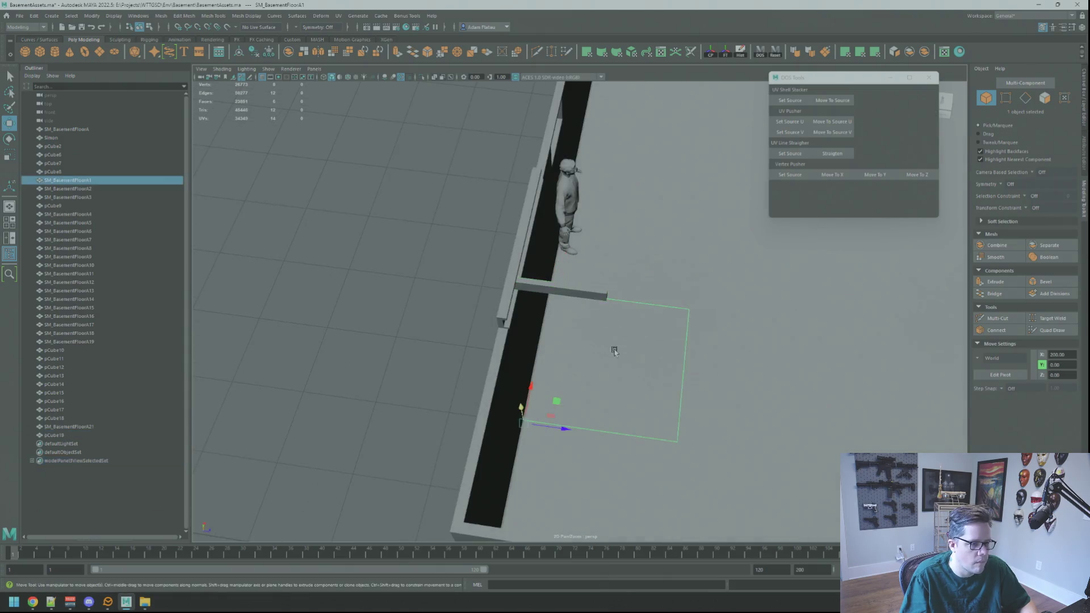
{"action": "right_click_drag", "start_coordinate": [635, 358], "coordinate": [604, 369]}
{"action": "left_click", "coordinate": [676, 438]}
{"action": "left_click", "coordinate": [790, 174]}
- Snap the plank's four end vertices to the floor corner's height with Move To Y
{"action": "key", "text": "q"}
{"action": "left_click", "coordinate": [582, 297]}
{"action": "right_click_drag", "start_coordinate": [582, 297], "coordinate": [582, 272]}
{"action": "mouse_move", "coordinate": [581, 273]}
{"action": "left_mouse_down", "text": "alt"}
{"action": "mouse_move", "coordinate": [601, 318]}
{"action": "mouse_move", "coordinate": [630, 315]}
{"action": "left_mouse_up", "text": "alt"}
{"action": "key", "text": "w"}
{"action": "left_click", "coordinate": [891, 176]}
- Select the plank's four long edges and bevel them
{"action": "mouse_move", "coordinate": [778, 233]}
{"action": "left_mouse_down", "text": "alt"}
{"action": "mouse_move", "coordinate": [700, 219]}
{"action": "mouse_move", "coordinate": [659, 244]}
{"action": "left_mouse_up", "text": "alt"}
{"action": "right_click_drag", "start_coordinate": [658, 244], "coordinate": [691, 201]}
{"action": "key", "text": "q"}
{"action": "left_click", "coordinate": [691, 201]}
{"action": "mouse_move", "coordinate": [691, 201]}
{"action": "left_mouse_down", "text": "alt"}
{"action": "mouse_move", "coordinate": [657, 236]}
{"action": "mouse_move", "coordinate": [653, 267]}
{"action": "mouse_move", "coordinate": [619, 271]}
{"action": "left_mouse_up", "text": "alt"}
{"action": "left_click", "coordinate": [619, 277]}
{"action": "right_click_drag", "start_coordinate": [620, 277], "coordinate": [620, 252]}
{"action": "left_click", "coordinate": [1025, 286]}
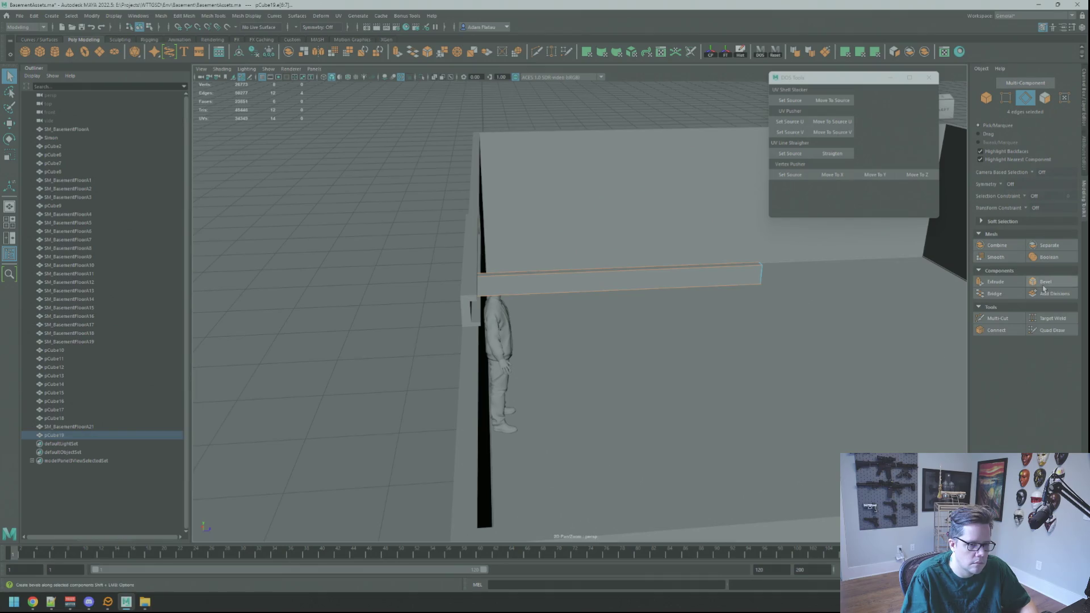
- Narrow the bevel on the plank's four long edges to a Fraction of 0.2
{"action": "mouse_move", "coordinate": [904, 275]}
{"action": "left_mouse_down", "text": "alt"}
{"action": "mouse_move", "coordinate": [715, 250]}
{"action": "mouse_move", "coordinate": [748, 251]}
{"action": "mouse_move", "coordinate": [667, 282]}
{"action": "mouse_move", "coordinate": [618, 277]}
{"action": "left_mouse_up", "text": "alt"}
{"action": "right_click_drag", "start_coordinate": [618, 278], "coordinate": [698, 288], "text": "alt"}
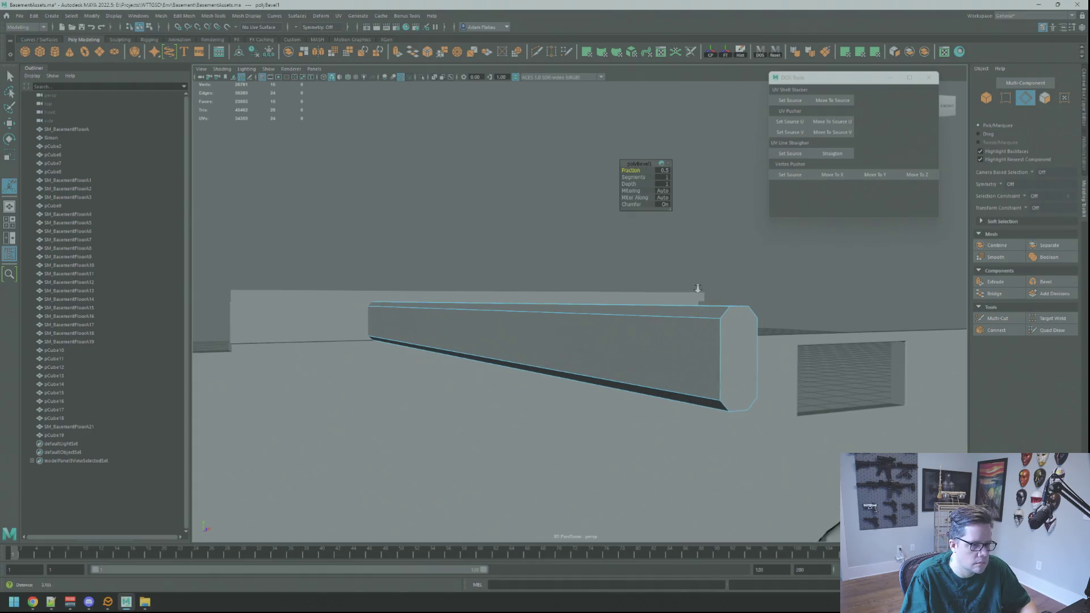
{"action": "left_click_drag", "start_coordinate": [636, 170], "coordinate": [631, 170]}
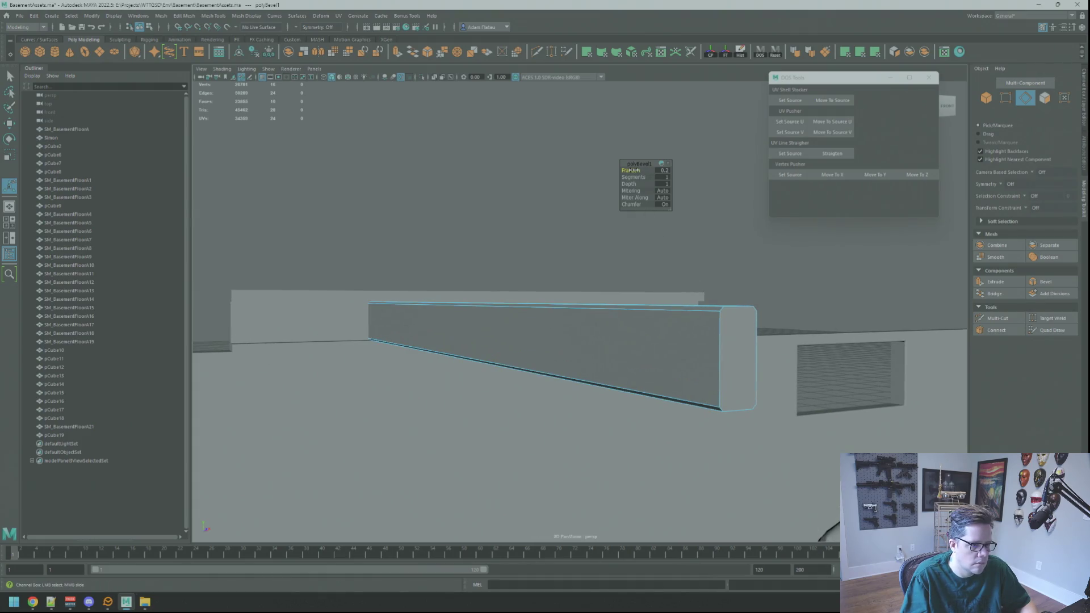
{"action": "right_click_drag", "start_coordinate": [720, 224], "coordinate": [730, 261]}
{"action": "mouse_move", "coordinate": [730, 267]}
{"action": "left_mouse_down", "text": "alt"}
{"action": "mouse_move", "coordinate": [705, 234]}
{"action": "mouse_move", "coordinate": [720, 235]}
{"action": "mouse_move", "coordinate": [657, 238]}
{"action": "mouse_move", "coordinate": [719, 241]}
{"action": "mouse_move", "coordinate": [761, 272]}
{"action": "mouse_move", "coordinate": [749, 234]}
{"action": "mouse_move", "coordinate": [649, 246]}
{"action": "mouse_move", "coordinate": [497, 329]}
{"action": "left_mouse_up", "text": "alt"}
- Select the plank pCube19 and isolate it on its own in the view
{"action": "left_click", "coordinate": [496, 329]}
{"action": "key", "text": "f"}
{"action": "key", "text": "w"}
{"action": "mouse_move", "coordinate": [593, 306]}
{"action": "left_mouse_down", "text": "alt"}
{"action": "mouse_move", "coordinate": [488, 227]}
{"action": "mouse_move", "coordinate": [420, 145]}
{"action": "left_mouse_up", "text": "alt"}
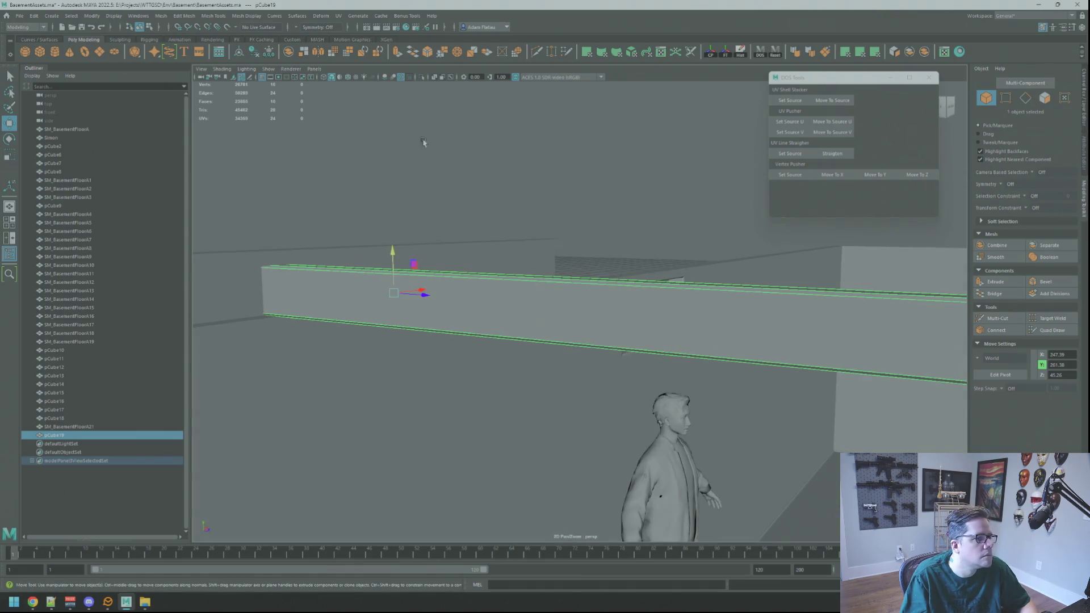
{"action": "left_click", "coordinate": [423, 77]}
{"action": "key", "text": "f"}
{"action": "mouse_move", "coordinate": [406, 241]}
{"action": "left_mouse_down", "text": "alt"}
{"action": "mouse_move", "coordinate": [430, 261]}
{"action": "mouse_move", "coordinate": [565, 259]}
{"action": "left_mouse_up", "text": "alt"}
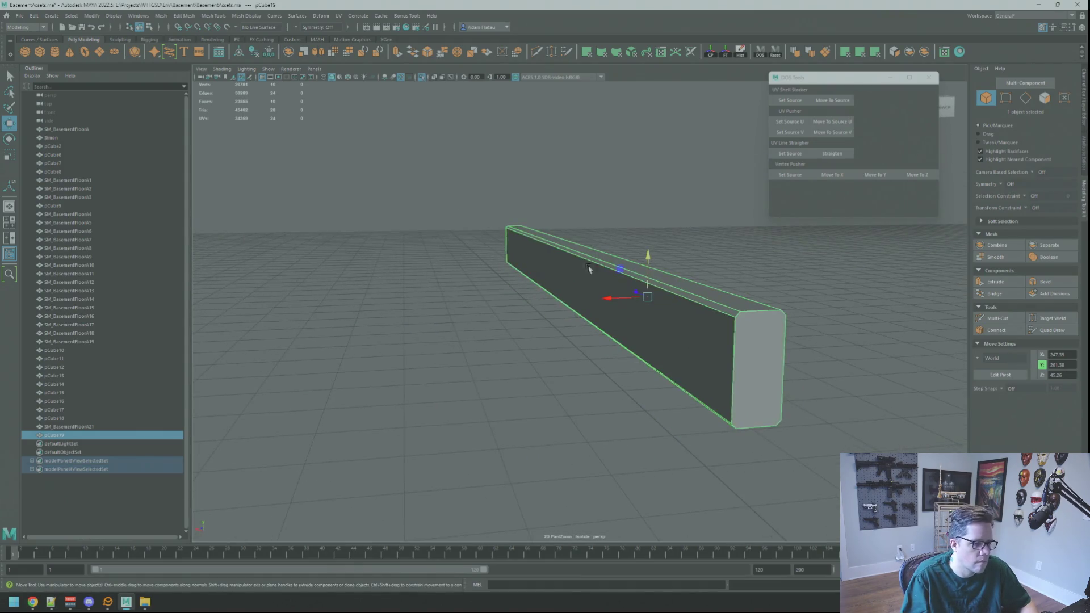
- Select and frame a corner vertex at the plank's end
{"action": "key", "text": "F10"}
{"action": "mouse_move", "coordinate": [745, 328]}
{"action": "left_mouse_down", "text": "alt"}
{"action": "mouse_move", "coordinate": [720, 328]}
{"action": "mouse_move", "coordinate": [599, 244]}
{"action": "mouse_move", "coordinate": [627, 258]}
{"action": "left_mouse_up", "text": "alt"}
{"action": "right_click_drag", "start_coordinate": [790, 266], "coordinate": [826, 255]}
{"action": "right_click_drag", "start_coordinate": [806, 292], "coordinate": [765, 292]}
{"action": "left_click", "coordinate": [806, 294]}
{"action": "key", "text": "f"}
{"action": "scroll", "coordinate": [662, 267], "scroll_direction": "down", "scroll_amount": 10}
{"action": "left_click_drag", "start_coordinate": [662, 268], "coordinate": [630, 264], "text": "alt"}
{"action": "key", "text": "q"}
- Use Multi-Cut to add edges across the plank's end faces, connecting the bevel corners
{"action": "left_click", "coordinate": [989, 328]}
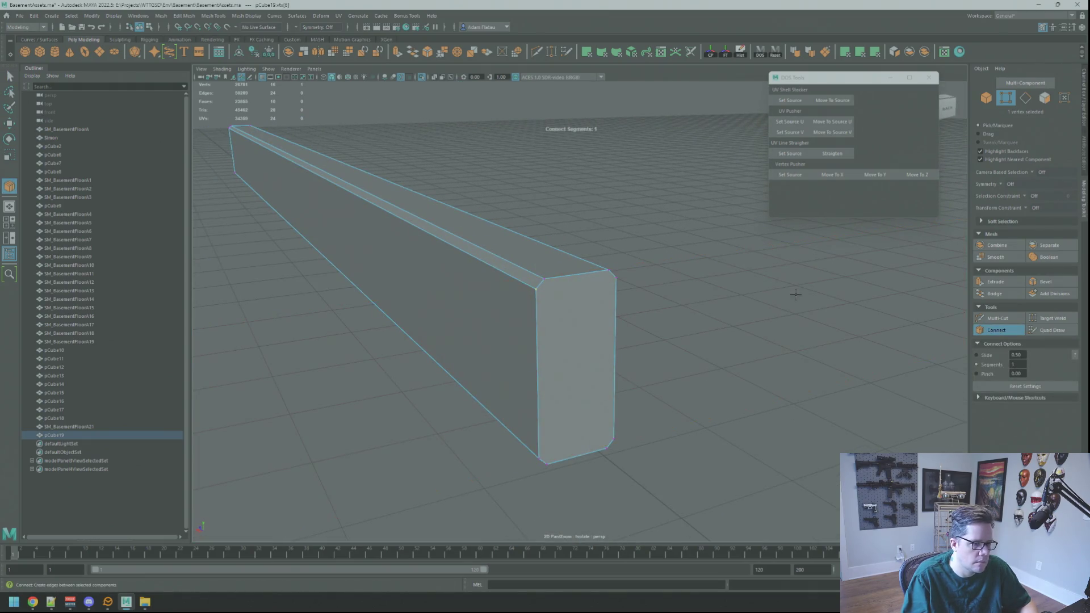
{"action": "key", "text": "ctrl+shift+x"}
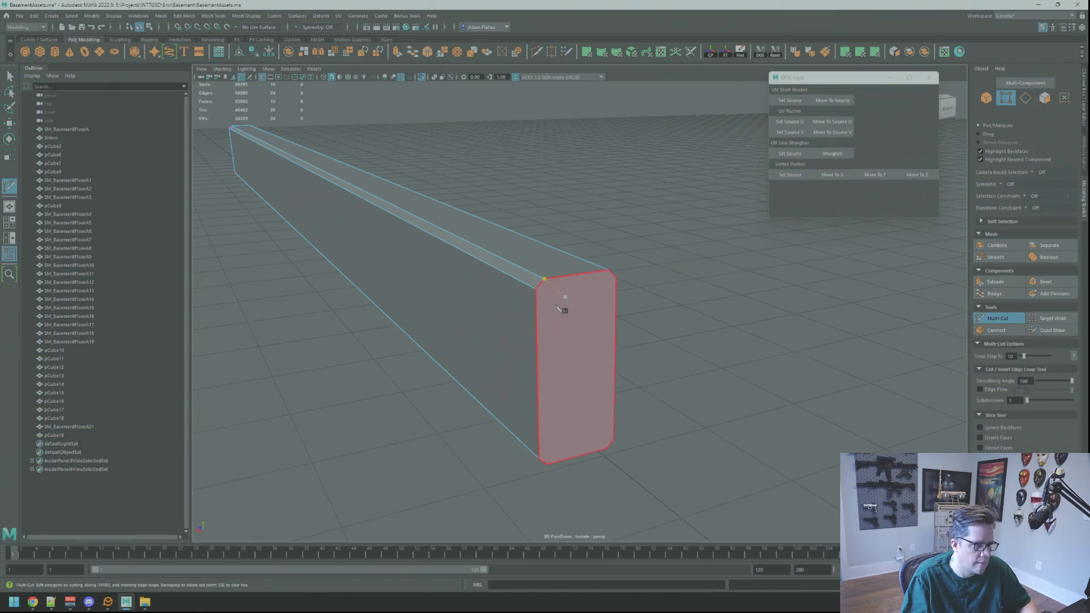
{"action": "key", "text": "q"}
{"action": "left_click", "coordinate": [997, 318]}
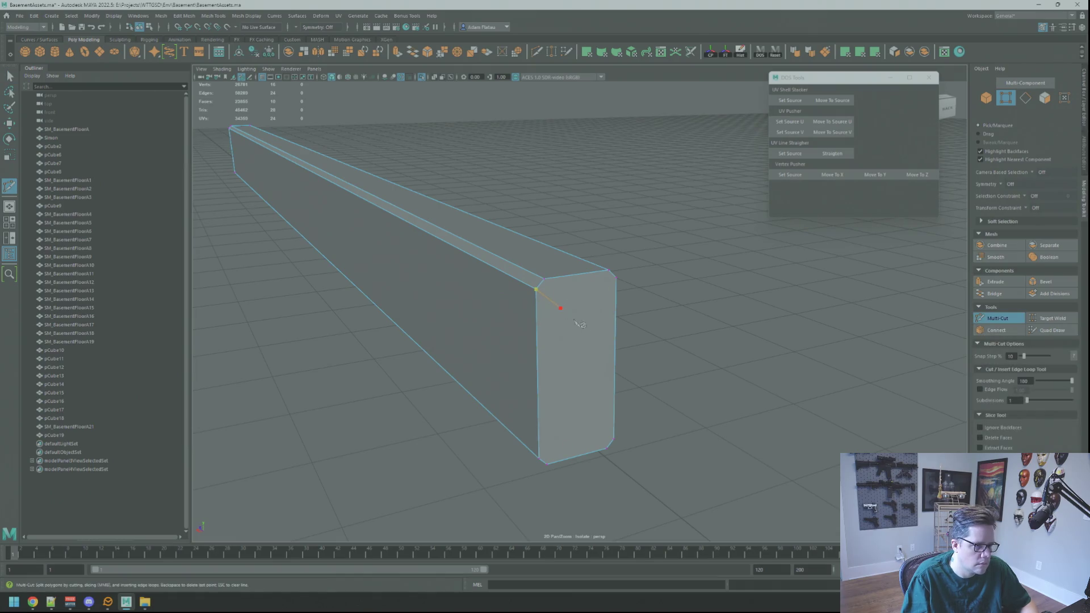
{"action": "mouse_move", "coordinate": [602, 275]}
{"action": "left_mouse_down", "text": "alt"}
{"action": "mouse_move", "coordinate": [581, 226]}
{"action": "mouse_move", "coordinate": [556, 453]}
{"action": "left_mouse_up", "text": "alt"}
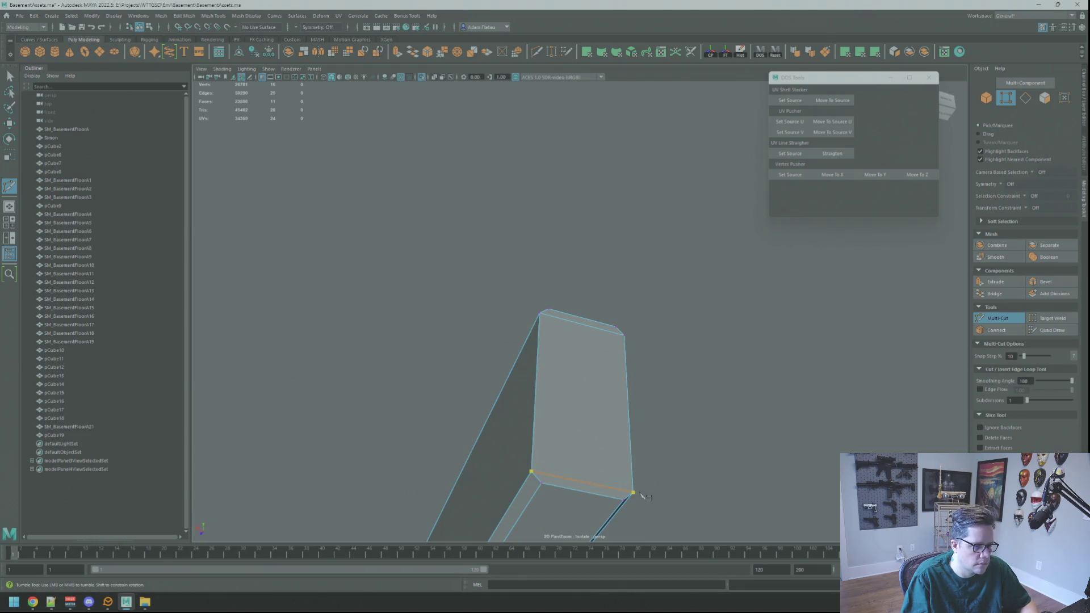
{"action": "mouse_move", "coordinate": [634, 469]}
{"action": "left_mouse_down", "text": "alt"}
{"action": "mouse_move", "coordinate": [611, 316]}
{"action": "mouse_move", "coordinate": [486, 327]}
{"action": "mouse_move", "coordinate": [653, 341]}
{"action": "mouse_move", "coordinate": [675, 307]}
{"action": "mouse_move", "coordinate": [525, 309]}
{"action": "left_mouse_up", "text": "alt"}
{"action": "mouse_move", "coordinate": [525, 309]}
{"action": "middle_mouse_down", "text": "alt"}
{"action": "mouse_move", "coordinate": [494, 316]}
{"action": "mouse_move", "coordinate": [446, 292]}
{"action": "middle_mouse_up", "text": "alt"}
{"action": "mouse_move", "coordinate": [446, 292]}
{"action": "left_mouse_down", "text": "alt"}
{"action": "mouse_move", "coordinate": [469, 306]}
{"action": "mouse_move", "coordinate": [480, 236]}
{"action": "left_mouse_up", "text": "alt"}
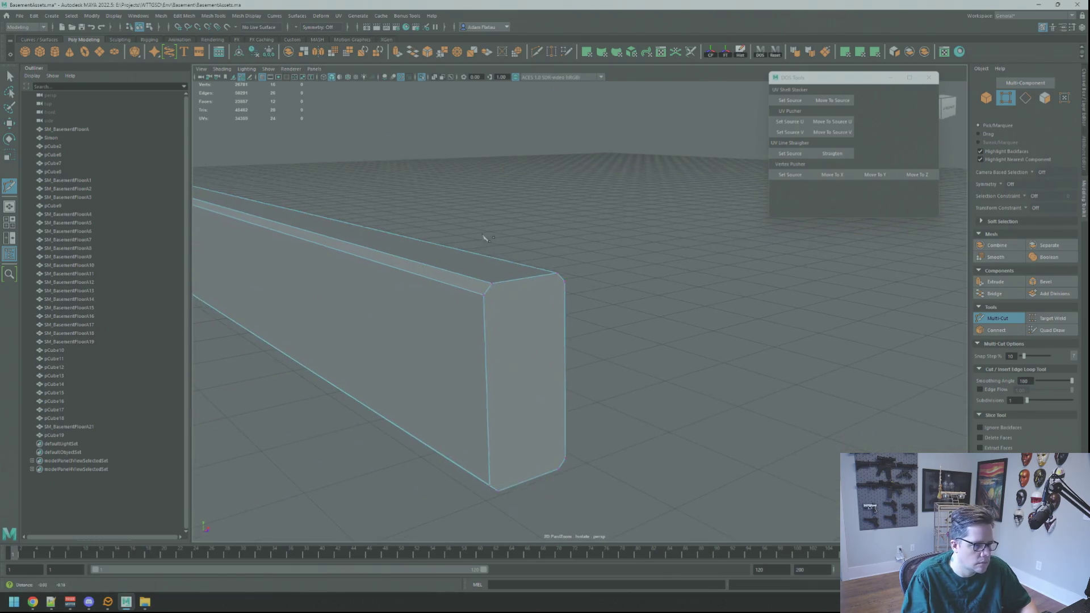
{"action": "right_click_drag", "start_coordinate": [480, 236], "coordinate": [498, 279], "text": "alt"}
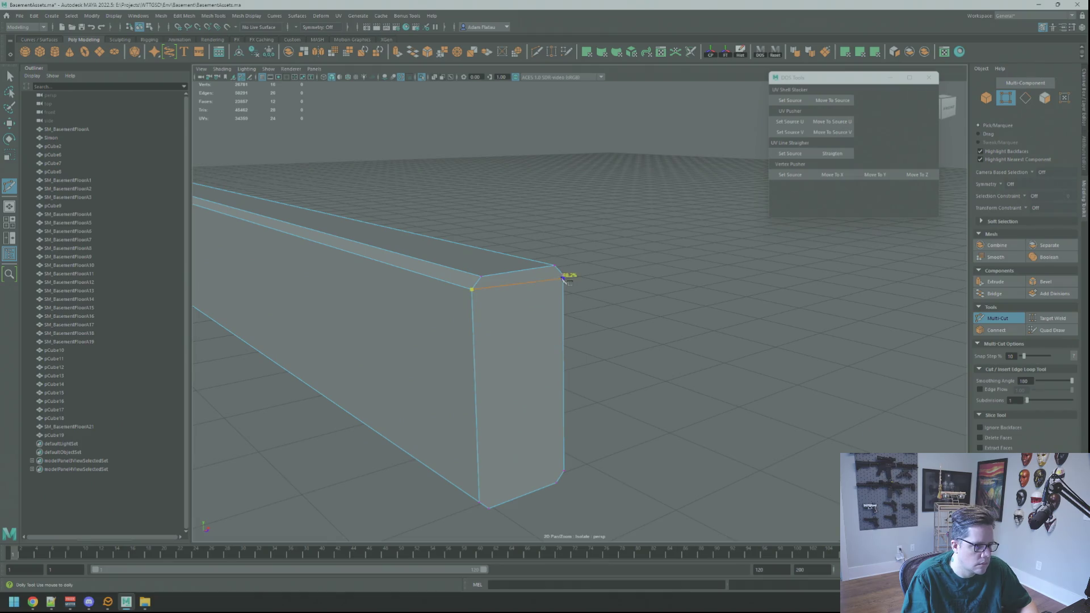
{"action": "mouse_move", "coordinate": [565, 272]}
{"action": "left_mouse_down", "text": "alt"}
{"action": "mouse_move", "coordinate": [564, 260]}
{"action": "mouse_move", "coordinate": [552, 268]}
{"action": "mouse_move", "coordinate": [523, 238]}
{"action": "mouse_move", "coordinate": [525, 305]}
{"action": "mouse_move", "coordinate": [483, 296]}
{"action": "left_mouse_up", "text": "alt"}
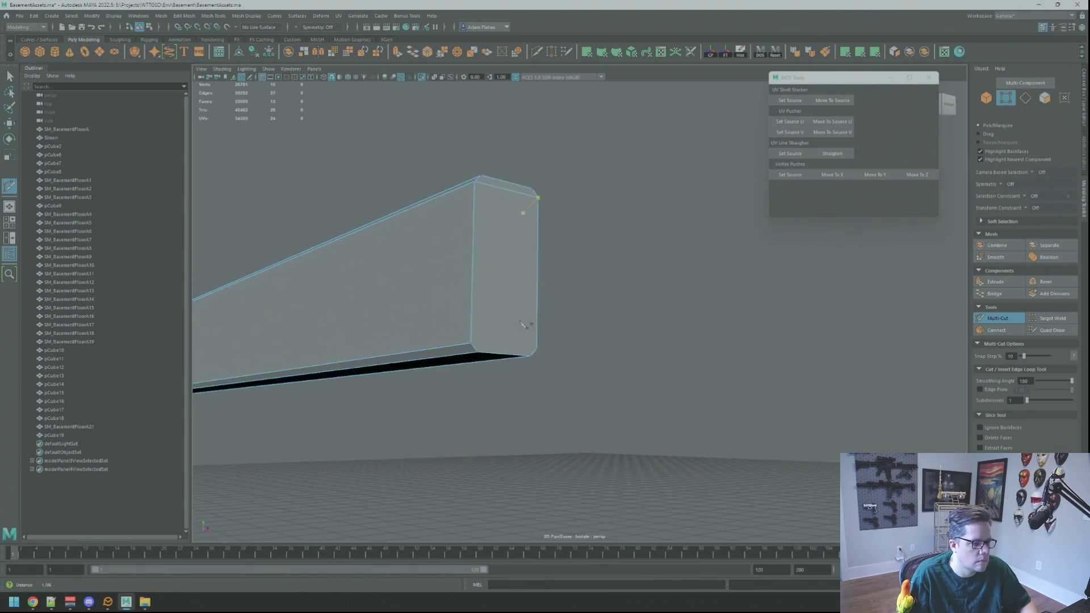
{"action": "right_click_drag", "start_coordinate": [483, 295], "coordinate": [490, 343], "text": "alt"}
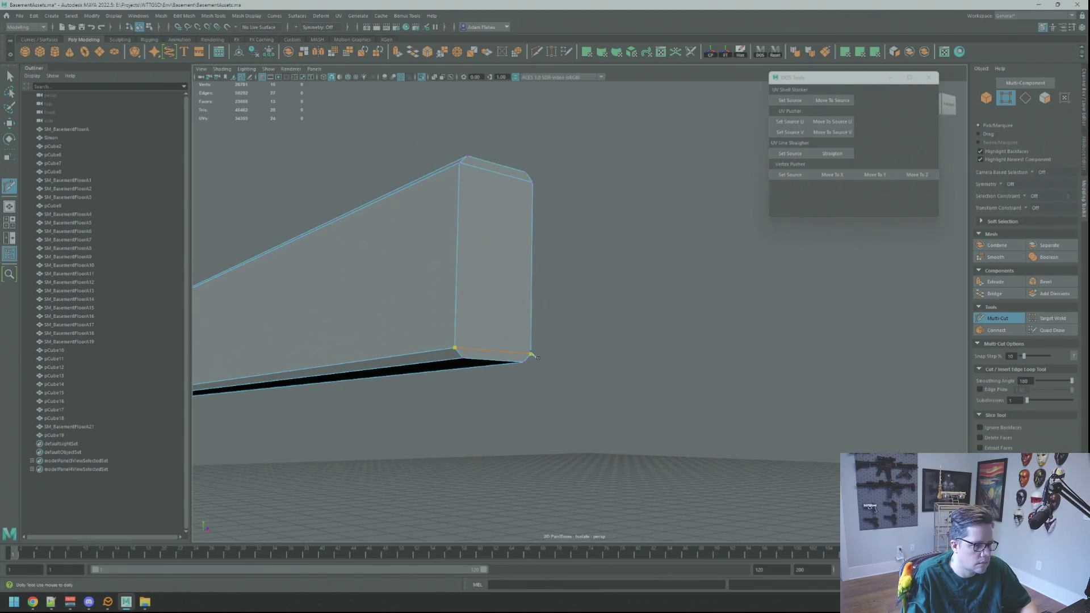
{"action": "key", "text": "q"}
{"action": "mouse_move", "coordinate": [571, 287]}
{"action": "left_mouse_down", "text": "alt"}
{"action": "mouse_move", "coordinate": [602, 311]}
{"action": "mouse_move", "coordinate": [461, 326]}
{"action": "mouse_move", "coordinate": [465, 222]}
{"action": "left_mouse_up", "text": "alt"}
- Turn off Isolate Select to show the full basement, then reselect the plank pCube19
{"action": "left_click", "coordinate": [461, 326]}
{"action": "key", "text": "w"}
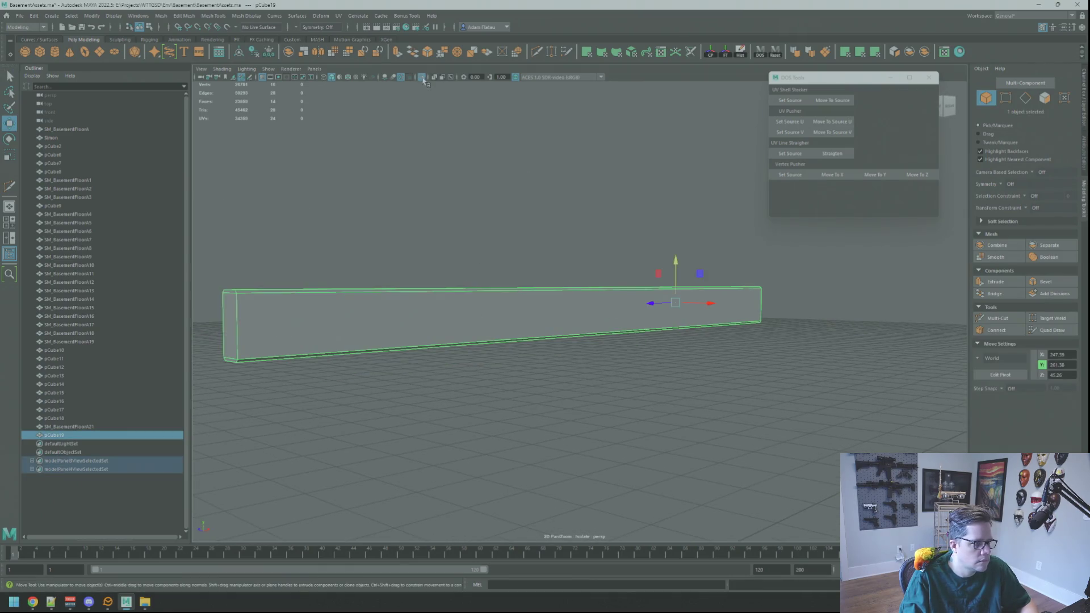
{"action": "left_click", "coordinate": [422, 79]}
{"action": "right_click_drag", "start_coordinate": [608, 256], "coordinate": [540, 246], "text": "alt"}
{"action": "left_click_drag", "start_coordinate": [541, 246], "coordinate": [531, 263], "text": "alt"}
{"action": "right_click_drag", "start_coordinate": [531, 263], "coordinate": [566, 271], "text": "alt"}
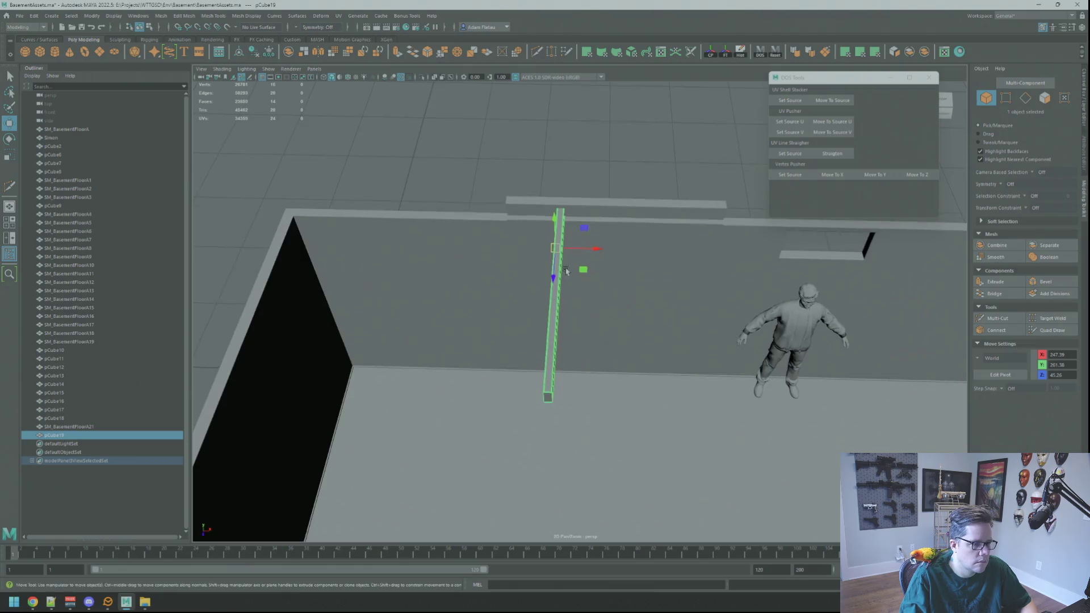
{"action": "scroll", "coordinate": [566, 271], "scroll_direction": "down", "scroll_amount": 2}
{"action": "left_click", "coordinate": [647, 282], "text": "shift"}
{"action": "left_click", "coordinate": [591, 238], "text": "shift"}
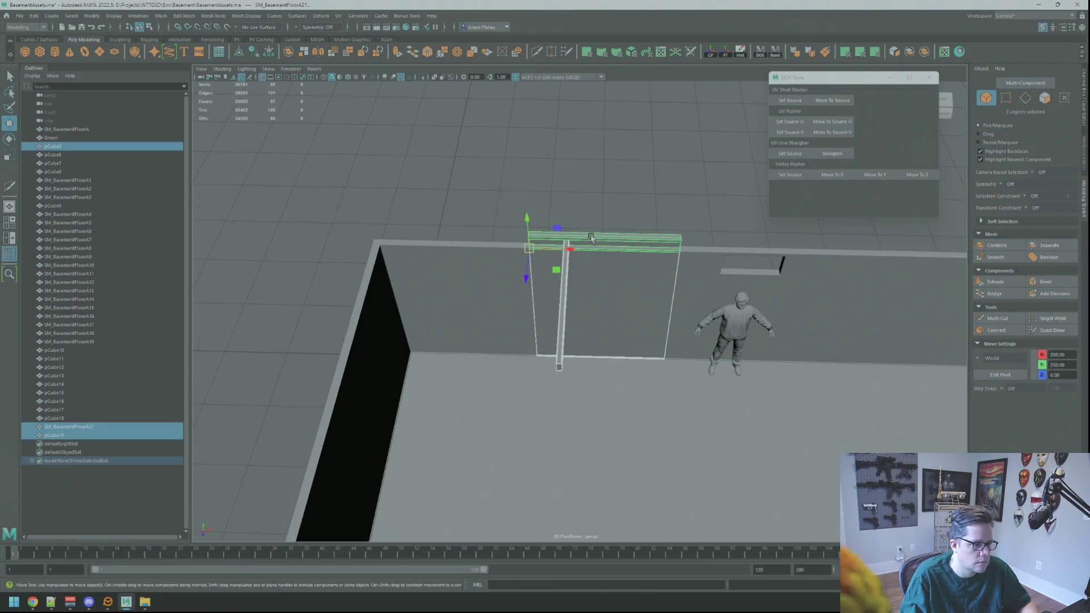
{"action": "left_click", "coordinate": [556, 286]}
{"action": "left_click", "coordinate": [563, 201]}
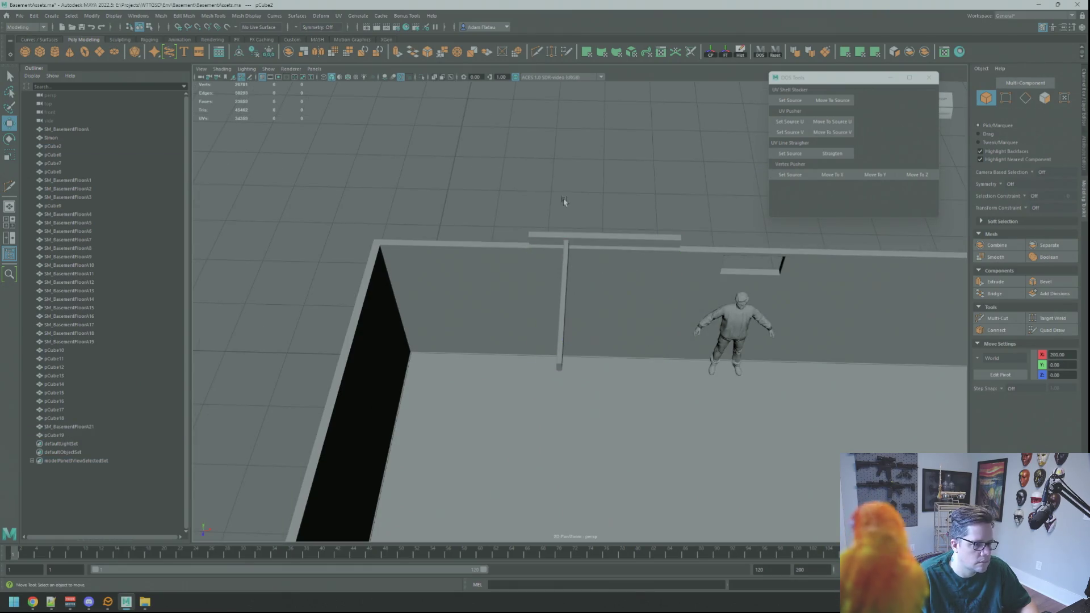
{"action": "left_click", "coordinate": [566, 267]}
{"action": "key", "text": "f"}
{"action": "scroll", "coordinate": [584, 248], "scroll_direction": "down", "scroll_amount": 3}
{"action": "scroll", "coordinate": [585, 248], "scroll_direction": "down", "scroll_amount": 3}
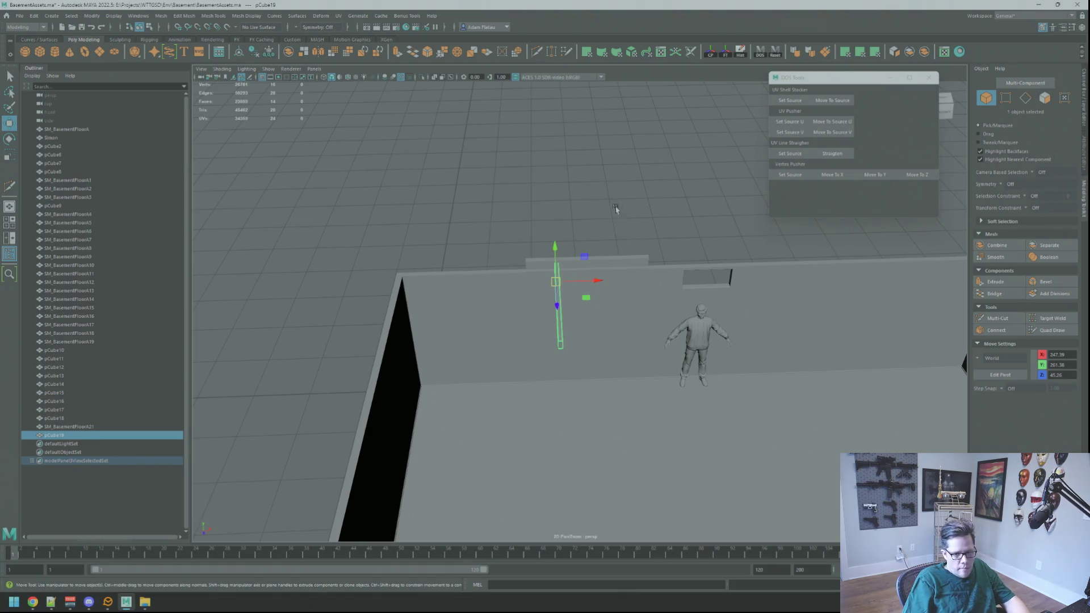
- Marquee-select the plank's top vertices and raise them in Y toward the girder
{"action": "left_click_drag", "start_coordinate": [588, 239], "coordinate": [573, 236], "text": "alt"}
{"action": "mouse_move", "coordinate": [573, 235]}
{"action": "right_mouse_down", "text": "alt"}
{"action": "mouse_move", "coordinate": [585, 239]}
{"action": "mouse_move", "coordinate": [571, 241]}
{"action": "right_mouse_up", "text": "alt"}
{"action": "mouse_move", "coordinate": [570, 242]}
{"action": "left_mouse_down", "text": "alt"}
{"action": "mouse_move", "coordinate": [715, 271]}
{"action": "mouse_move", "coordinate": [688, 278]}
{"action": "mouse_move", "coordinate": [642, 258]}
{"action": "mouse_move", "coordinate": [722, 285]}
{"action": "mouse_move", "coordinate": [610, 261]}
{"action": "mouse_move", "coordinate": [670, 268]}
{"action": "left_mouse_up", "text": "alt"}
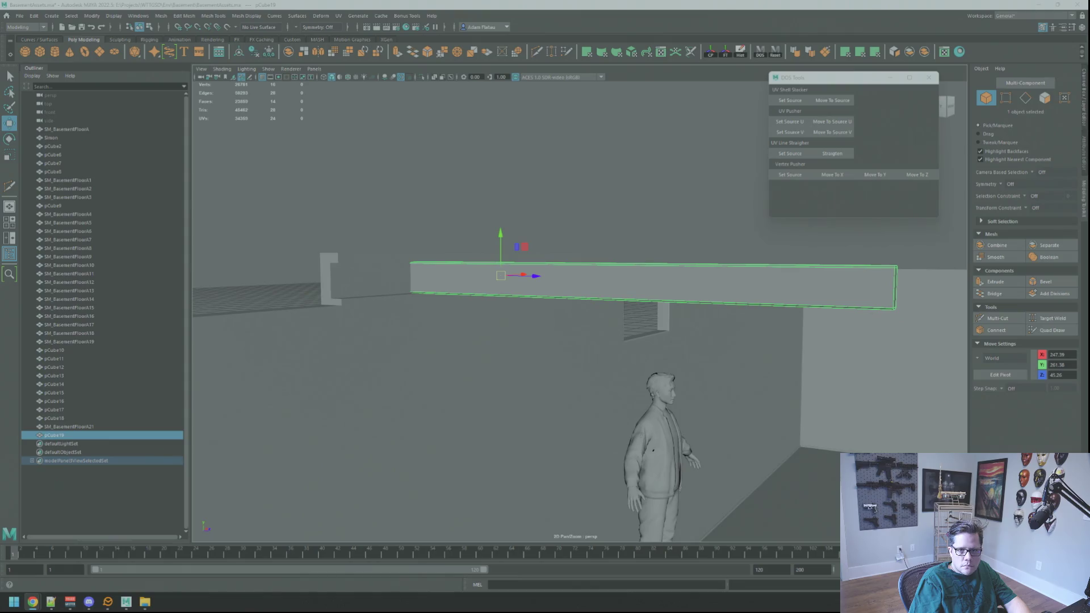
{"action": "mouse_move", "coordinate": [645, 175]}
{"action": "left_mouse_down", "text": "alt"}
{"action": "mouse_move", "coordinate": [611, 204]}
{"action": "mouse_move", "coordinate": [519, 213]}
{"action": "mouse_move", "coordinate": [624, 231]}
{"action": "mouse_move", "coordinate": [457, 233]}
{"action": "mouse_move", "coordinate": [579, 244]}
{"action": "mouse_move", "coordinate": [365, 234]}
{"action": "mouse_move", "coordinate": [513, 248]}
{"action": "mouse_move", "coordinate": [443, 258]}
{"action": "mouse_move", "coordinate": [445, 268]}
{"action": "mouse_move", "coordinate": [574, 285]}
{"action": "mouse_move", "coordinate": [597, 267]}
{"action": "mouse_move", "coordinate": [541, 239]}
{"action": "mouse_move", "coordinate": [628, 223]}
{"action": "mouse_move", "coordinate": [607, 211]}
{"action": "left_mouse_up", "text": "alt"}
{"action": "left_click", "coordinate": [713, 207]}
{"action": "left_click_drag", "start_coordinate": [713, 206], "coordinate": [641, 202], "text": "alt"}
{"action": "left_click_drag", "start_coordinate": [587, 209], "coordinate": [558, 227], "text": "alt"}
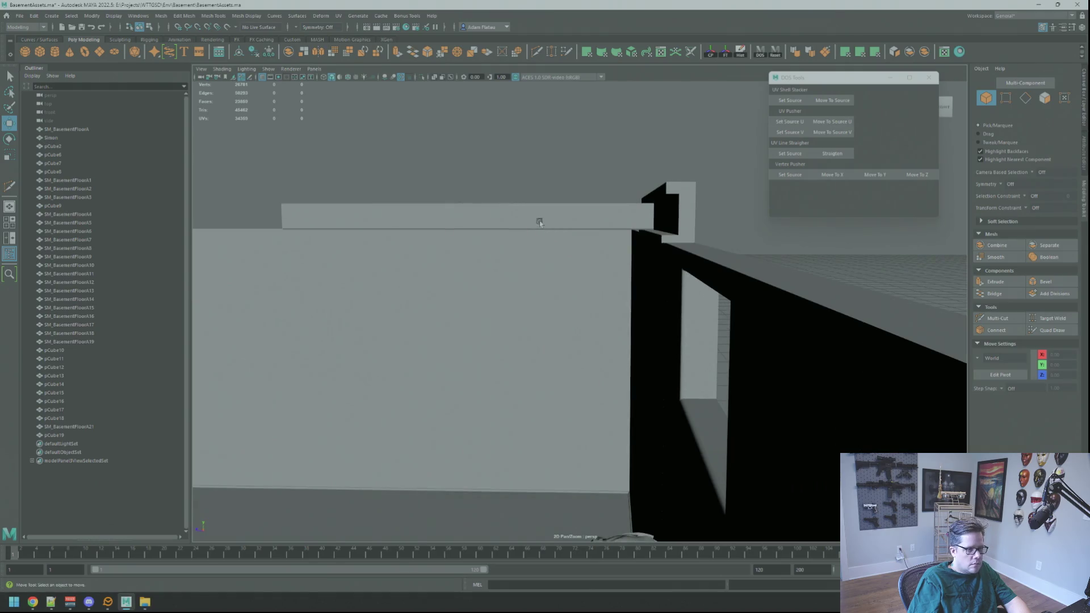
{"action": "left_click", "coordinate": [535, 219]}
{"action": "right_click_drag", "start_coordinate": [535, 219], "coordinate": [464, 213]}
{"action": "left_click_drag", "start_coordinate": [336, 202], "coordinate": [559, 195]}
{"action": "right_click_drag", "start_coordinate": [710, 195], "coordinate": [710, 196]}
{"action": "left_click_drag", "start_coordinate": [222, 162], "coordinate": [730, 220]}
{"action": "left_click_drag", "start_coordinate": [465, 166], "coordinate": [466, 161]}
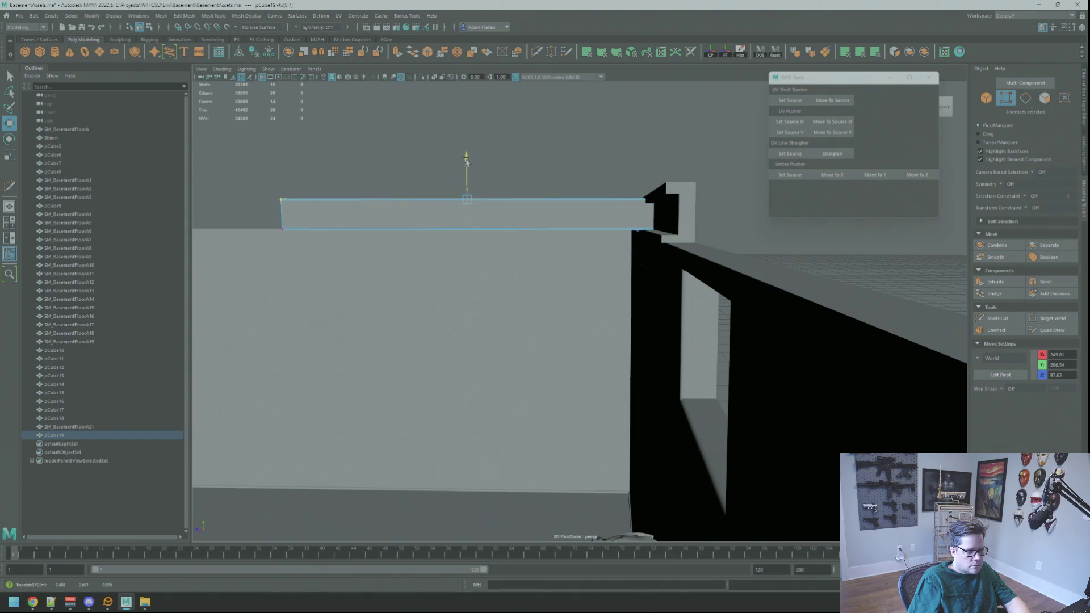
- Select the girder's vertices and raise them to meet the plank, returning to object mode
{"action": "key", "text": "q"}
{"action": "left_click", "coordinate": [667, 204]}
{"action": "right_click_drag", "start_coordinate": [667, 204], "coordinate": [543, 167]}
{"action": "key", "text": "w"}
{"action": "left_click_drag", "start_coordinate": [660, 157], "coordinate": [659, 149]}
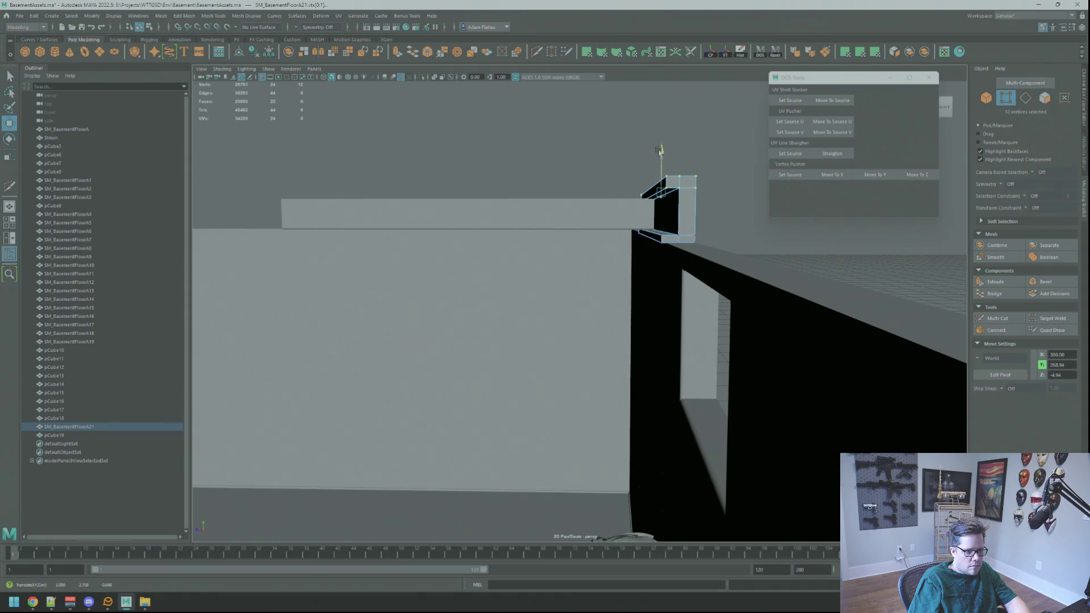
{"action": "key", "text": "q"}
{"action": "key", "text": "F8"}
{"action": "left_click", "coordinate": [704, 176]}
{"action": "left_click_drag", "start_coordinate": [658, 217], "coordinate": [816, 216], "text": "alt"}
{"action": "scroll", "coordinate": [816, 216], "scroll_direction": "up", "scroll_amount": 10}
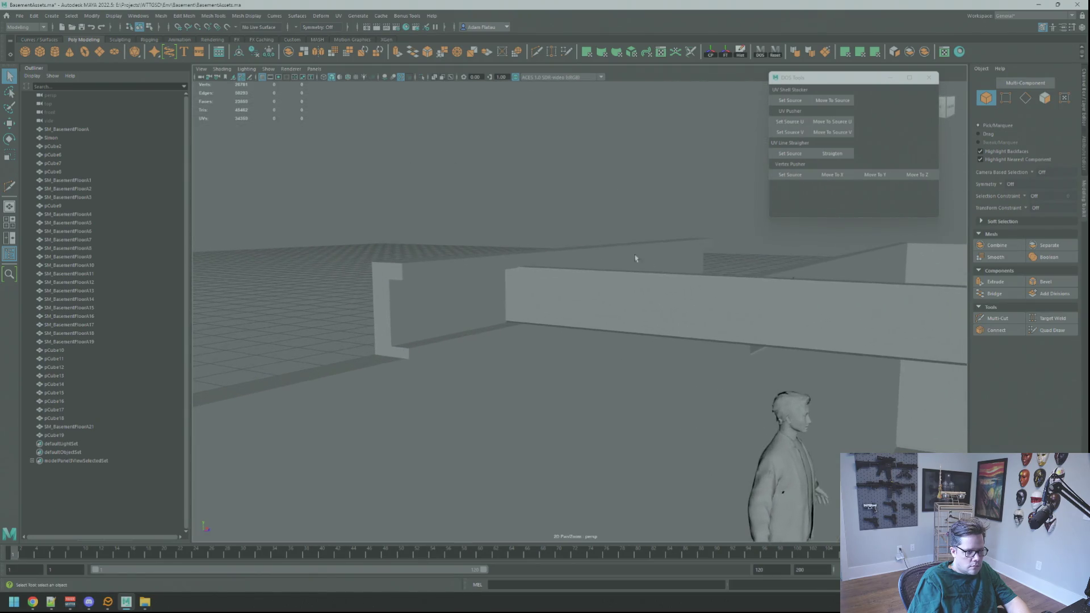
- Nudge the girder's 12 end vertices slightly down in Y
{"action": "left_click", "coordinate": [567, 249]}
{"action": "key", "text": "F8"}
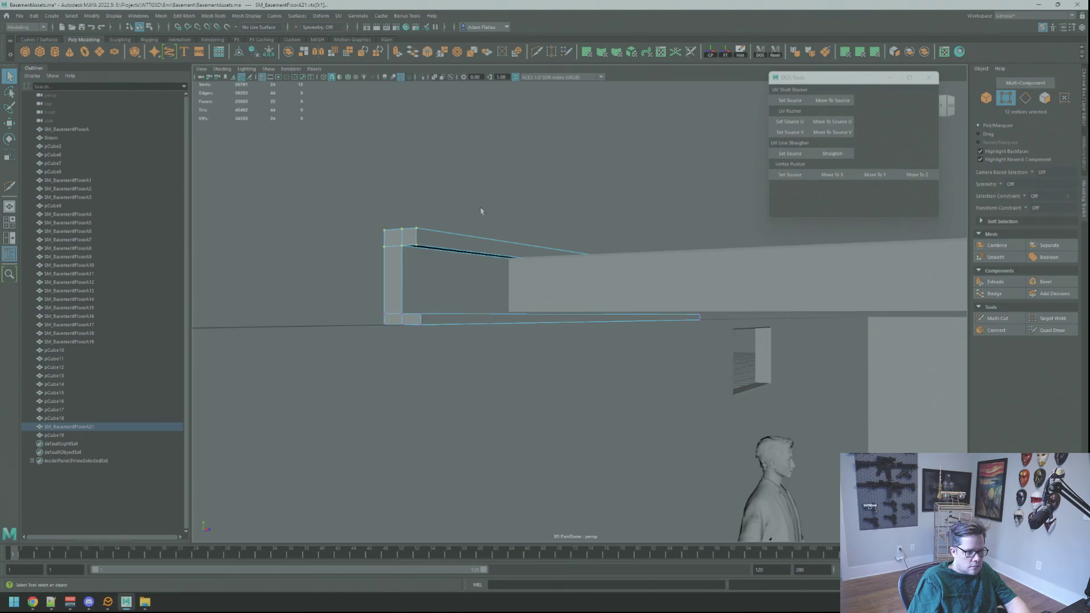
{"action": "key", "text": "w"}
{"action": "mouse_move", "coordinate": [591, 220]}
{"action": "left_mouse_down"}
{"action": "mouse_move", "coordinate": [591, 258]}
{"action": "mouse_move", "coordinate": [591, 248]}
{"action": "mouse_move", "coordinate": [614, 253]}
{"action": "mouse_move", "coordinate": [633, 272]}
{"action": "mouse_move", "coordinate": [486, 279]}
{"action": "left_mouse_up"}
{"action": "scroll", "coordinate": [596, 239], "scroll_direction": "up", "scroll_amount": 5}
{"action": "right_click_drag", "start_coordinate": [494, 259], "coordinate": [507, 306]}
- Lower the plank pCube19 along Y so it sits just beneath the girder
{"action": "left_click", "coordinate": [506, 349]}
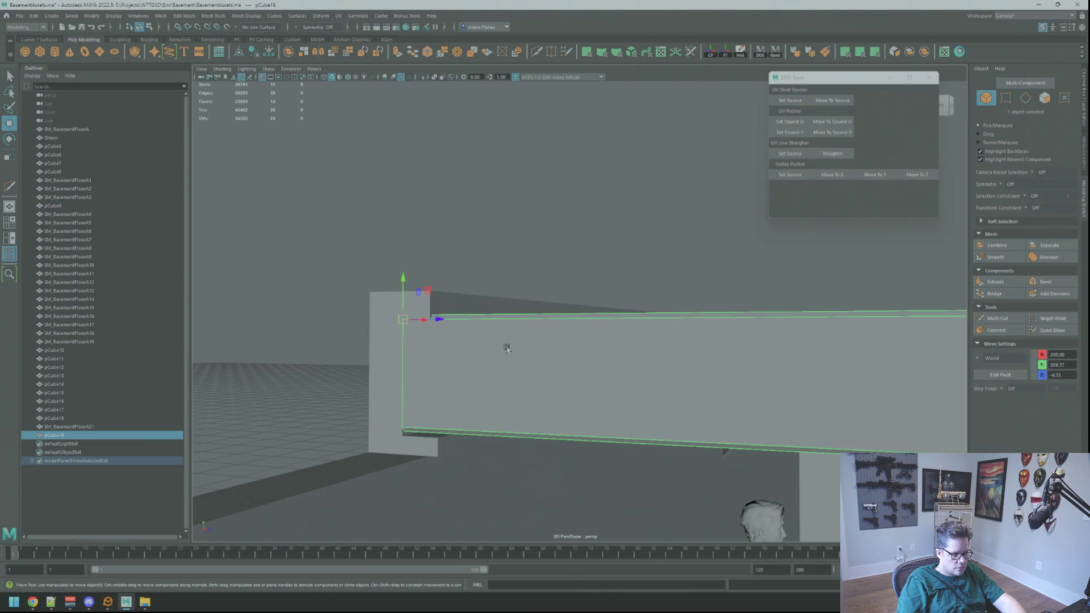
{"action": "left_click_drag", "start_coordinate": [403, 277], "coordinate": [404, 283]}
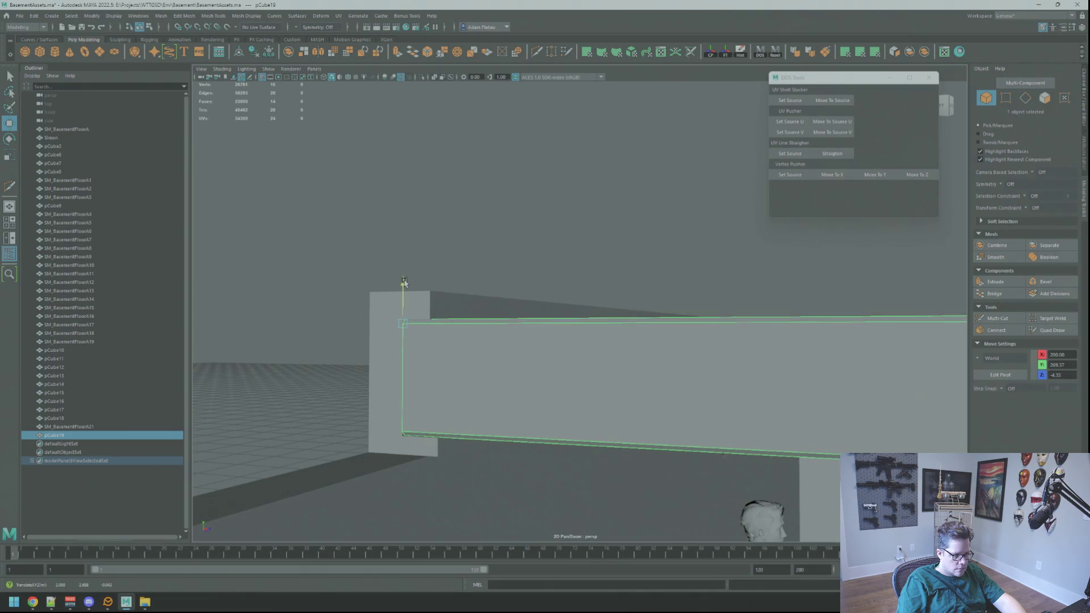
{"action": "right_click_drag", "start_coordinate": [462, 239], "coordinate": [487, 231]}
{"action": "mouse_move", "coordinate": [487, 231]}
{"action": "left_mouse_down", "text": "alt"}
{"action": "mouse_move", "coordinate": [485, 257]}
{"action": "mouse_move", "coordinate": [426, 267]}
{"action": "mouse_move", "coordinate": [533, 301]}
{"action": "mouse_move", "coordinate": [414, 297]}
{"action": "mouse_move", "coordinate": [693, 319]}
{"action": "left_mouse_up", "text": "alt"}
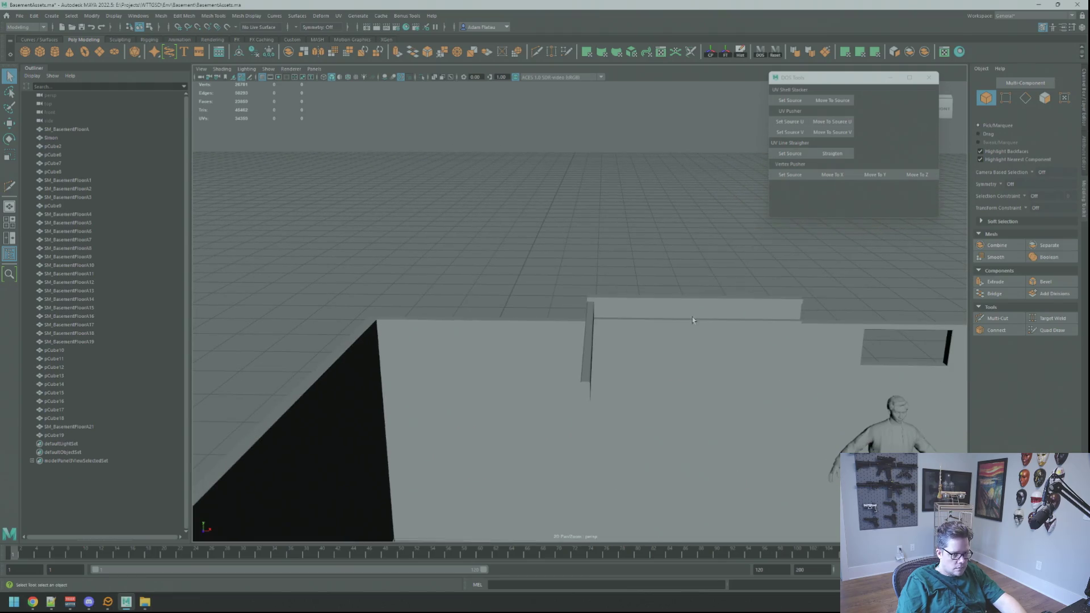
{"action": "left_click", "coordinate": [692, 319]}
{"action": "key", "text": "w"}
{"action": "left_click_drag", "start_coordinate": [628, 322], "coordinate": [403, 311], "text": "shift"}
{"action": "left_click", "coordinate": [615, 285]}
{"action": "mouse_move", "coordinate": [615, 285]}
{"action": "left_mouse_down", "text": "alt"}
{"action": "mouse_move", "coordinate": [540, 304]}
{"action": "mouse_move", "coordinate": [567, 310]}
{"action": "mouse_move", "coordinate": [555, 324]}
{"action": "mouse_move", "coordinate": [507, 312]}
{"action": "mouse_move", "coordinate": [591, 341]}
{"action": "mouse_move", "coordinate": [591, 329]}
{"action": "mouse_move", "coordinate": [594, 379]}
{"action": "left_mouse_up", "text": "alt"}
{"action": "left_click", "coordinate": [598, 326]}
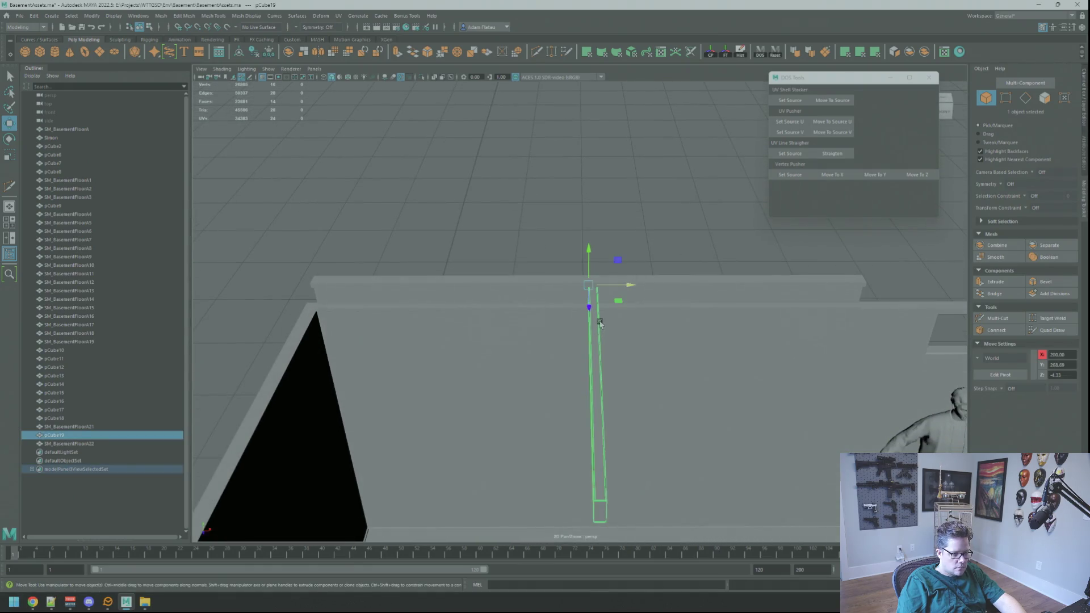
{"action": "left_click_drag", "start_coordinate": [598, 326], "coordinate": [585, 380], "text": "alt"}
{"action": "scroll", "coordinate": [580, 368], "scroll_direction": "up", "scroll_amount": 5}
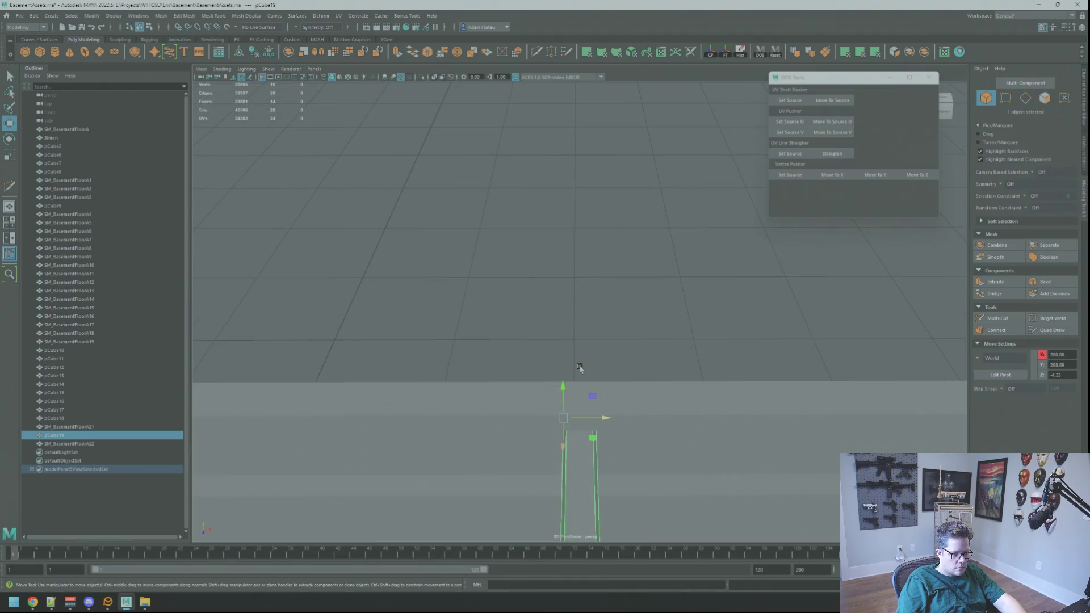
{"action": "left_click_drag", "start_coordinate": [580, 368], "coordinate": [594, 334], "text": "alt"}
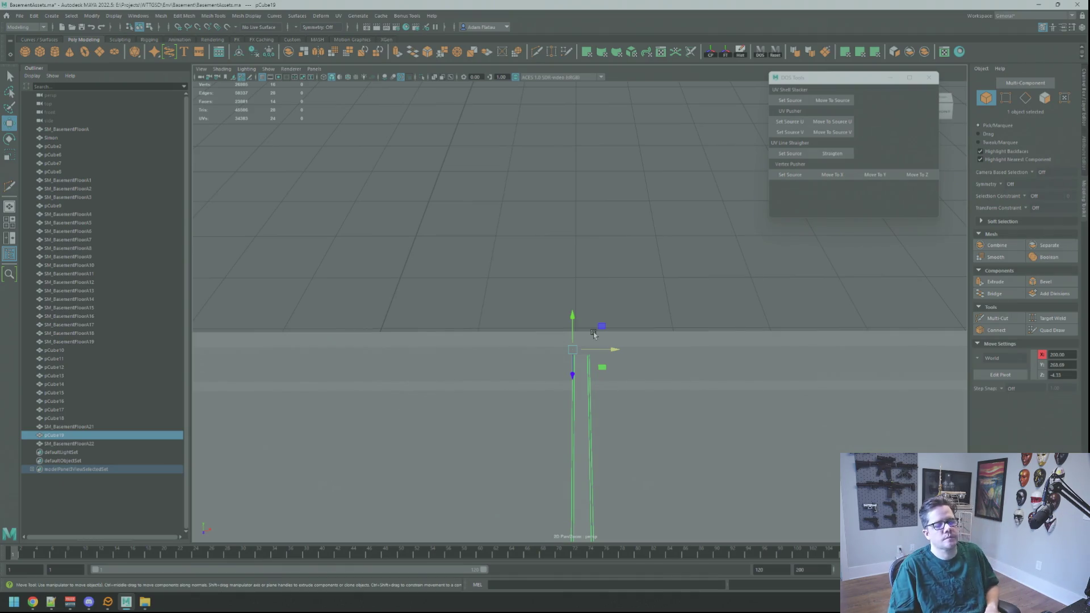
{"action": "mouse_move", "coordinate": [627, 238]}
{"action": "left_mouse_down", "text": "alt"}
{"action": "mouse_move", "coordinate": [619, 255]}
{"action": "mouse_move", "coordinate": [608, 236]}
{"action": "mouse_move", "coordinate": [577, 237]}
{"action": "mouse_move", "coordinate": [570, 262]}
{"action": "mouse_move", "coordinate": [560, 250]}
{"action": "mouse_move", "coordinate": [588, 230]}
{"action": "mouse_move", "coordinate": [584, 255]}
{"action": "left_mouse_up", "text": "alt"}
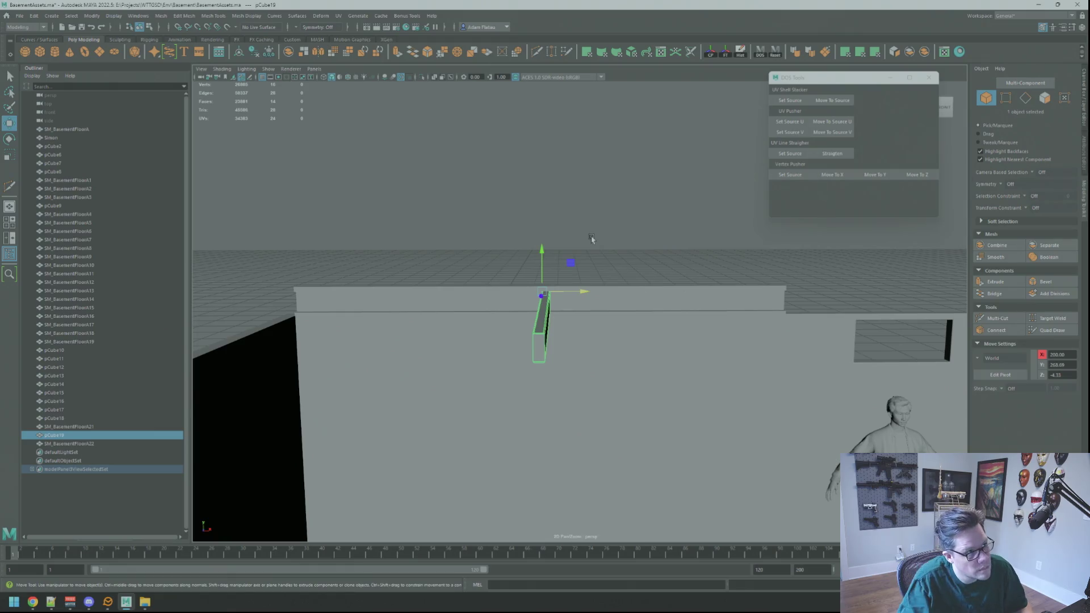
{"action": "mouse_move", "coordinate": [592, 219]}
{"action": "left_mouse_down", "text": "alt"}
{"action": "mouse_move", "coordinate": [628, 231]}
{"action": "mouse_move", "coordinate": [685, 280]}
{"action": "mouse_move", "coordinate": [725, 288]}
{"action": "mouse_move", "coordinate": [649, 253]}
{"action": "mouse_move", "coordinate": [682, 275]}
{"action": "mouse_move", "coordinate": [635, 279]}
{"action": "mouse_move", "coordinate": [625, 300]}
{"action": "left_mouse_up", "text": "alt"}
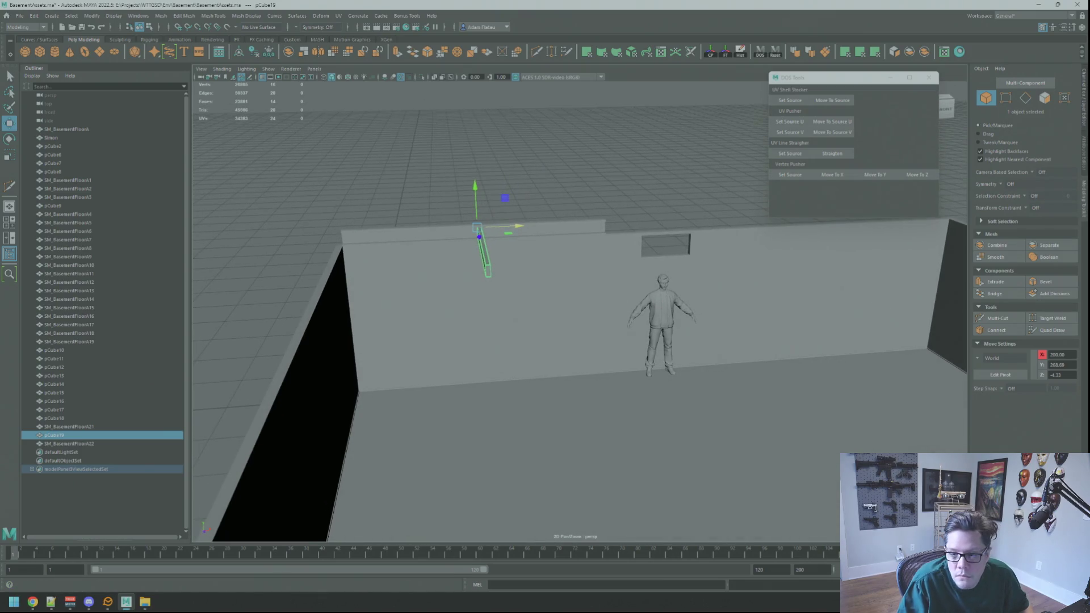
{"action": "key", "text": "alt+Tab"}
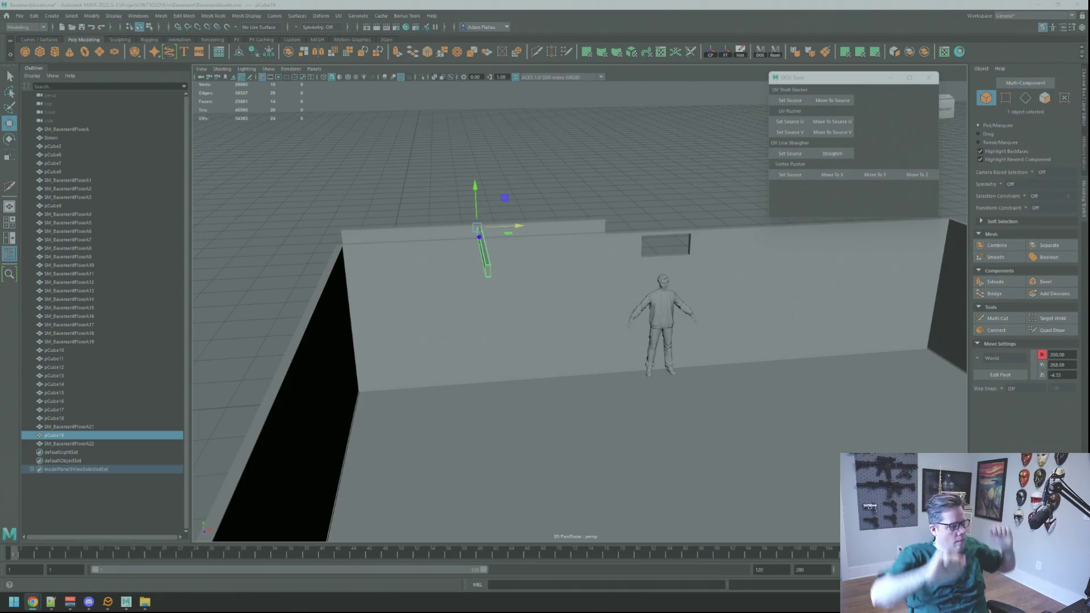
{"action": "left_click", "coordinate": [664, 175]}
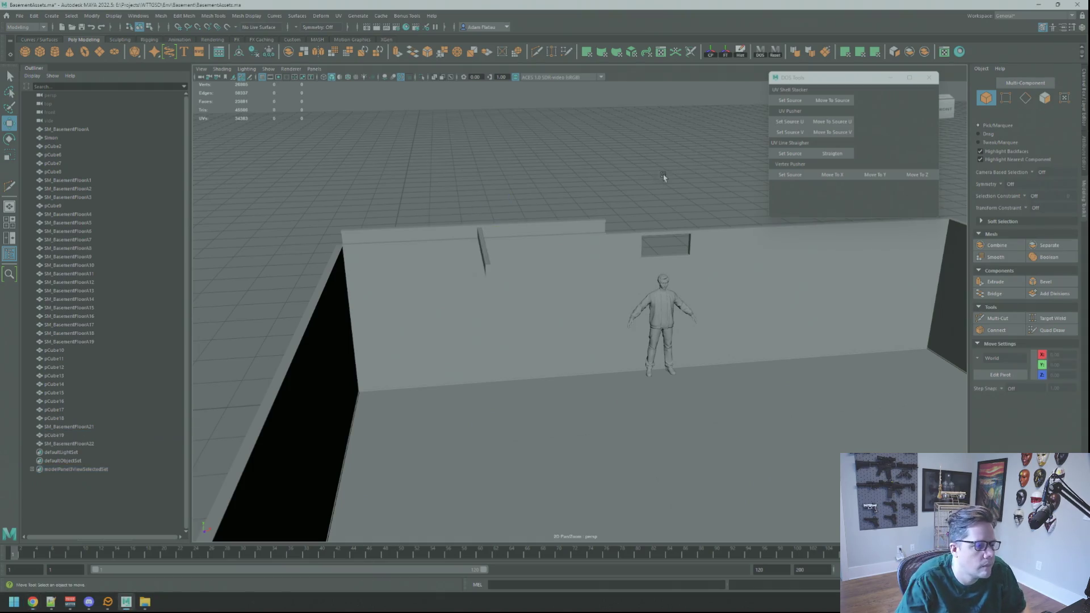
- Save the scene as BasementAssets.ma with Ctrl+S, then switch to the Move tool
{"action": "scroll", "coordinate": [498, 194], "scroll_direction": "up", "scroll_amount": 5}
{"action": "mouse_move", "coordinate": [528, 229]}
{"action": "left_mouse_down", "text": "alt"}
{"action": "mouse_move", "coordinate": [463, 187]}
{"action": "mouse_move", "coordinate": [433, 190]}
{"action": "mouse_move", "coordinate": [494, 200]}
{"action": "mouse_move", "coordinate": [475, 207]}
{"action": "mouse_move", "coordinate": [437, 170]}
{"action": "mouse_move", "coordinate": [727, 287]}
{"action": "mouse_move", "coordinate": [530, 202]}
{"action": "mouse_move", "coordinate": [518, 257]}
{"action": "mouse_move", "coordinate": [545, 245]}
{"action": "mouse_move", "coordinate": [591, 250]}
{"action": "mouse_move", "coordinate": [583, 203]}
{"action": "mouse_move", "coordinate": [521, 178]}
{"action": "mouse_move", "coordinate": [511, 193]}
{"action": "mouse_move", "coordinate": [637, 216]}
{"action": "mouse_move", "coordinate": [635, 259]}
{"action": "mouse_move", "coordinate": [579, 263]}
{"action": "mouse_move", "coordinate": [560, 204]}
{"action": "mouse_move", "coordinate": [689, 204]}
{"action": "mouse_move", "coordinate": [571, 204]}
{"action": "mouse_move", "coordinate": [591, 205]}
{"action": "mouse_move", "coordinate": [579, 236]}
{"action": "left_mouse_up", "text": "alt"}
{"action": "key", "text": "ctrl+s"}
{"action": "key", "text": "q"}
{"action": "key", "text": "w"}
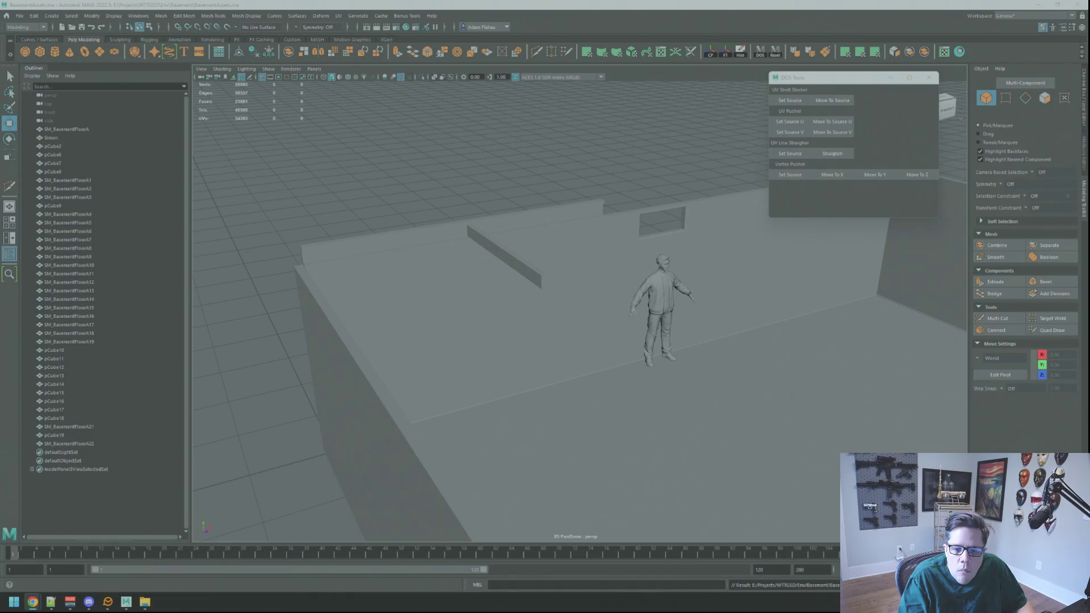
{"action": "mouse_move", "coordinate": [671, 202]}
{"action": "left_mouse_down", "text": "alt"}
{"action": "mouse_move", "coordinate": [628, 255]}
{"action": "mouse_move", "coordinate": [435, 182]}
{"action": "left_mouse_up", "text": "alt"}
{"action": "left_click", "coordinate": [434, 182]}
{"action": "key", "text": "f"}
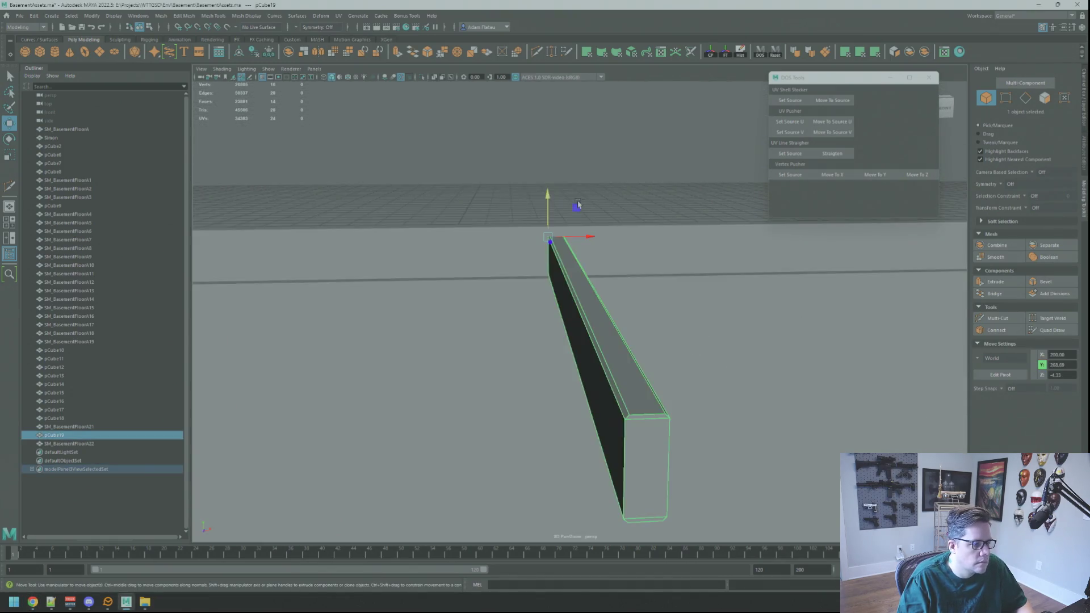
{"action": "left_click_drag", "start_coordinate": [572, 202], "coordinate": [596, 230], "text": "alt"}
{"action": "left_click", "coordinate": [670, 227], "text": "shift"}
{"action": "mouse_move", "coordinate": [709, 254]}
{"action": "left_mouse_down", "text": "alt"}
{"action": "mouse_move", "coordinate": [582, 280]}
{"action": "mouse_move", "coordinate": [612, 253]}
{"action": "mouse_move", "coordinate": [593, 265]}
{"action": "mouse_move", "coordinate": [587, 241]}
{"action": "mouse_move", "coordinate": [532, 237]}
{"action": "mouse_move", "coordinate": [548, 224]}
{"action": "left_mouse_up", "text": "alt"}
{"action": "left_click", "coordinate": [556, 214]}
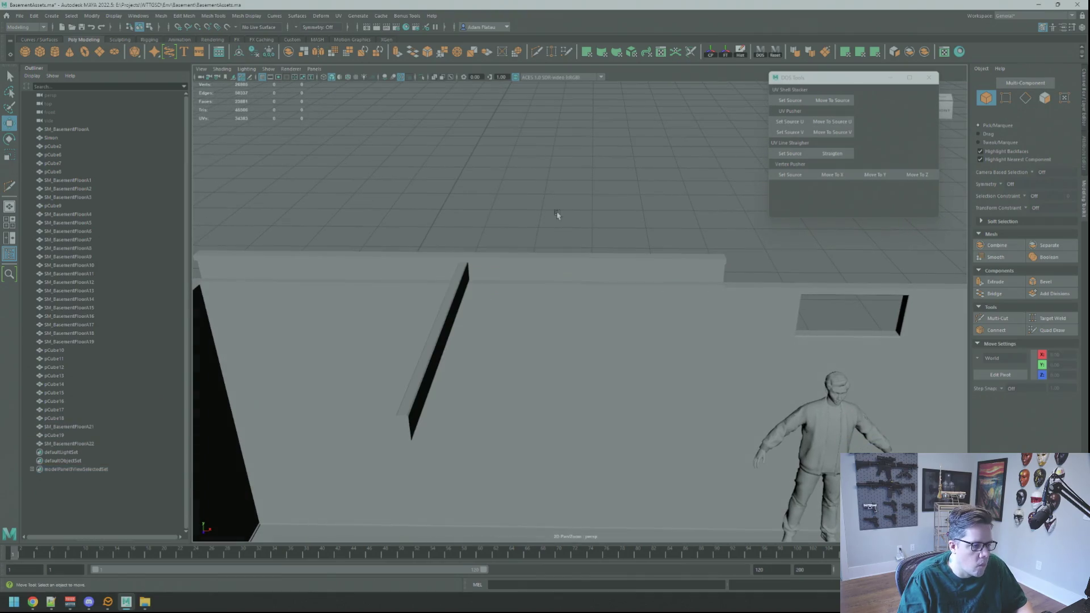
{"action": "left_click", "coordinate": [459, 297]}
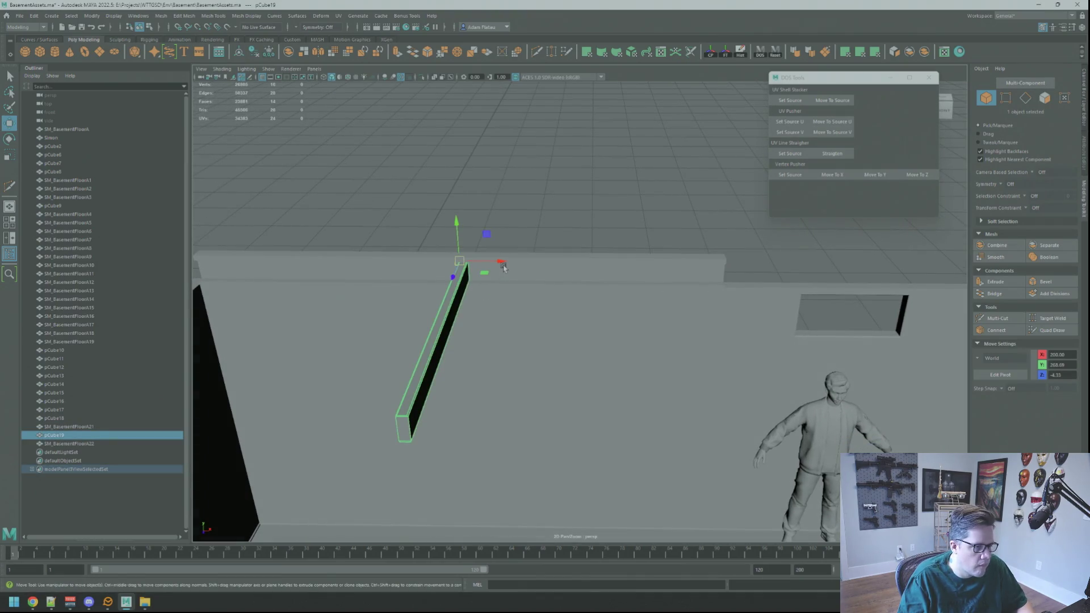
{"action": "mouse_move", "coordinate": [502, 265]}
{"action": "left_mouse_down", "text": "shift"}
{"action": "mouse_move", "coordinate": [741, 268]}
{"action": "mouse_move", "coordinate": [692, 267]}
{"action": "mouse_move", "coordinate": [682, 295]}
{"action": "mouse_move", "coordinate": [649, 280]}
{"action": "mouse_move", "coordinate": [623, 297]}
{"action": "mouse_move", "coordinate": [858, 325]}
{"action": "mouse_move", "coordinate": [691, 306]}
{"action": "mouse_move", "coordinate": [574, 266]}
{"action": "mouse_move", "coordinate": [589, 289]}
{"action": "mouse_move", "coordinate": [532, 230]}
{"action": "mouse_move", "coordinate": [594, 308]}
{"action": "mouse_move", "coordinate": [572, 312]}
{"action": "mouse_move", "coordinate": [649, 302]}
{"action": "mouse_move", "coordinate": [509, 264]}
{"action": "mouse_move", "coordinate": [635, 282]}
{"action": "mouse_move", "coordinate": [637, 262]}
{"action": "mouse_move", "coordinate": [635, 282]}
{"action": "left_mouse_up", "text": "shift"}
{"action": "key", "text": "f"}
{"action": "scroll", "coordinate": [510, 264], "scroll_direction": "down", "scroll_amount": 5}
{"action": "key", "text": "Delete"}
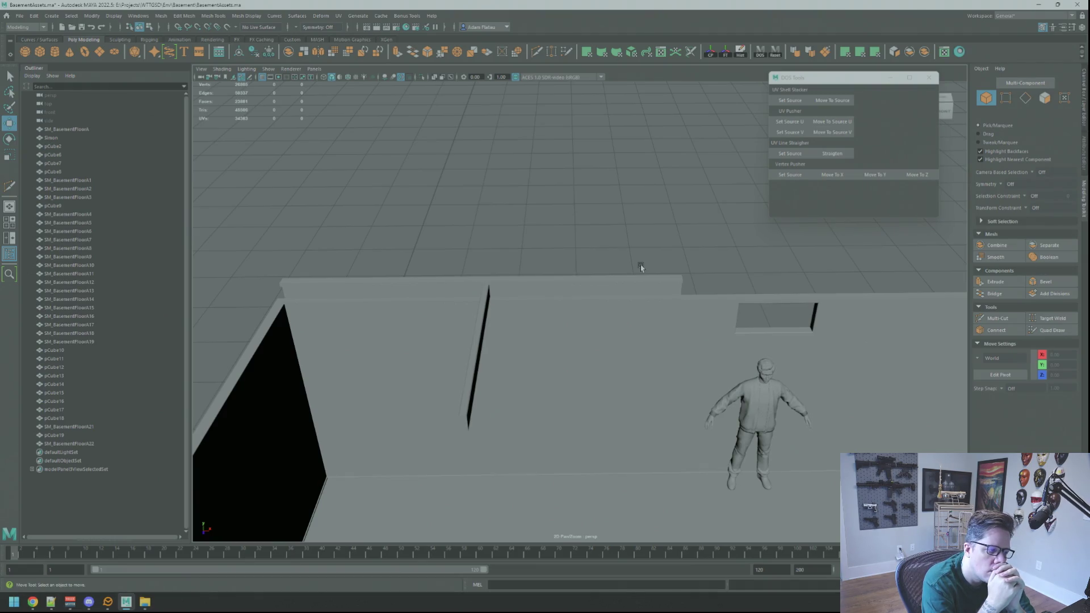
- Select the girder SM_BasementFloorA21, try an edge loop on it, and undo it
{"action": "left_click", "coordinate": [572, 290]}
{"action": "scroll", "coordinate": [649, 252], "scroll_direction": "up", "scroll_amount": 5}
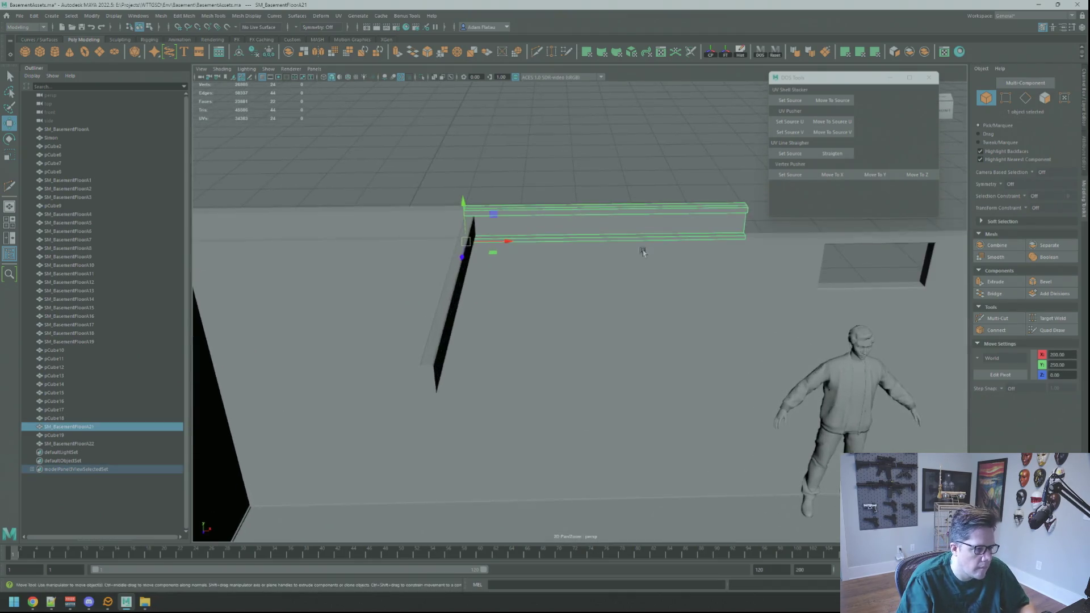
{"action": "left_click_drag", "start_coordinate": [649, 251], "coordinate": [570, 260], "text": "alt"}
{"action": "left_click", "coordinate": [537, 53]}
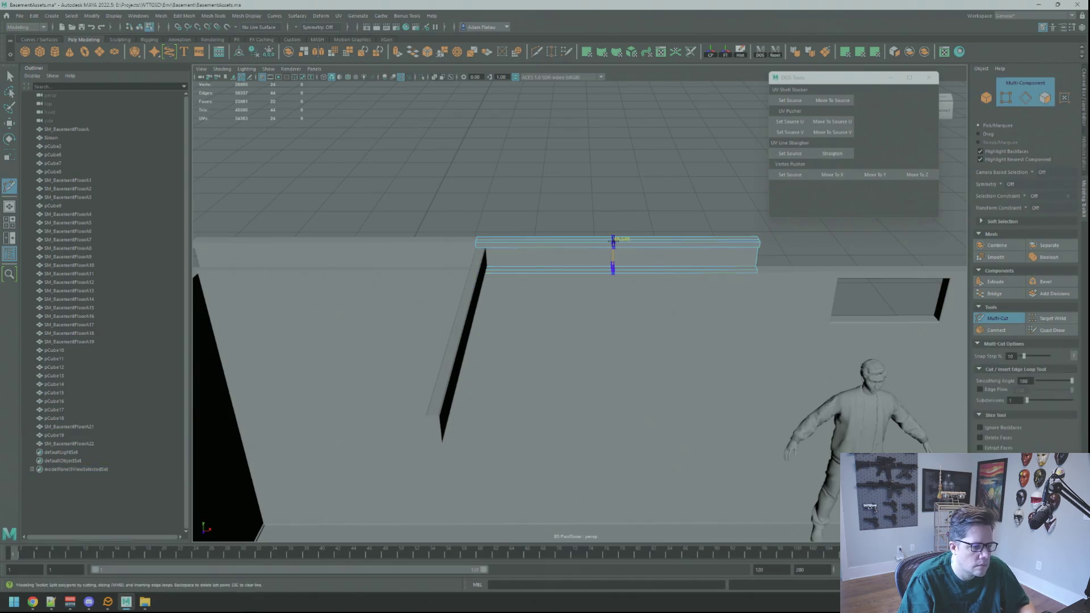
{"action": "middle_click", "coordinate": [575, 239], "text": "ctrl"}
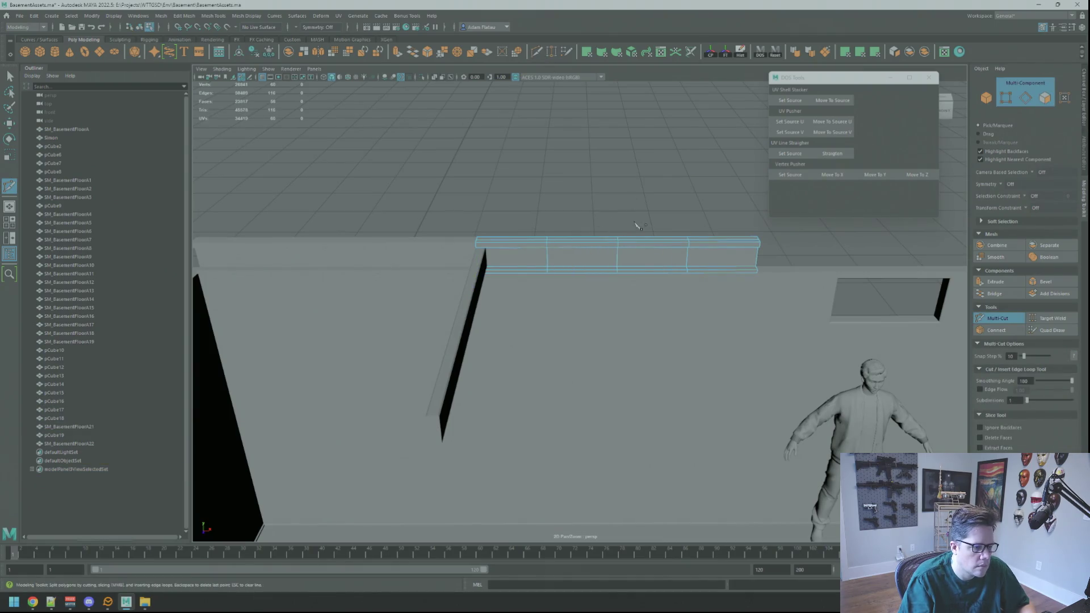
{"action": "mouse_move", "coordinate": [610, 220]}
{"action": "left_mouse_down", "text": "alt"}
{"action": "mouse_move", "coordinate": [569, 224]}
{"action": "mouse_move", "coordinate": [577, 209]}
{"action": "mouse_move", "coordinate": [611, 209]}
{"action": "left_mouse_up", "text": "alt"}
{"action": "key", "text": "ctrl+z"}
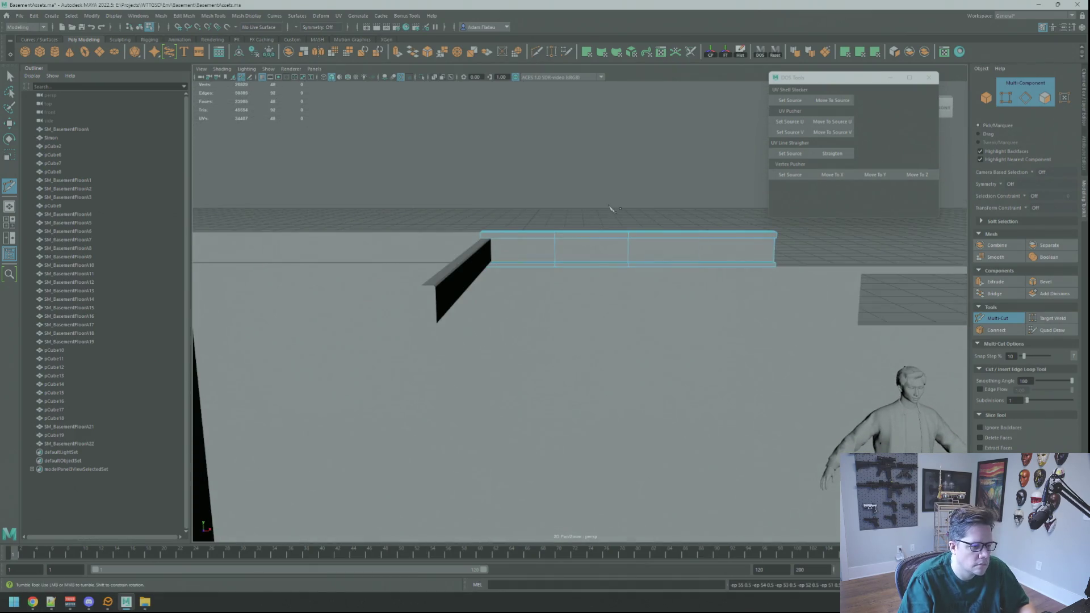
{"action": "key", "text": "ctrl+z"}
{"action": "key", "text": "ctrl+z"}
{"action": "key", "text": "ctrl+z"}
- Insert 12 evenly spaced edge loops along the girder via Insert Edge Loop options
{"action": "key", "text": "shift+z"}
{"action": "left_click_drag", "start_coordinate": [609, 210], "coordinate": [577, 224], "text": "alt"}
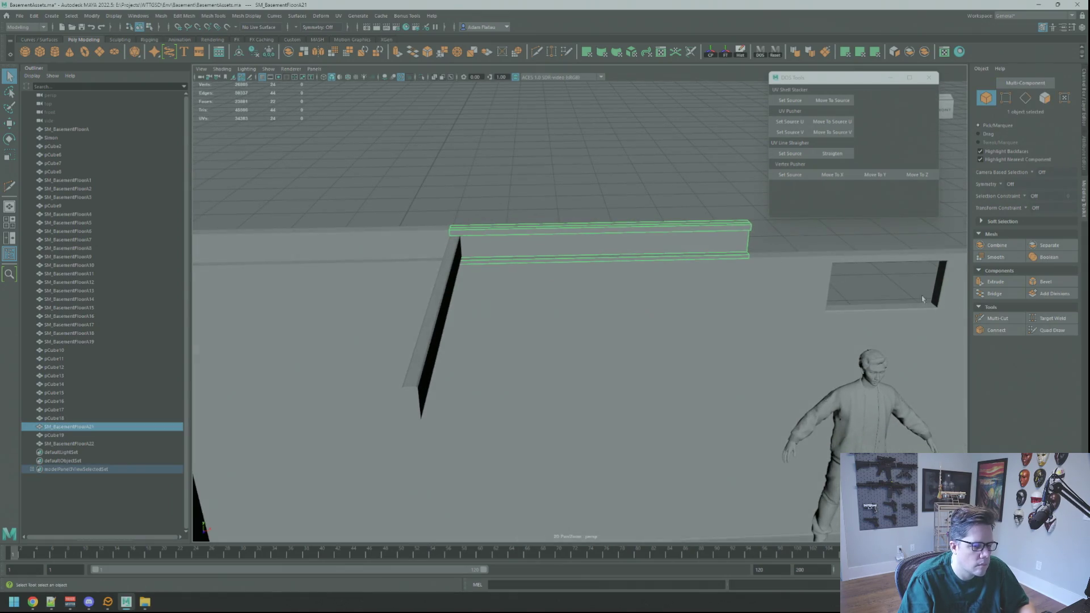
{"action": "left_click", "coordinate": [213, 15]}
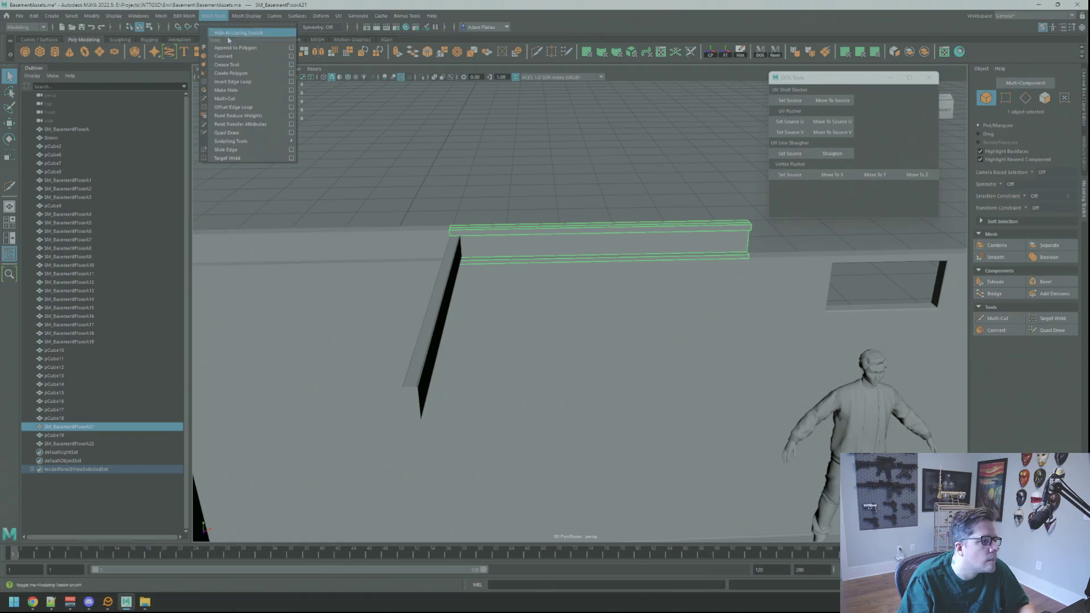
{"action": "left_click", "coordinate": [291, 81]}
{"action": "mouse_move", "coordinate": [663, 232]}
{"action": "left_mouse_down"}
{"action": "mouse_move", "coordinate": [582, 229]}
{"action": "mouse_move", "coordinate": [532, 202]}
{"action": "mouse_move", "coordinate": [578, 219]}
{"action": "left_mouse_up"}
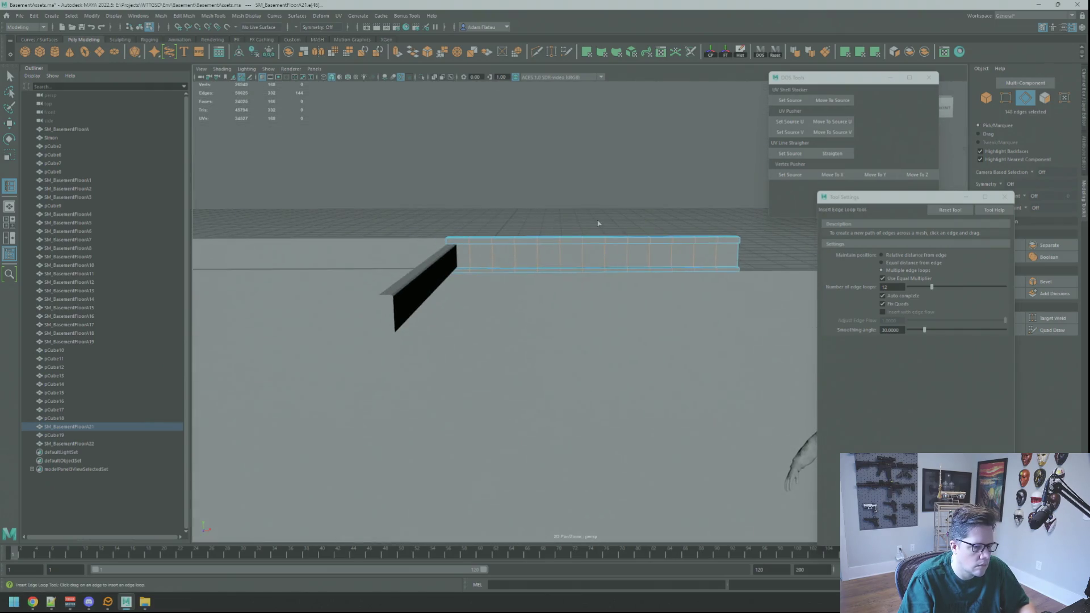
- Undo the previous loops and insert 14 evenly spaced edge loops across the girder instead
{"action": "right_click_drag", "start_coordinate": [636, 205], "coordinate": [603, 210], "text": "alt"}
{"action": "key", "text": "ctrl+z"}
{"action": "left_click", "coordinate": [896, 288]}
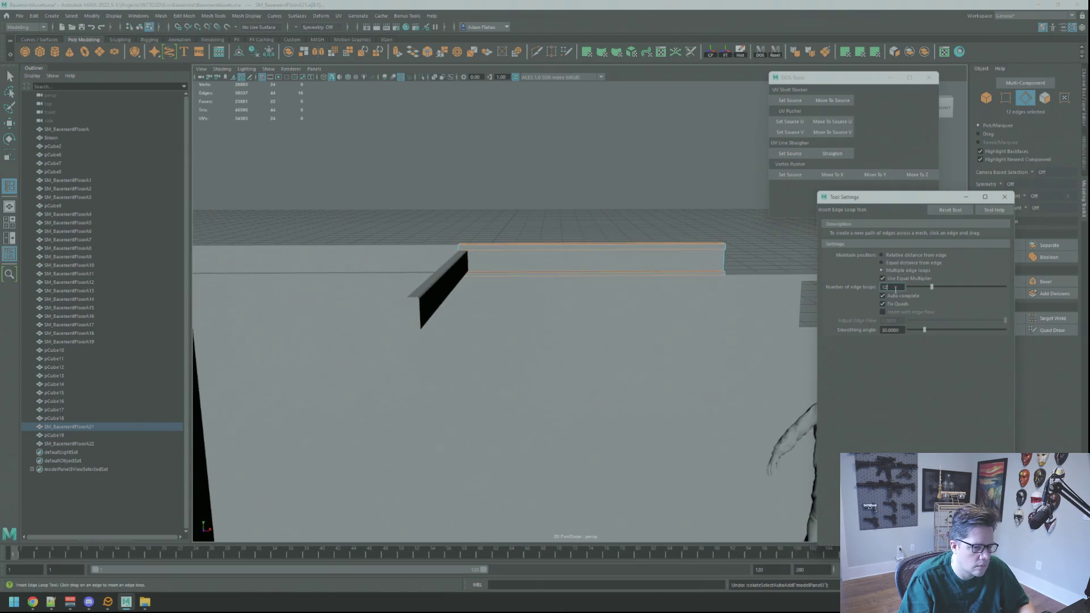
{"action": "double_click", "coordinate": [896, 289]}
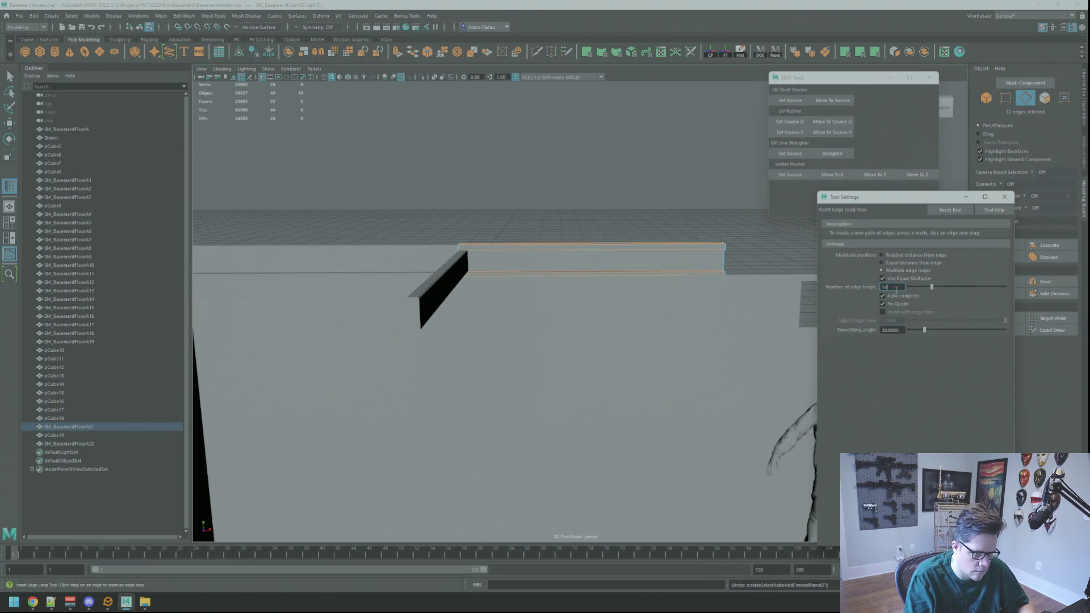
{"action": "type", "text": "14"}
{"action": "left_click", "coordinate": [587, 250]}
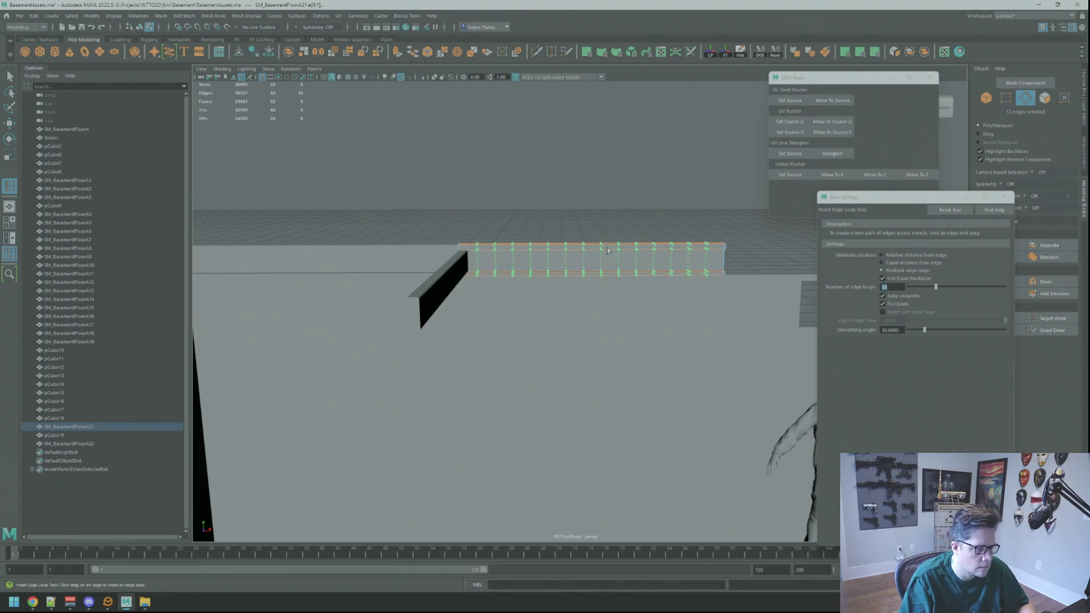
- Reselect the whole girder object with the Move tool active
{"action": "middle_click_drag", "start_coordinate": [587, 250], "coordinate": [589, 245], "text": "alt"}
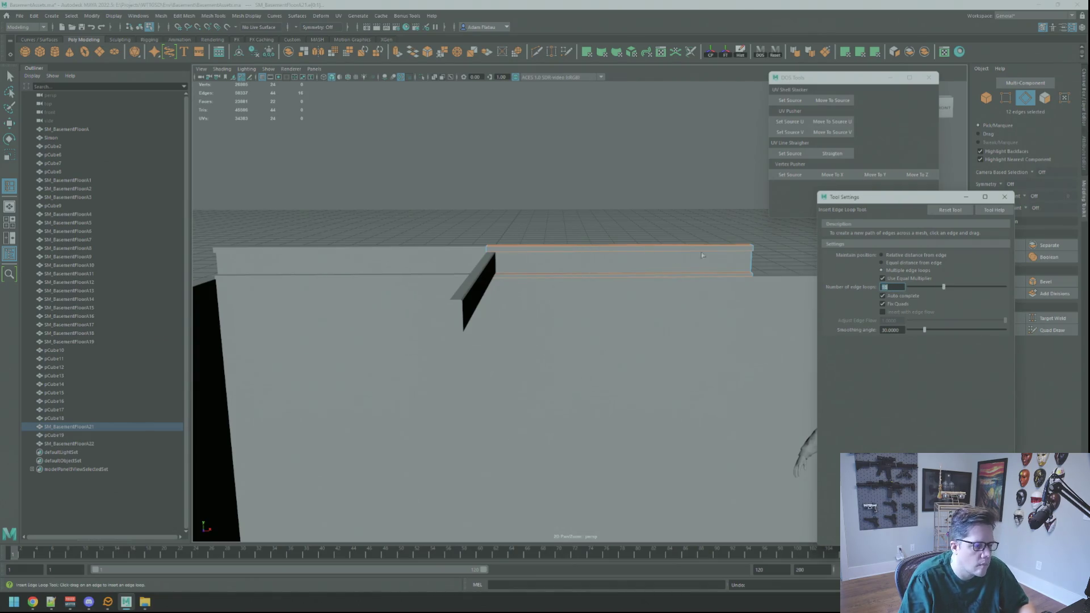
{"action": "right_click_drag", "start_coordinate": [538, 243], "coordinate": [549, 250], "text": "alt"}
{"action": "mouse_move", "coordinate": [549, 250]}
{"action": "left_mouse_down", "text": "alt"}
{"action": "mouse_move", "coordinate": [591, 255]}
{"action": "mouse_move", "coordinate": [545, 251]}
{"action": "mouse_move", "coordinate": [551, 234]}
{"action": "mouse_move", "coordinate": [547, 244]}
{"action": "mouse_move", "coordinate": [562, 250]}
{"action": "mouse_move", "coordinate": [635, 257]}
{"action": "mouse_move", "coordinate": [603, 263]}
{"action": "mouse_move", "coordinate": [659, 264]}
{"action": "mouse_move", "coordinate": [653, 279]}
{"action": "mouse_move", "coordinate": [740, 275]}
{"action": "mouse_move", "coordinate": [557, 263]}
{"action": "mouse_move", "coordinate": [624, 268]}
{"action": "left_mouse_up", "text": "alt"}
{"action": "mouse_move", "coordinate": [783, 287]}
{"action": "left_mouse_down", "text": "alt"}
{"action": "mouse_move", "coordinate": [688, 280]}
{"action": "mouse_move", "coordinate": [724, 291]}
{"action": "left_mouse_up", "text": "alt"}
{"action": "right_click_drag", "start_coordinate": [739, 289], "coordinate": [706, 282], "text": "alt"}
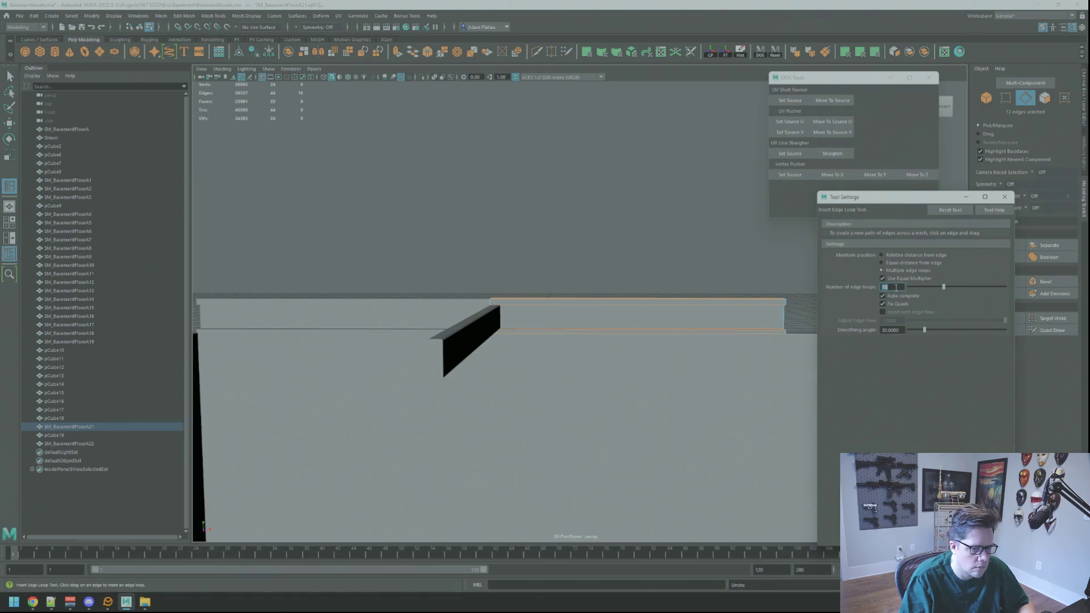
{"action": "right_click_drag", "start_coordinate": [585, 275], "coordinate": [598, 277], "text": "alt"}
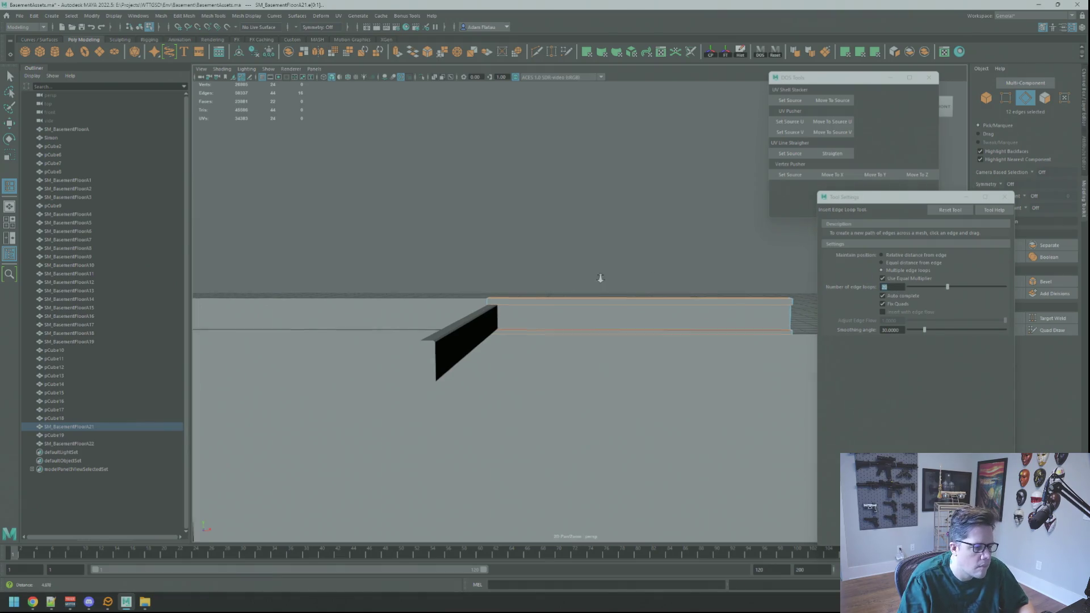
{"action": "left_click_drag", "start_coordinate": [567, 304], "coordinate": [575, 305], "text": "alt"}
{"action": "key", "text": "q"}
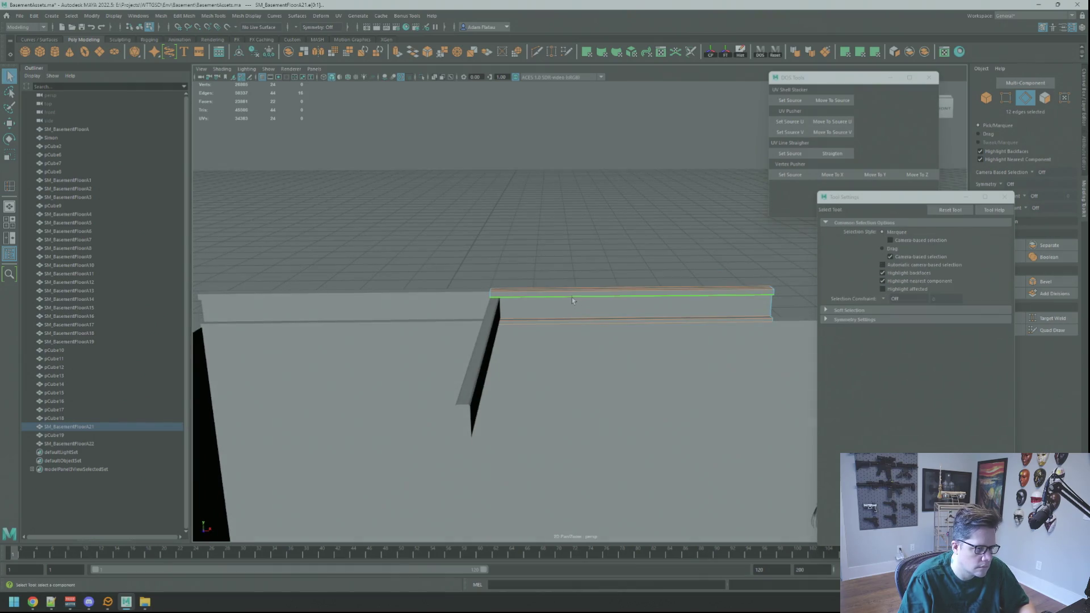
{"action": "left_click", "coordinate": [571, 295]}
{"action": "right_click_drag", "start_coordinate": [602, 273], "coordinate": [608, 238]}
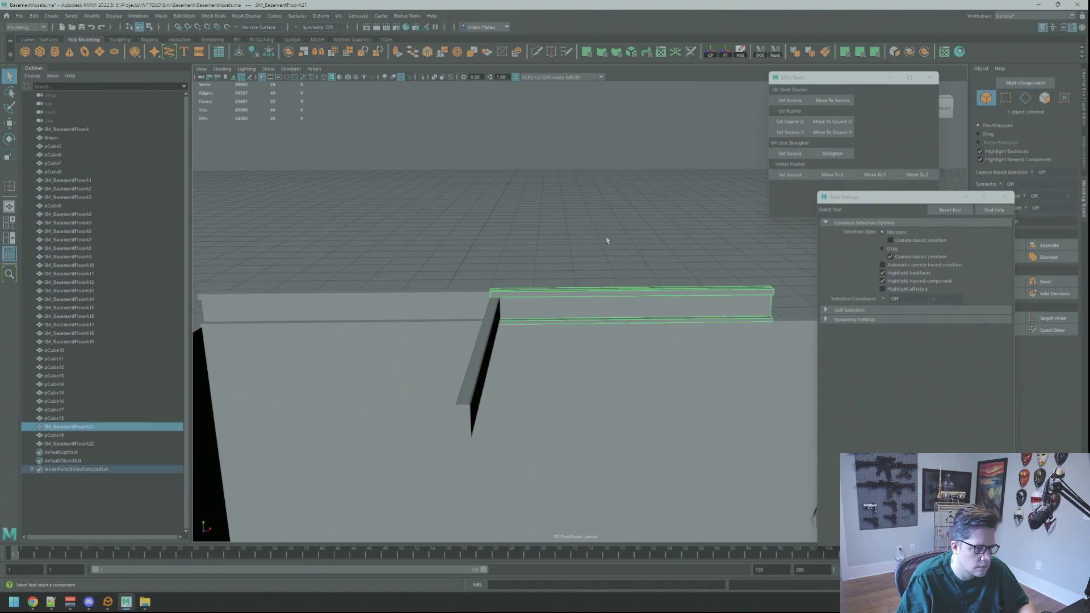
{"action": "key", "text": "w"}
{"action": "left_click_drag", "start_coordinate": [531, 212], "coordinate": [505, 198], "text": "alt"}
- Place new edge loops along the girder with the Insert Edge Loop tool from Mesh Tools
{"action": "left_click", "coordinate": [184, 15]}
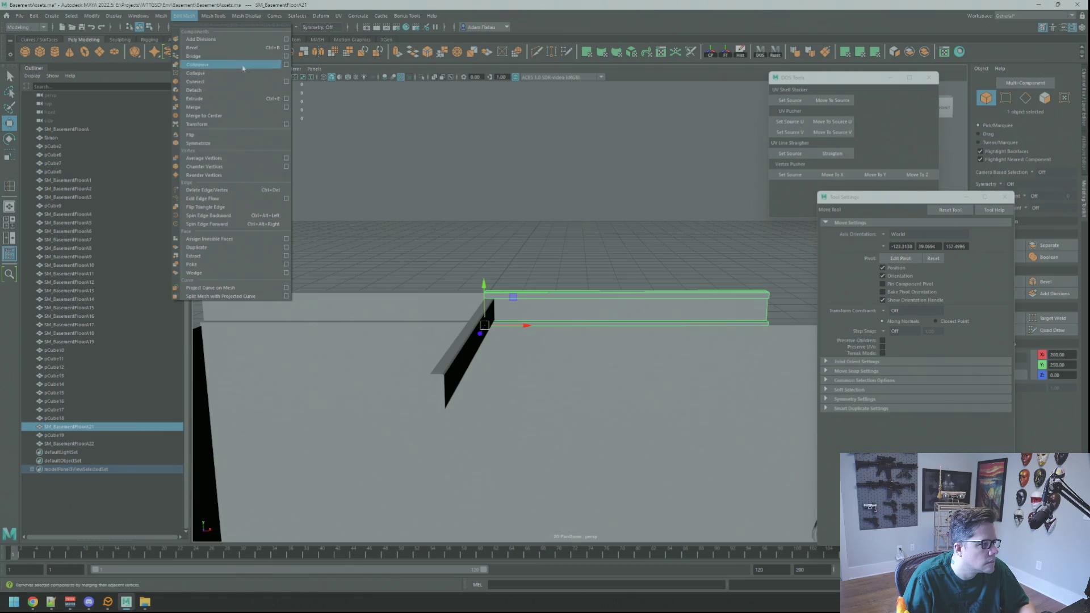
{"action": "mouse_move", "coordinate": [161, 15]}
{"action": "mouse_move", "coordinate": [221, 18]}
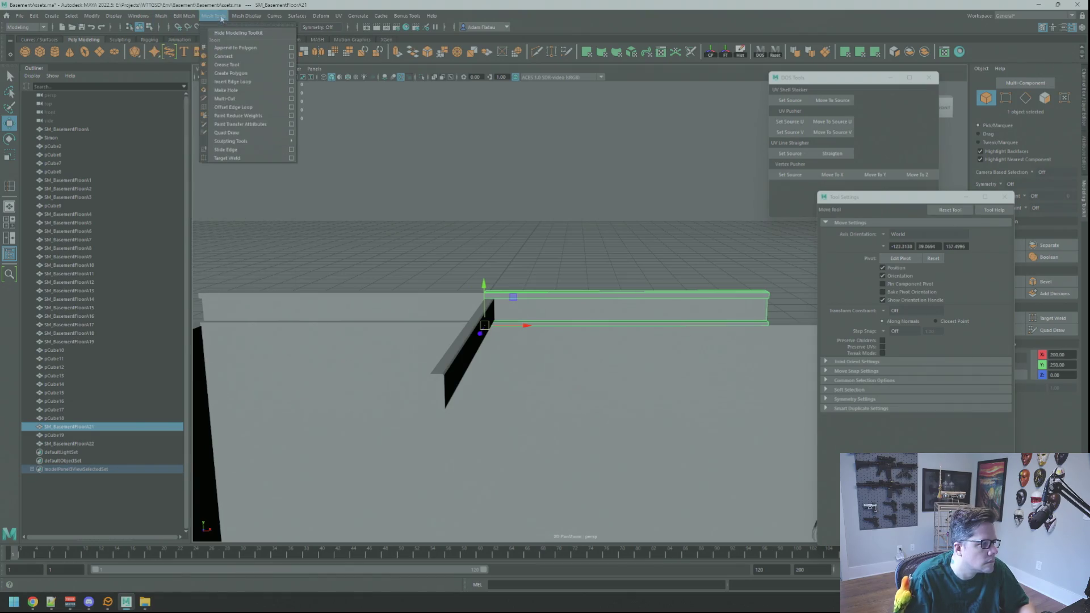
{"action": "left_click", "coordinate": [291, 82]}
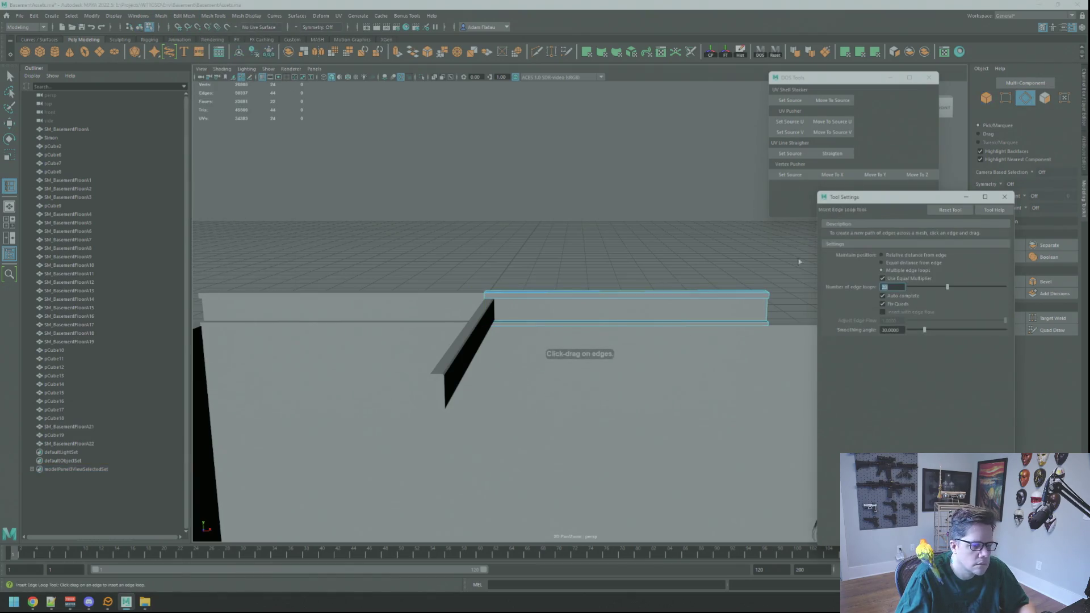
{"action": "left_click", "coordinate": [566, 296]}
{"action": "mouse_move", "coordinate": [480, 261]}
{"action": "left_mouse_down", "text": "alt"}
{"action": "mouse_move", "coordinate": [528, 238]}
{"action": "mouse_move", "coordinate": [584, 238]}
{"action": "mouse_move", "coordinate": [516, 241]}
{"action": "mouse_move", "coordinate": [619, 241]}
{"action": "mouse_move", "coordinate": [564, 246]}
{"action": "left_mouse_up", "text": "alt"}
{"action": "mouse_move", "coordinate": [753, 261]}
{"action": "left_mouse_down", "text": "alt"}
{"action": "mouse_move", "coordinate": [658, 249]}
{"action": "mouse_move", "coordinate": [664, 266]}
{"action": "left_mouse_up", "text": "alt"}
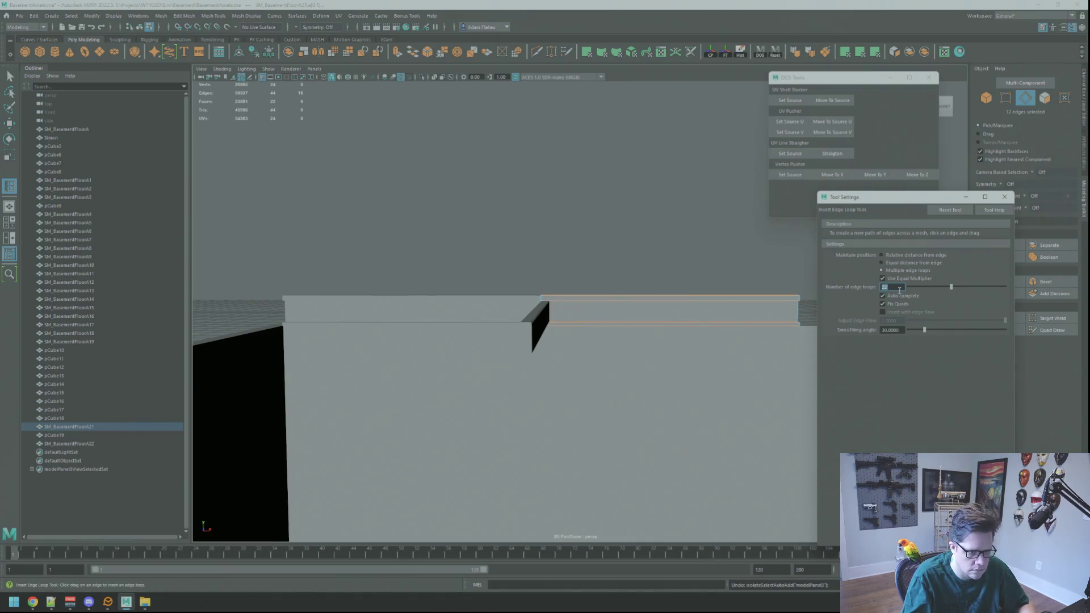
{"action": "left_click_drag", "start_coordinate": [556, 262], "coordinate": [669, 290], "text": "alt"}
{"action": "left_click", "coordinate": [576, 293]}
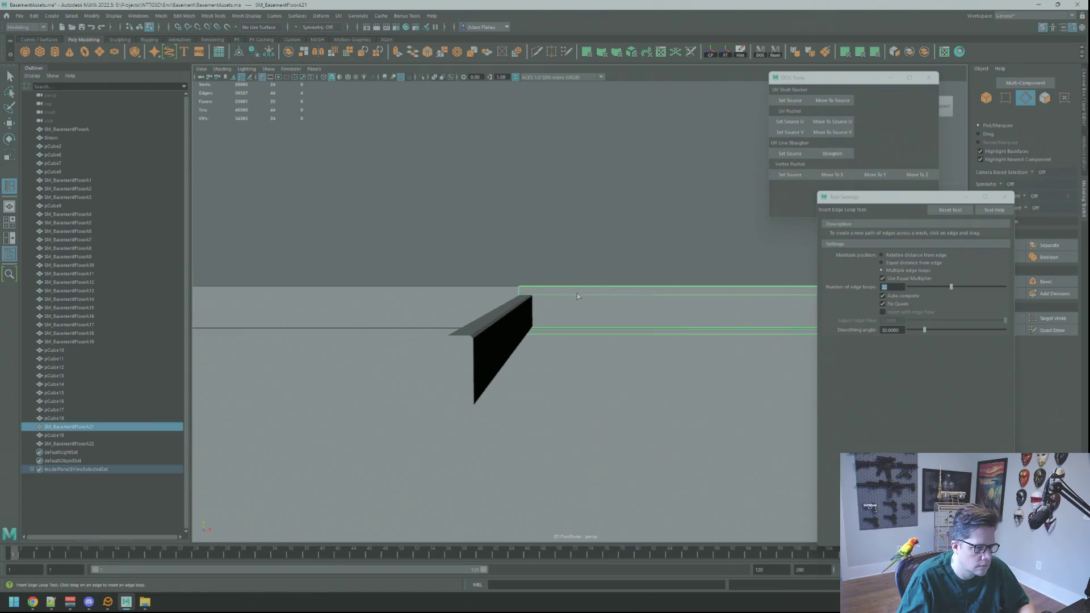
{"action": "mouse_move", "coordinate": [575, 293]}
{"action": "left_mouse_down", "text": "alt"}
{"action": "mouse_move", "coordinate": [536, 281]}
{"action": "mouse_move", "coordinate": [564, 281]}
{"action": "left_mouse_up", "text": "alt"}
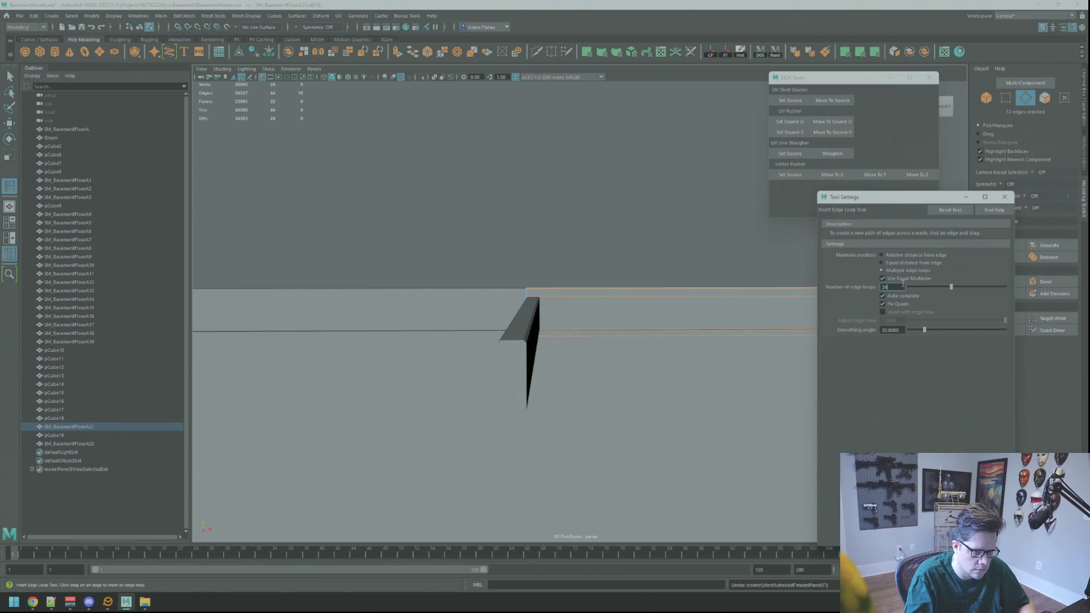
{"action": "mouse_move", "coordinate": [577, 296]}
{"action": "left_mouse_down", "text": "alt"}
{"action": "mouse_move", "coordinate": [547, 261]}
{"action": "mouse_move", "coordinate": [579, 261]}
{"action": "mouse_move", "coordinate": [540, 272]}
{"action": "mouse_move", "coordinate": [667, 295]}
{"action": "mouse_move", "coordinate": [587, 270]}
{"action": "mouse_move", "coordinate": [762, 289]}
{"action": "left_mouse_up", "text": "alt"}
{"action": "mouse_move", "coordinate": [701, 267]}
{"action": "left_mouse_down", "text": "alt"}
{"action": "mouse_move", "coordinate": [637, 263]}
{"action": "mouse_move", "coordinate": [681, 269]}
{"action": "left_mouse_up", "text": "alt"}
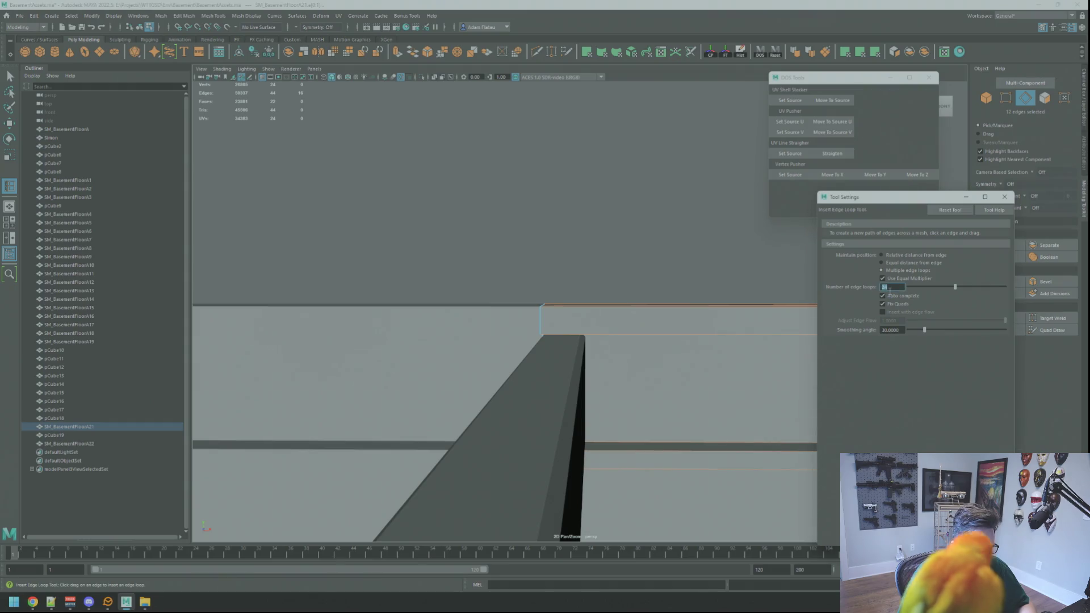
- Insert 4 evenly spaced edge loops across the girder strip
{"action": "type", "text": "4"}
{"action": "key", "text": "Return"}
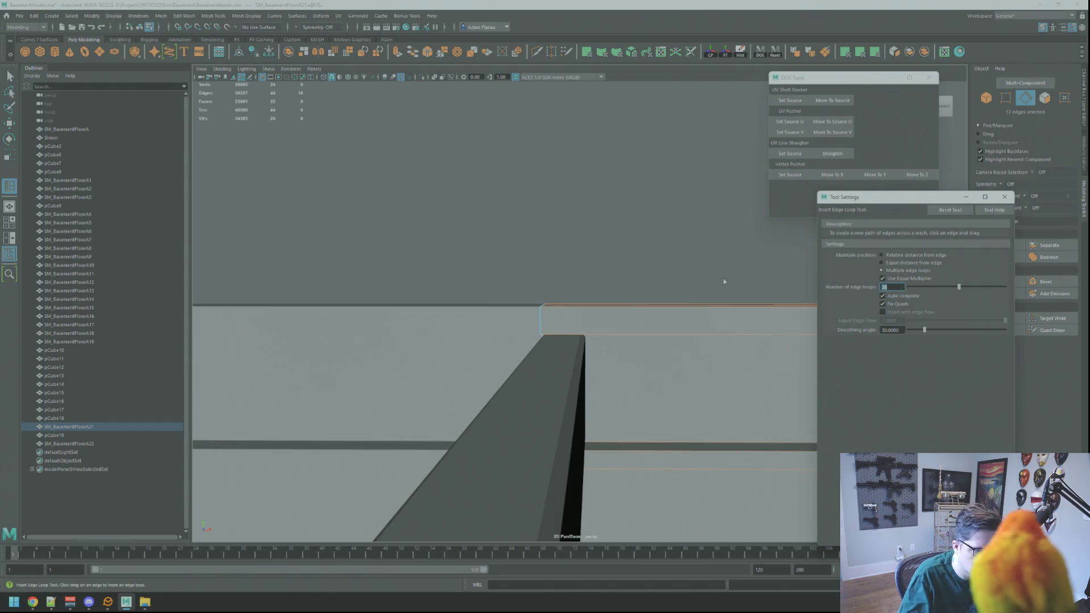
{"action": "left_click", "coordinate": [598, 332]}
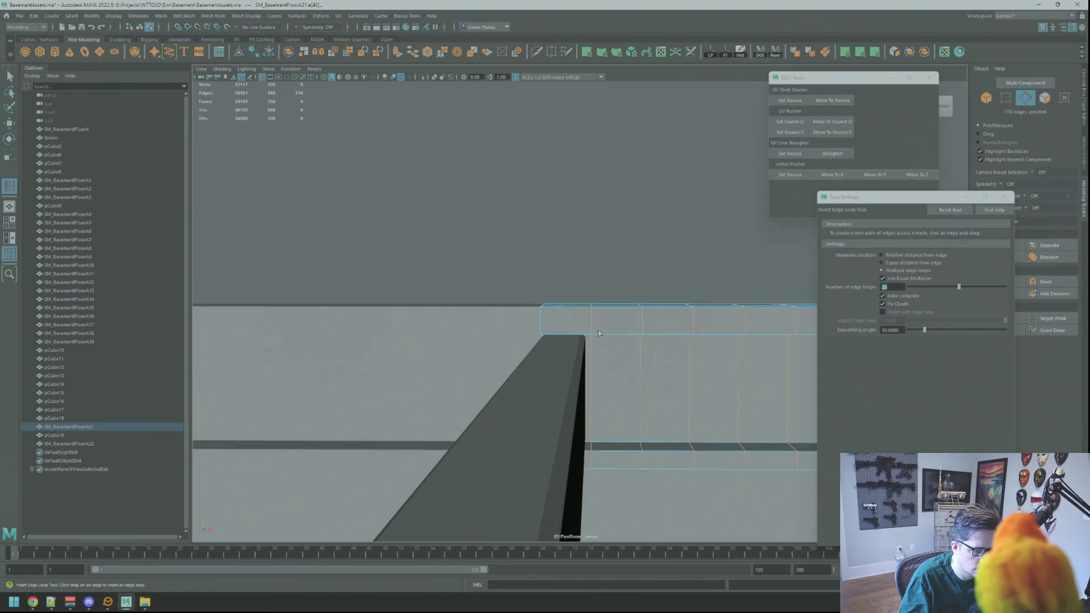
{"action": "mouse_move", "coordinate": [639, 255]}
{"action": "left_mouse_down", "text": "alt"}
{"action": "mouse_move", "coordinate": [538, 240]}
{"action": "mouse_move", "coordinate": [754, 287]}
{"action": "mouse_move", "coordinate": [642, 282]}
{"action": "mouse_move", "coordinate": [669, 287]}
{"action": "mouse_move", "coordinate": [608, 311]}
{"action": "mouse_move", "coordinate": [590, 244]}
{"action": "mouse_move", "coordinate": [595, 268]}
{"action": "mouse_move", "coordinate": [643, 271]}
{"action": "mouse_move", "coordinate": [533, 311]}
{"action": "mouse_move", "coordinate": [750, 334]}
{"action": "mouse_move", "coordinate": [630, 284]}
{"action": "mouse_move", "coordinate": [550, 268]}
{"action": "mouse_move", "coordinate": [553, 257]}
{"action": "mouse_move", "coordinate": [585, 268]}
{"action": "mouse_move", "coordinate": [606, 231]}
{"action": "mouse_move", "coordinate": [596, 300]}
{"action": "mouse_move", "coordinate": [557, 260]}
{"action": "mouse_move", "coordinate": [547, 288]}
{"action": "mouse_move", "coordinate": [585, 335]}
{"action": "left_mouse_up", "text": "alt"}
- Select the plank bar and girder strip and isolate them in the viewport with Ctrl+1
{"action": "key", "text": "q"}
{"action": "right_click_drag", "start_coordinate": [591, 340], "coordinate": [544, 375]}
{"action": "left_click", "coordinate": [544, 375]}
{"action": "left_click", "coordinate": [550, 386]}
{"action": "left_click", "coordinate": [585, 340], "text": "shift"}
{"action": "key", "text": "ctrl+1"}
{"action": "mouse_move", "coordinate": [501, 199]}
{"action": "left_mouse_down", "text": "alt"}
{"action": "mouse_move", "coordinate": [510, 261]}
{"action": "mouse_move", "coordinate": [500, 307]}
{"action": "mouse_move", "coordinate": [557, 305]}
{"action": "mouse_move", "coordinate": [454, 267]}
{"action": "mouse_move", "coordinate": [625, 292]}
{"action": "mouse_move", "coordinate": [577, 323]}
{"action": "mouse_move", "coordinate": [525, 290]}
{"action": "mouse_move", "coordinate": [511, 261]}
{"action": "mouse_move", "coordinate": [535, 280]}
{"action": "mouse_move", "coordinate": [532, 294]}
{"action": "mouse_move", "coordinate": [539, 282]}
{"action": "left_mouse_up", "text": "alt"}
- Adjust the pivot point with Edit Pivot (D), then reselect the girder strip
{"action": "left_click", "coordinate": [496, 334]}
{"action": "key", "text": "w"}
{"action": "left_click", "coordinate": [455, 268]}
{"action": "key", "text": "d"}
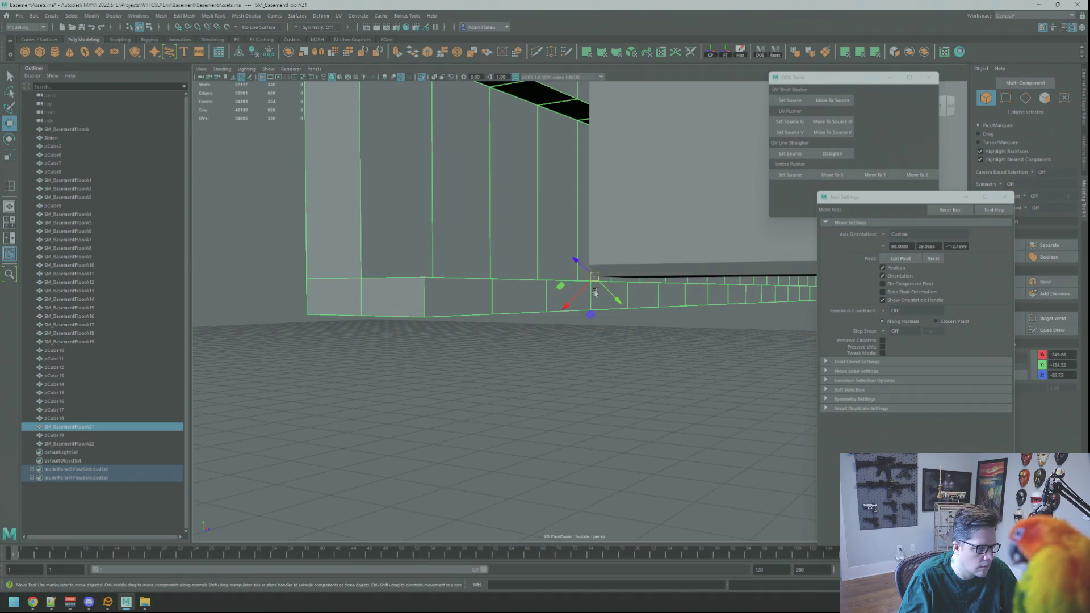
{"action": "left_click", "coordinate": [590, 271]}
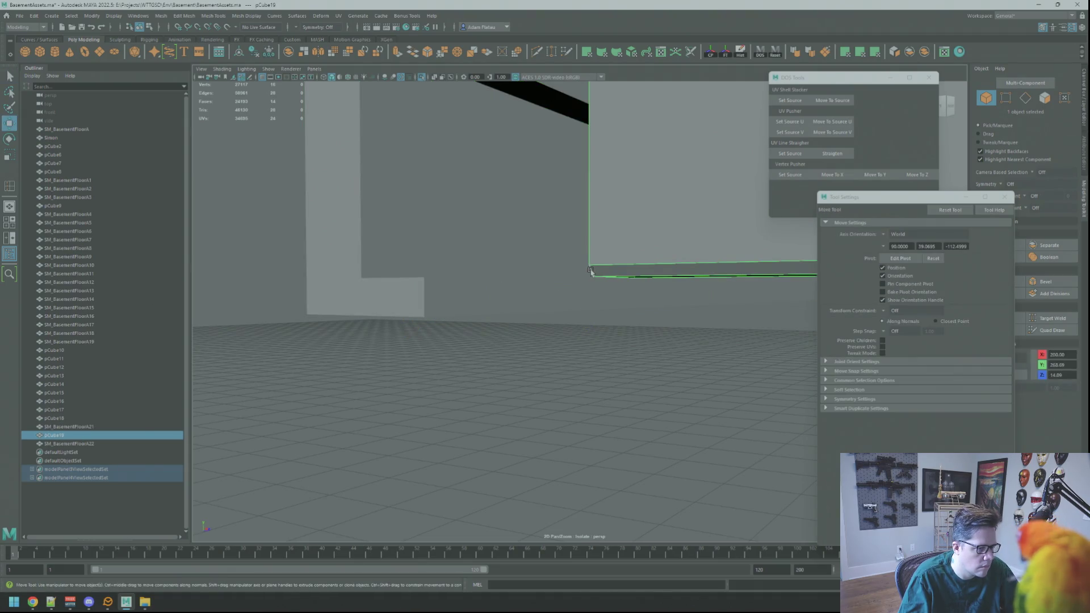
{"action": "key", "text": "d"}
{"action": "key", "text": "q"}
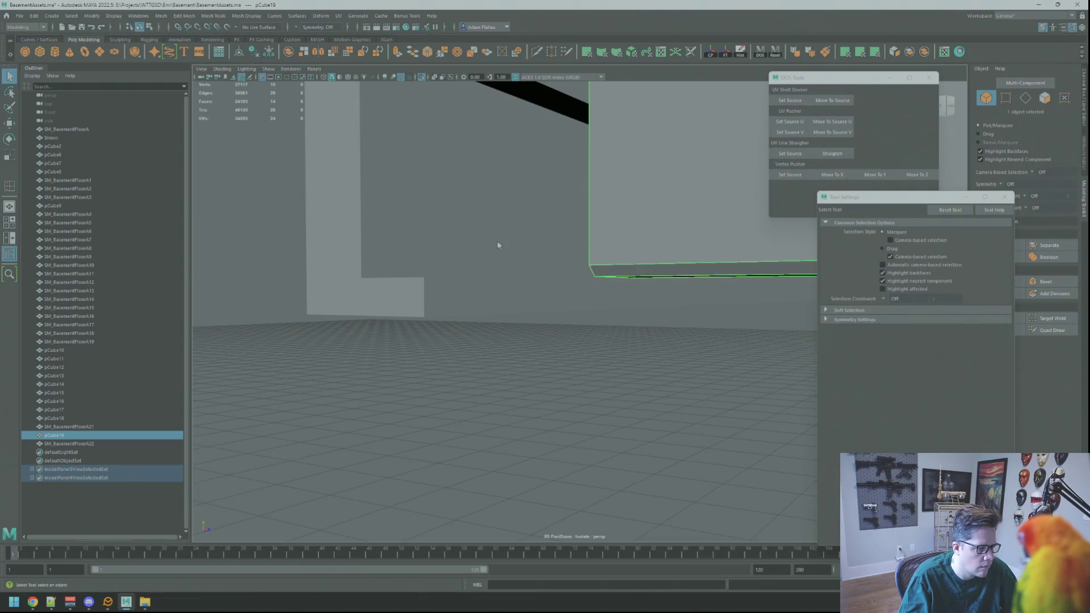
{"action": "left_click", "coordinate": [472, 240]}
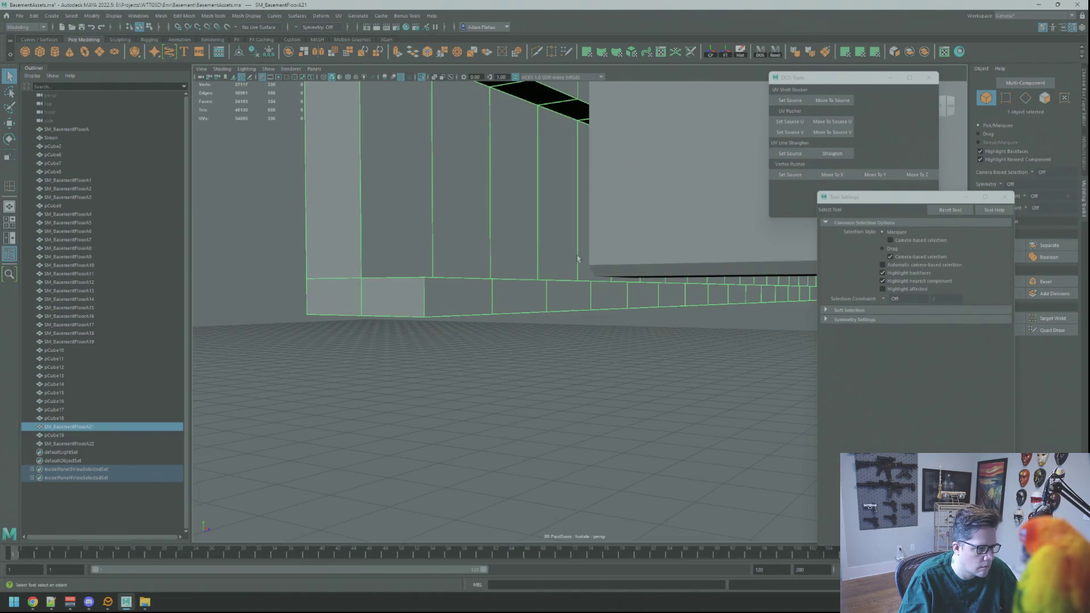
- Orbit around the girder strip and begin cutting new edges into its mesh
{"action": "scroll", "coordinate": [591, 263], "scroll_direction": "down", "scroll_amount": 5}
{"action": "mouse_move", "coordinate": [547, 238]}
{"action": "left_mouse_down", "text": "alt"}
{"action": "mouse_move", "coordinate": [524, 245]}
{"action": "mouse_move", "coordinate": [554, 244]}
{"action": "mouse_move", "coordinate": [539, 251]}
{"action": "left_mouse_up", "text": "alt"}
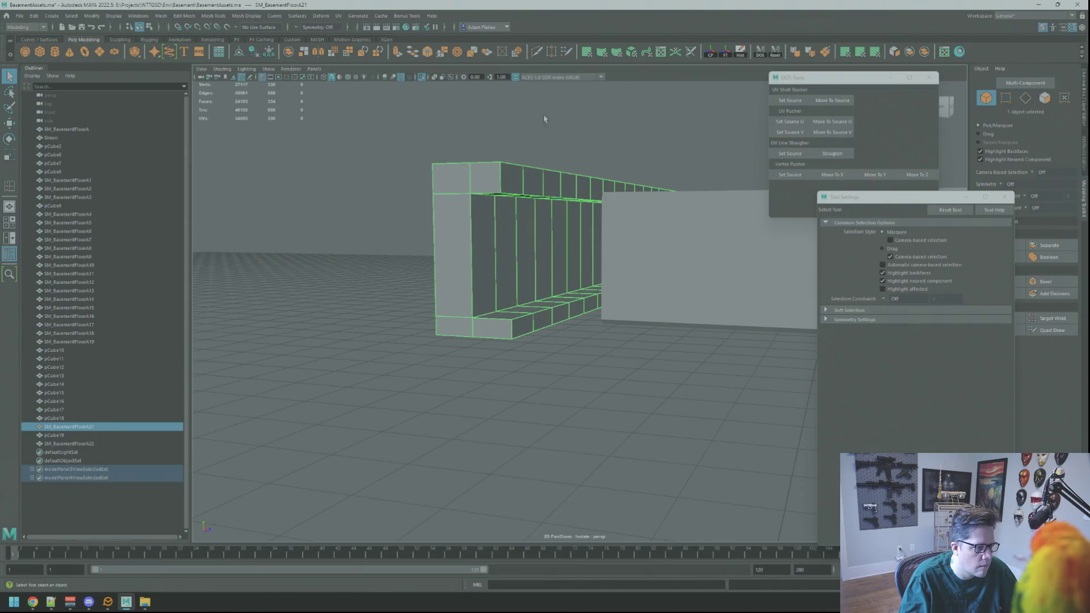
{"action": "key", "text": "ctrl+shift+x"}
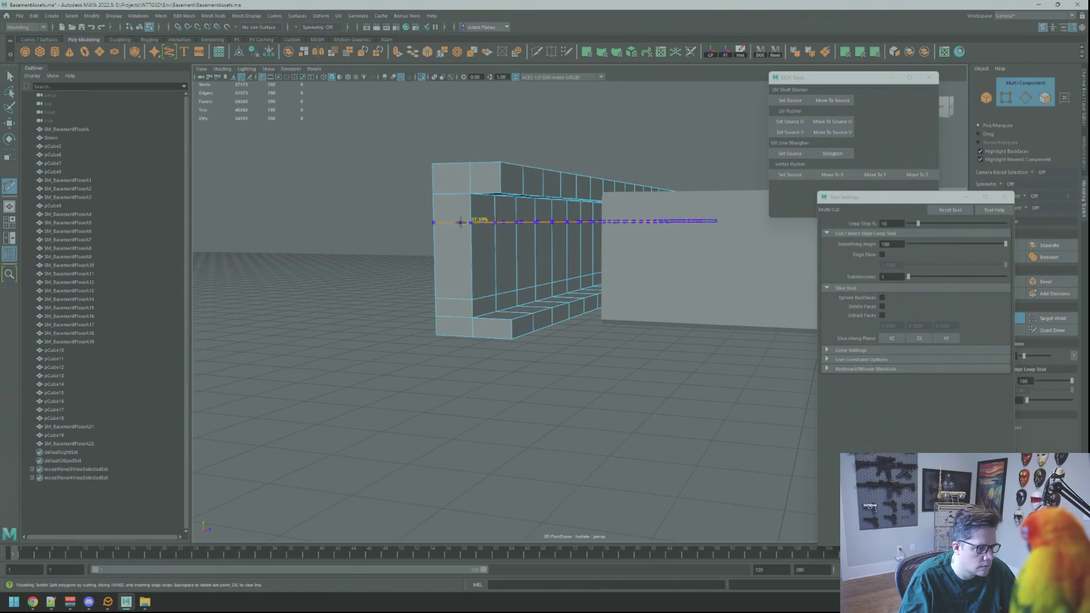
- Slide the plank bar so its corner snaps onto the end of the girder strip
{"action": "right_click_drag", "start_coordinate": [650, 247], "coordinate": [684, 244]}
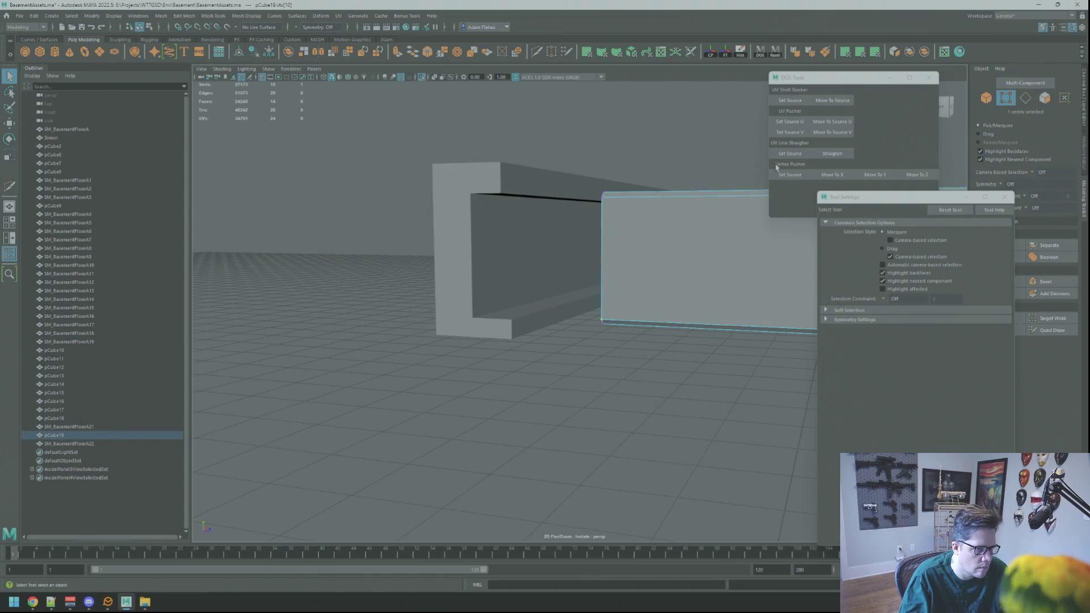
{"action": "left_click", "coordinate": [462, 261]}
{"action": "right_click_drag", "start_coordinate": [463, 262], "coordinate": [438, 255]}
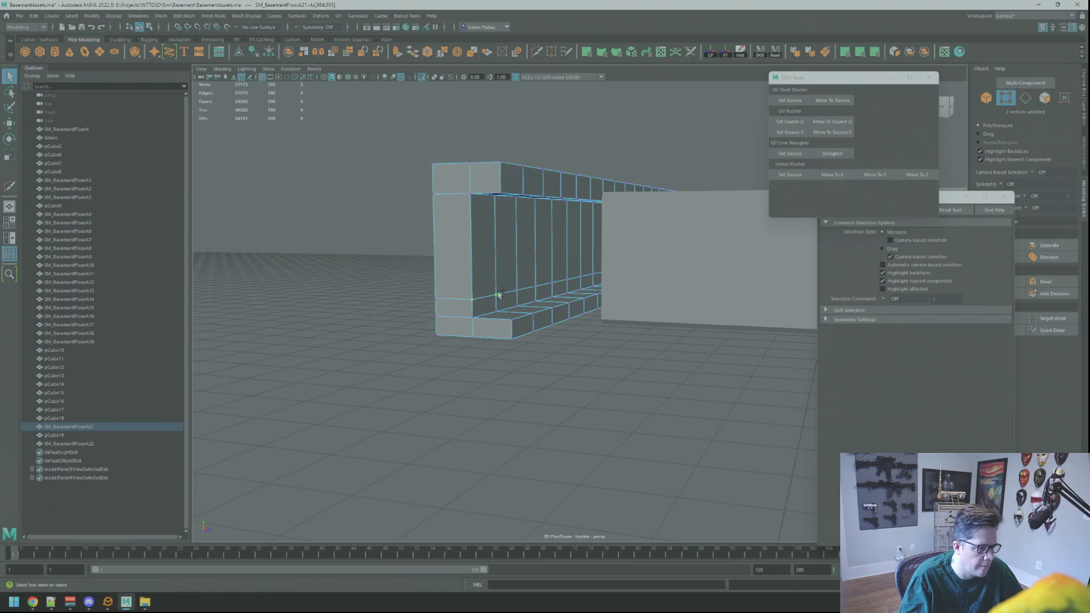
{"action": "right_click_drag", "start_coordinate": [588, 248], "coordinate": [600, 237]}
{"action": "left_click", "coordinate": [614, 306]}
{"action": "key", "text": "w"}
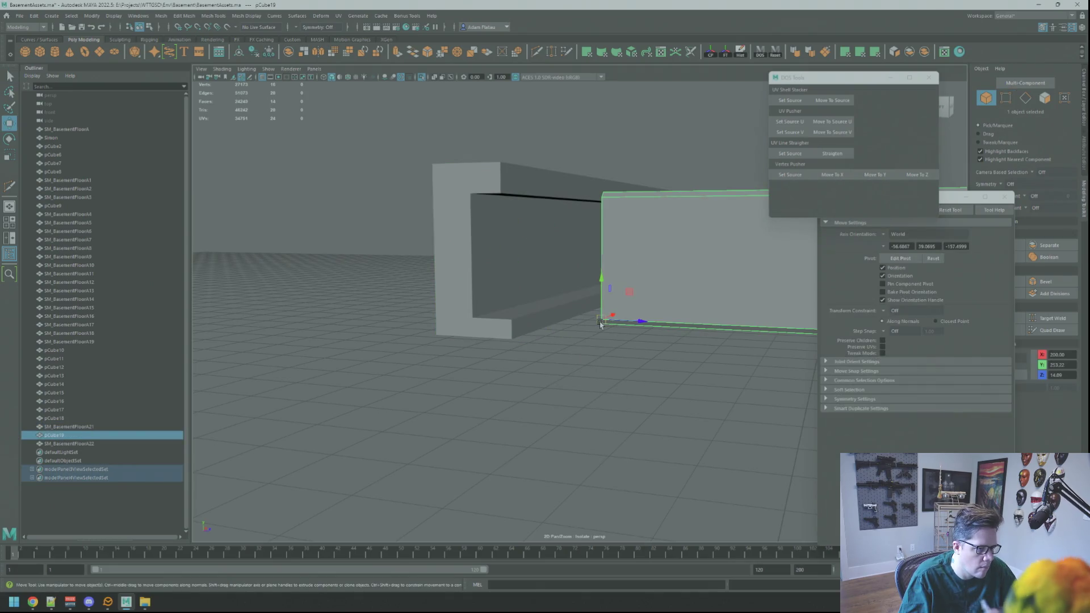
{"action": "left_click_drag", "start_coordinate": [601, 315], "coordinate": [476, 312]}
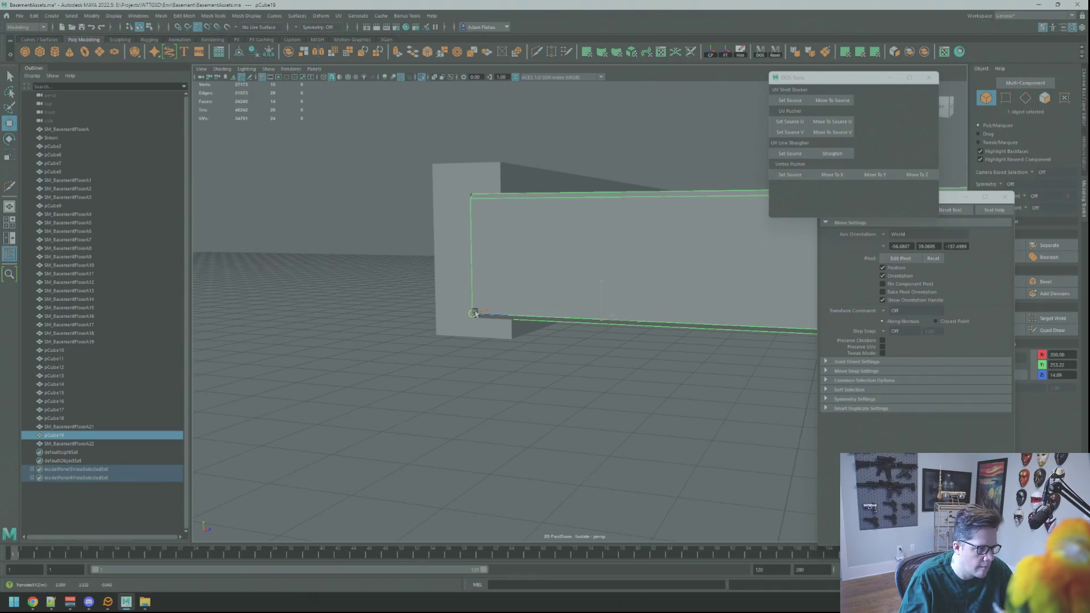
{"action": "mouse_move", "coordinate": [446, 260]}
{"action": "left_mouse_down", "text": "alt"}
{"action": "mouse_move", "coordinate": [457, 253]}
{"action": "mouse_move", "coordinate": [436, 244]}
{"action": "mouse_move", "coordinate": [516, 233]}
{"action": "mouse_move", "coordinate": [656, 275]}
{"action": "mouse_move", "coordinate": [469, 275]}
{"action": "mouse_move", "coordinate": [458, 261]}
{"action": "mouse_move", "coordinate": [576, 239]}
{"action": "left_mouse_up", "text": "alt"}
{"action": "left_click", "coordinate": [657, 275]}
- Check the girder strip's vertices, then select the plank and frame it in view
{"action": "left_click", "coordinate": [671, 236]}
{"action": "mouse_move", "coordinate": [672, 236]}
{"action": "left_mouse_down", "text": "alt"}
{"action": "mouse_move", "coordinate": [694, 285]}
{"action": "mouse_move", "coordinate": [572, 231]}
{"action": "mouse_move", "coordinate": [480, 274]}
{"action": "left_mouse_up", "text": "alt"}
{"action": "right_click_drag", "start_coordinate": [479, 275], "coordinate": [411, 261]}
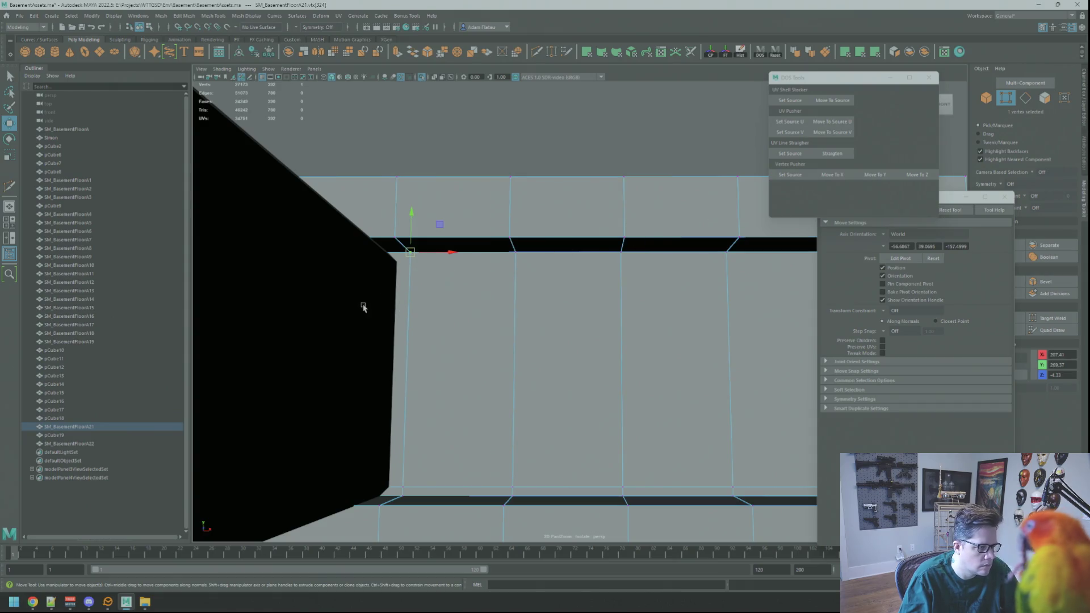
{"action": "key", "text": "F8"}
{"action": "key", "text": "q"}
{"action": "mouse_move", "coordinate": [403, 278]}
{"action": "left_mouse_down", "text": "alt"}
{"action": "mouse_move", "coordinate": [486, 273]}
{"action": "mouse_move", "coordinate": [444, 249]}
{"action": "mouse_move", "coordinate": [548, 252]}
{"action": "mouse_move", "coordinate": [530, 245]}
{"action": "mouse_move", "coordinate": [539, 226]}
{"action": "left_mouse_up", "text": "alt"}
{"action": "left_click", "coordinate": [444, 249]}
{"action": "key", "text": "f"}
- Select the plank's top end vertices for moving and switch to wireframe display
{"action": "key", "text": "F9"}
{"action": "left_click", "coordinate": [530, 246]}
{"action": "left_click_drag", "start_coordinate": [608, 425], "coordinate": [607, 425]}
{"action": "mouse_move", "coordinate": [607, 424]}
{"action": "left_mouse_down", "text": "alt"}
{"action": "mouse_move", "coordinate": [584, 304]}
{"action": "mouse_move", "coordinate": [625, 287]}
{"action": "mouse_move", "coordinate": [577, 258]}
{"action": "mouse_move", "coordinate": [589, 280]}
{"action": "mouse_move", "coordinate": [549, 278]}
{"action": "left_mouse_up", "text": "alt"}
{"action": "key", "text": "w"}
{"action": "key", "text": "4"}
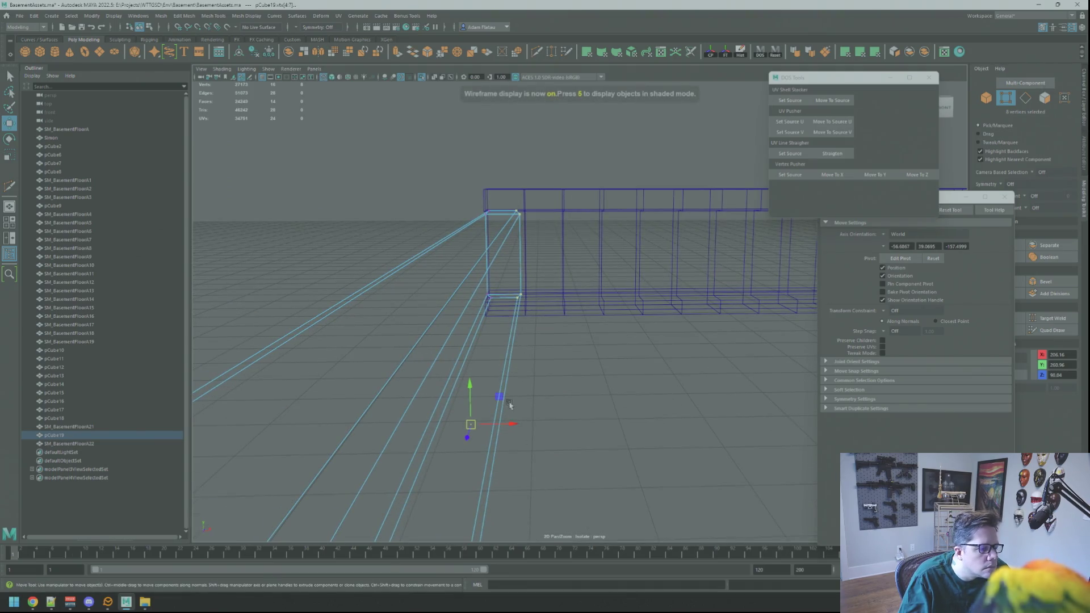
- Align the move axis to the plank's edge and reselect its end vertices in wireframe
{"action": "left_click", "coordinate": [517, 332]}
{"action": "left_click_drag", "start_coordinate": [539, 341], "coordinate": [540, 315], "text": "alt"}
{"action": "key", "text": "d"}
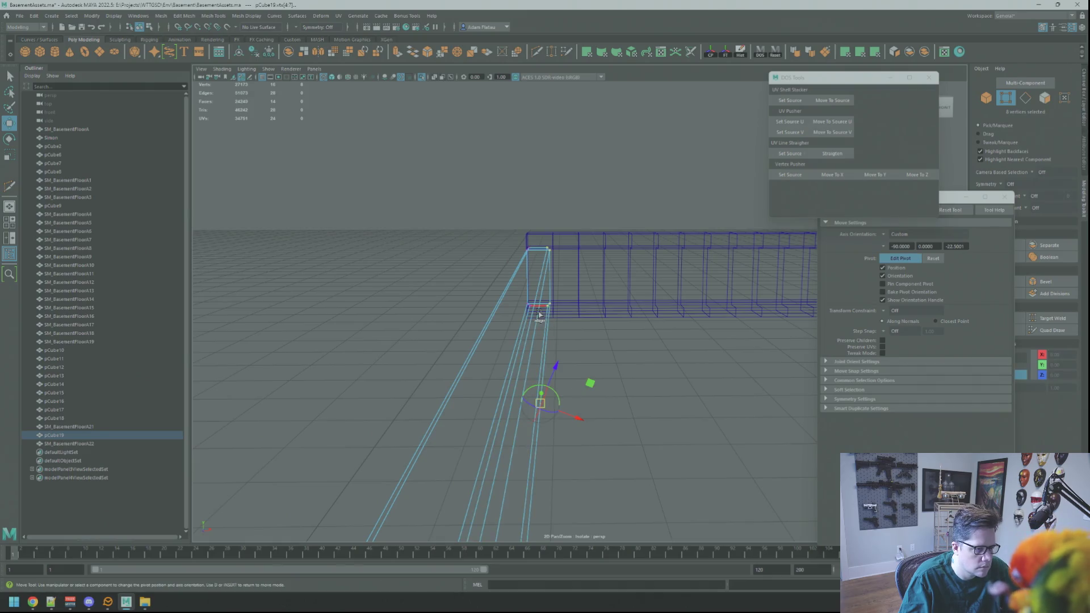
{"action": "key", "text": "F8"}
{"action": "key", "text": "q"}
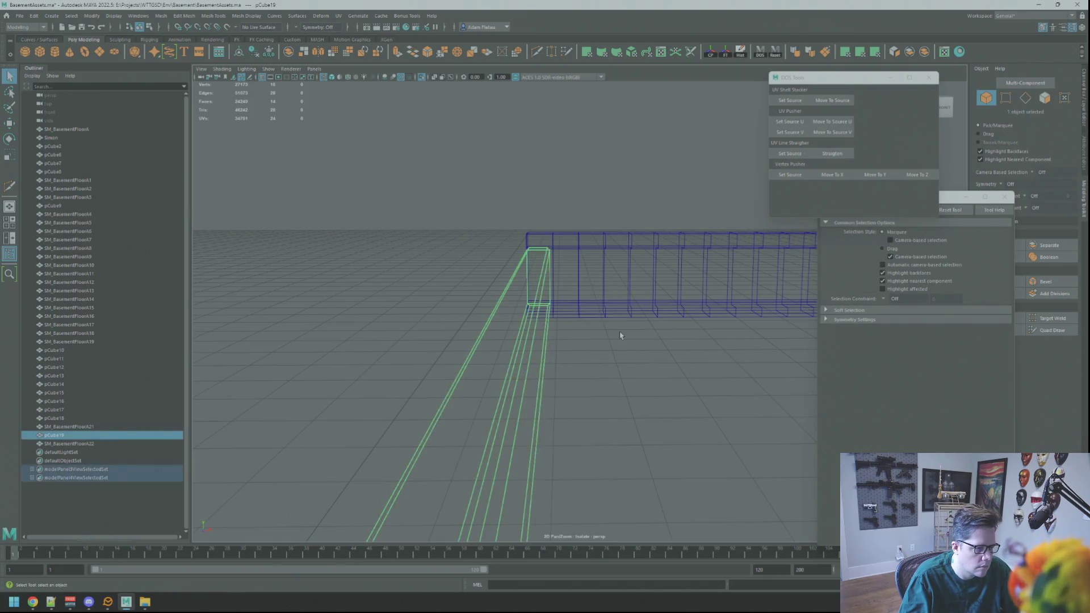
{"action": "left_click", "coordinate": [570, 295]}
{"action": "key", "text": "5"}
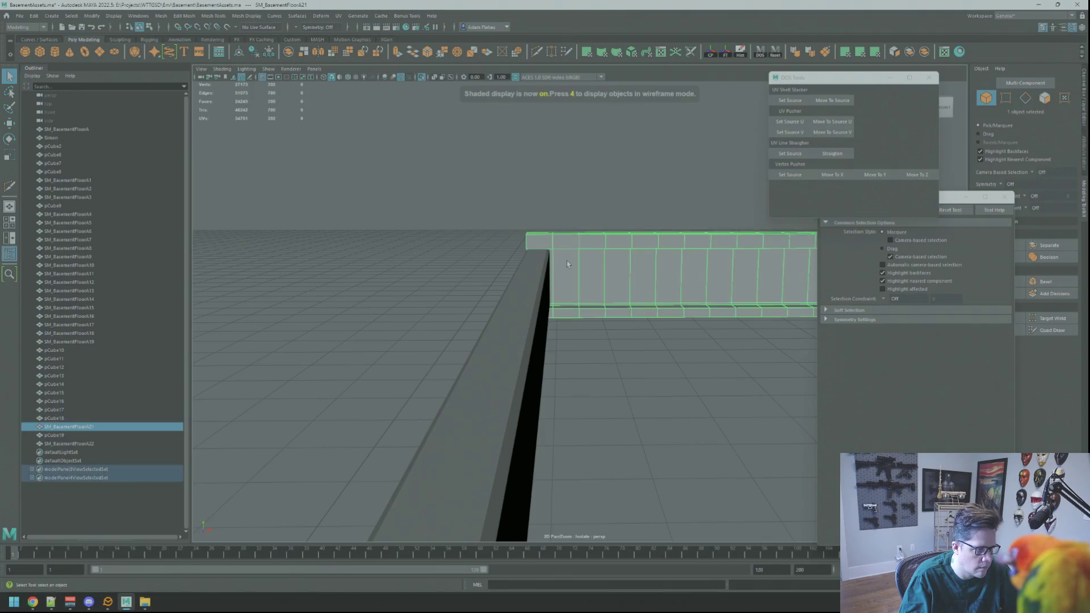
{"action": "left_click", "coordinate": [534, 272]}
{"action": "right_click_drag", "start_coordinate": [530, 281], "coordinate": [502, 277]}
{"action": "key", "text": "w"}
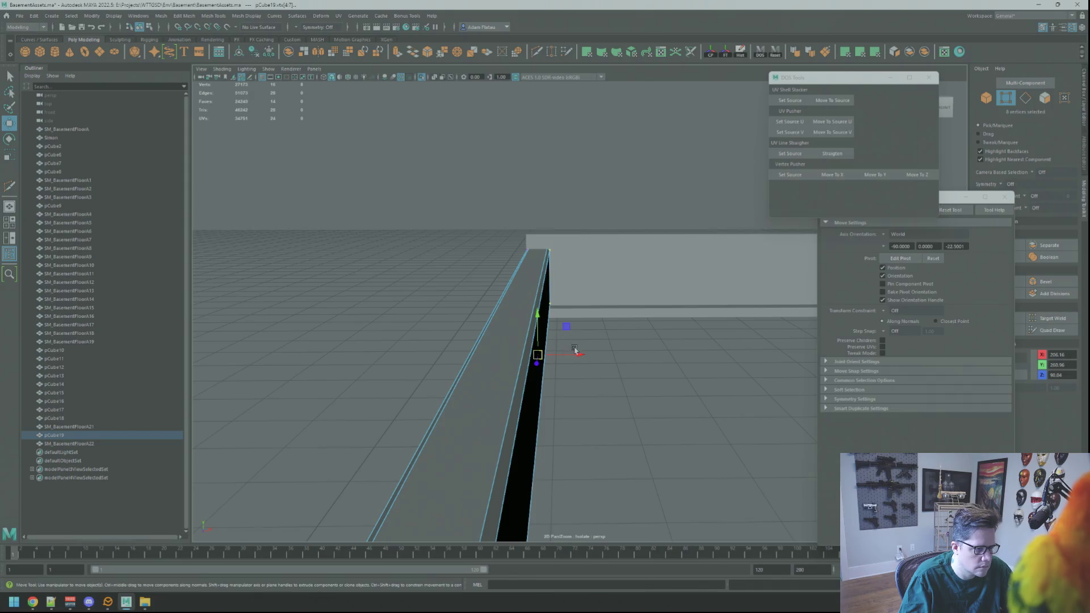
{"action": "key", "text": "4"}
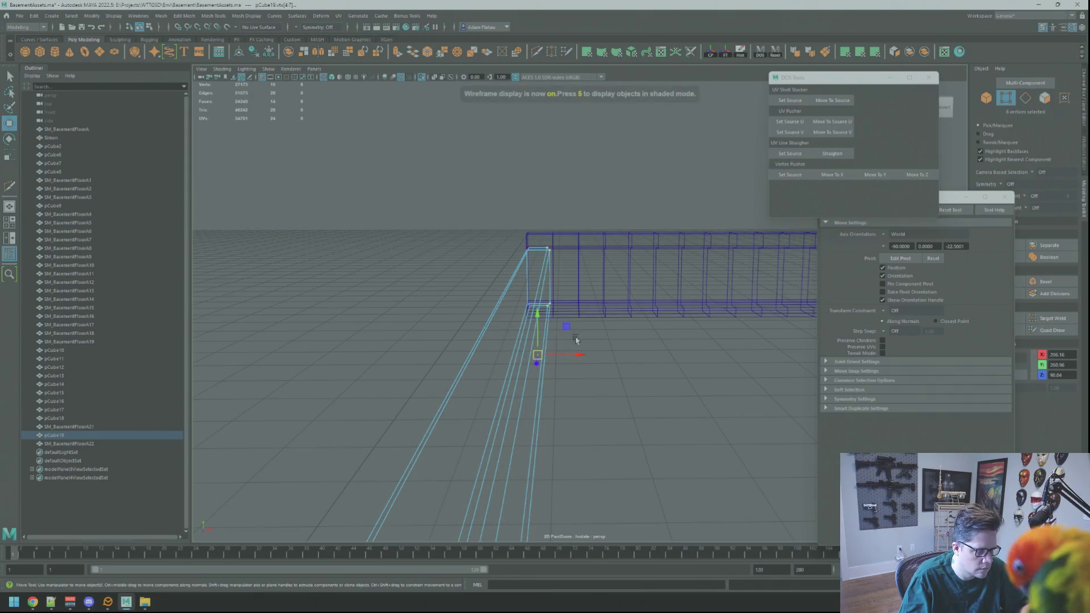
- With a World move axis, point-snap the end vertices along X onto the girder corner (about 307.4)
{"action": "mouse_move", "coordinate": [573, 354]}
{"action": "left_mouse_down"}
{"action": "mouse_move", "coordinate": [691, 343]}
{"action": "mouse_move", "coordinate": [480, 343]}
{"action": "mouse_move", "coordinate": [591, 323]}
{"action": "mouse_move", "coordinate": [540, 168]}
{"action": "mouse_move", "coordinate": [539, 450]}
{"action": "mouse_move", "coordinate": [528, 360]}
{"action": "mouse_move", "coordinate": [429, 319]}
{"action": "mouse_move", "coordinate": [462, 304]}
{"action": "mouse_move", "coordinate": [511, 223]}
{"action": "mouse_move", "coordinate": [496, 268]}
{"action": "mouse_move", "coordinate": [547, 289]}
{"action": "mouse_move", "coordinate": [525, 446]}
{"action": "mouse_move", "coordinate": [523, 244]}
{"action": "mouse_move", "coordinate": [551, 321]}
{"action": "mouse_move", "coordinate": [524, 308]}
{"action": "left_mouse_up"}
{"action": "scroll", "coordinate": [561, 228], "scroll_direction": "up", "scroll_amount": 2}
{"action": "scroll", "coordinate": [546, 311], "scroll_direction": "down", "scroll_amount": 3}
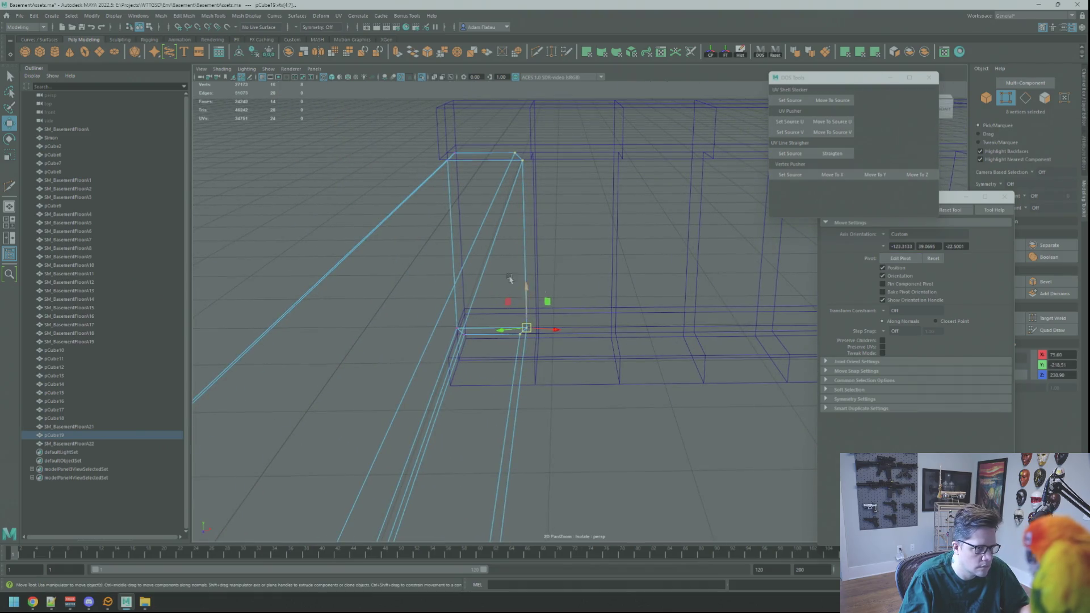
{"action": "left_click", "coordinate": [950, 209]}
{"action": "left_click_drag", "start_coordinate": [681, 244], "coordinate": [570, 305], "text": "alt"}
{"action": "key", "text": "v"}
{"action": "mouse_move", "coordinate": [556, 333]}
{"action": "left_mouse_down"}
{"action": "mouse_move", "coordinate": [620, 360]}
{"action": "mouse_move", "coordinate": [594, 202]}
{"action": "mouse_move", "coordinate": [619, 231]}
{"action": "mouse_move", "coordinate": [608, 253]}
{"action": "mouse_move", "coordinate": [600, 245]}
{"action": "left_mouse_up"}
{"action": "scroll", "coordinate": [572, 324], "scroll_direction": "down", "scroll_amount": 5}
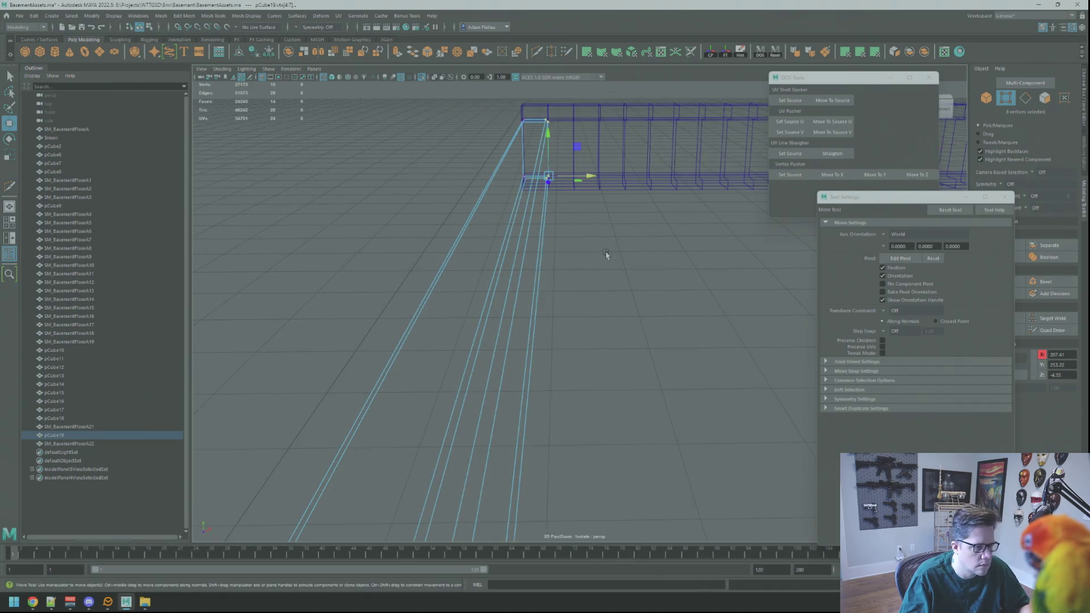
- Return to object mode and shaded display, then select the plank and girder strip
{"action": "key", "text": "q"}
{"action": "key", "text": "F8"}
{"action": "left_click", "coordinate": [596, 248]}
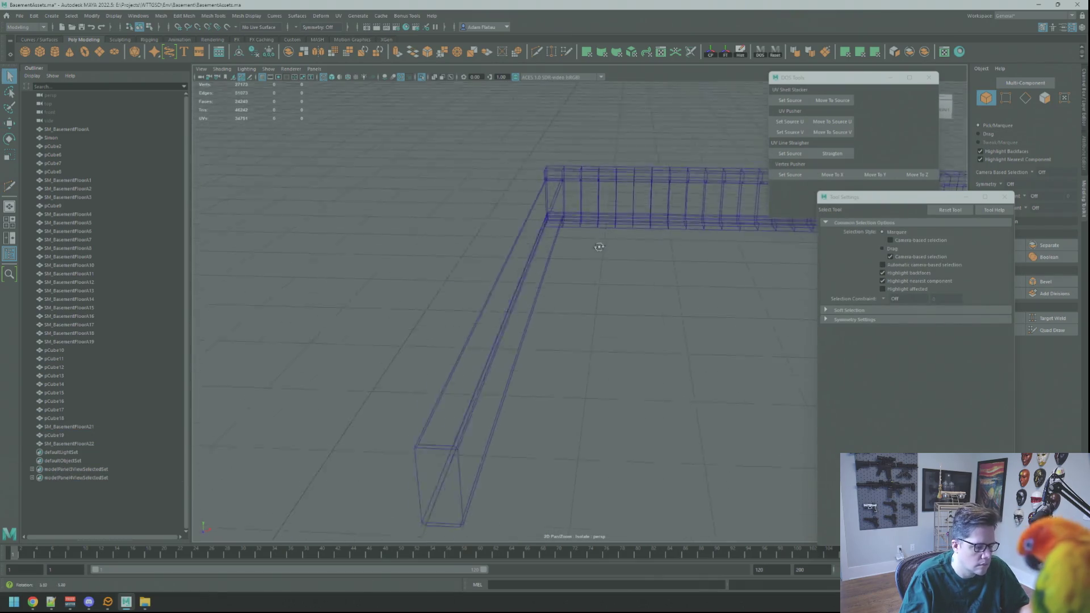
{"action": "key", "text": "5"}
{"action": "left_click", "coordinate": [552, 224]}
{"action": "left_click", "coordinate": [581, 191], "text": "shift"}
{"action": "mouse_move", "coordinate": [581, 191]}
{"action": "left_mouse_down", "text": "alt"}
{"action": "mouse_move", "coordinate": [590, 196]}
{"action": "mouse_move", "coordinate": [506, 219]}
{"action": "mouse_move", "coordinate": [528, 224]}
{"action": "left_mouse_up", "text": "alt"}
{"action": "left_click", "coordinate": [620, 226]}
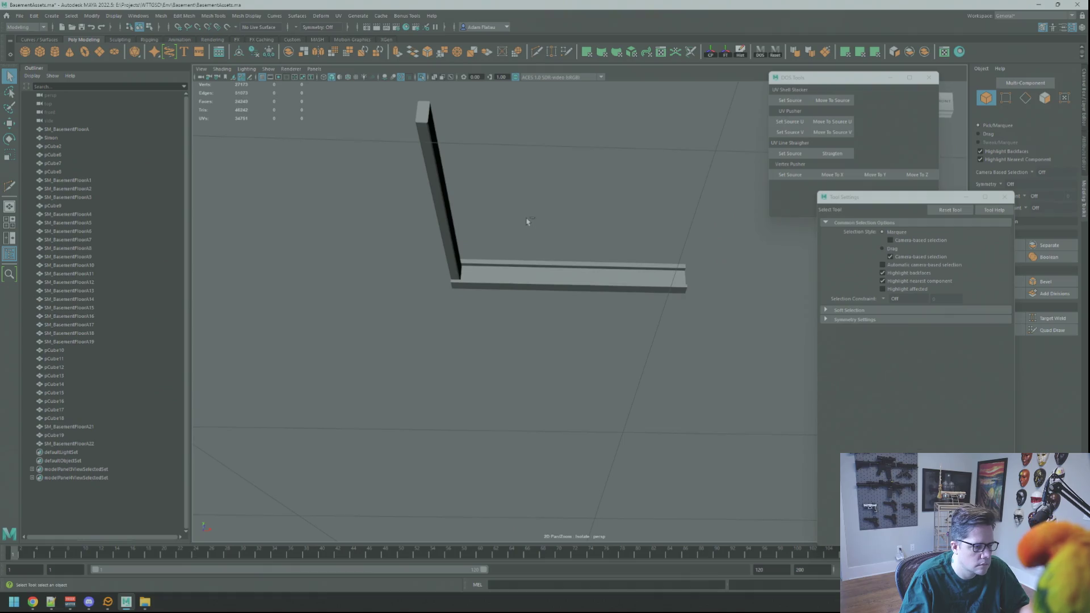
{"action": "left_click", "coordinate": [453, 250]}
{"action": "key", "text": "w"}
{"action": "mouse_move", "coordinate": [452, 250]}
{"action": "left_mouse_down", "text": "alt"}
{"action": "mouse_move", "coordinate": [523, 256]}
{"action": "mouse_move", "coordinate": [528, 278]}
{"action": "mouse_move", "coordinate": [679, 311]}
{"action": "mouse_move", "coordinate": [585, 280]}
{"action": "mouse_move", "coordinate": [611, 295]}
{"action": "mouse_move", "coordinate": [567, 268]}
{"action": "mouse_move", "coordinate": [572, 301]}
{"action": "mouse_move", "coordinate": [555, 297]}
{"action": "left_mouse_up", "text": "alt"}
- Orbit and zoom around the girder and plank to inspect the angled brace joint from below
{"action": "left_click", "coordinate": [554, 312]}
{"action": "left_click", "coordinate": [32, 602]}
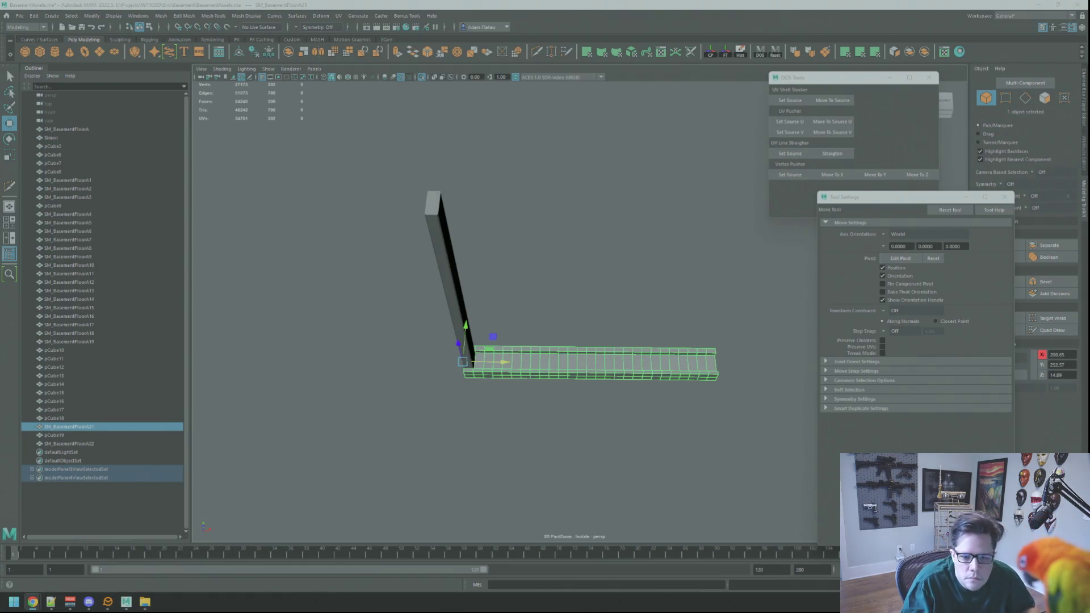
{"action": "mouse_move", "coordinate": [519, 304]}
{"action": "left_mouse_down", "text": "alt"}
{"action": "mouse_move", "coordinate": [548, 317]}
{"action": "mouse_move", "coordinate": [534, 264]}
{"action": "mouse_move", "coordinate": [521, 280]}
{"action": "mouse_move", "coordinate": [562, 279]}
{"action": "mouse_move", "coordinate": [565, 266]}
{"action": "left_mouse_up", "text": "alt"}
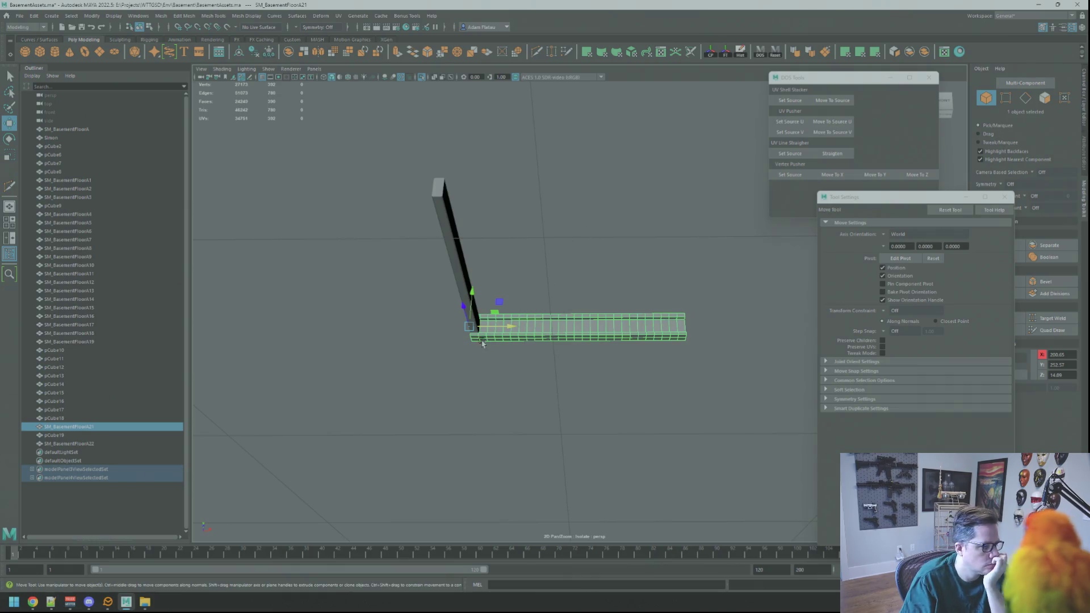
{"action": "scroll", "coordinate": [585, 281], "scroll_direction": "up", "scroll_amount": 3}
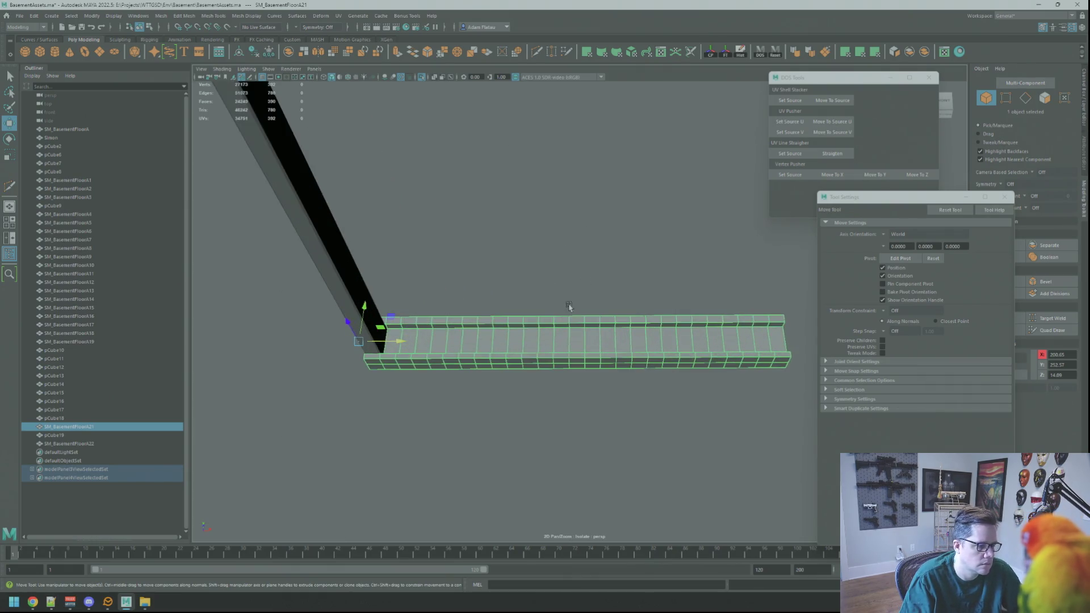
{"action": "scroll", "coordinate": [571, 284], "scroll_direction": "down", "scroll_amount": 3}
{"action": "scroll", "coordinate": [585, 298], "scroll_direction": "up", "scroll_amount": 2}
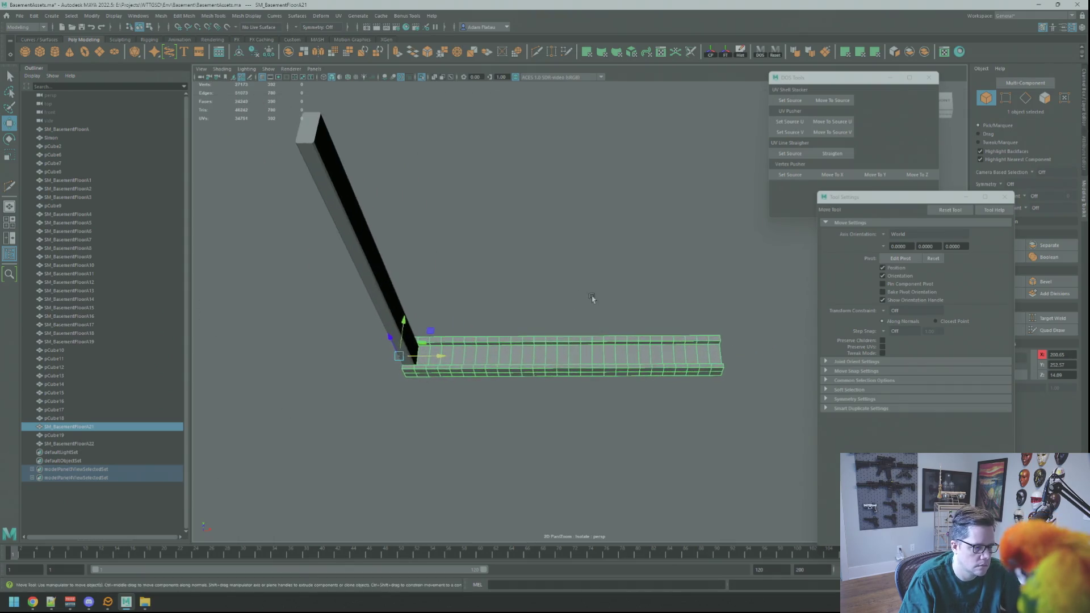
{"action": "scroll", "coordinate": [554, 267], "scroll_direction": "up", "scroll_amount": 3}
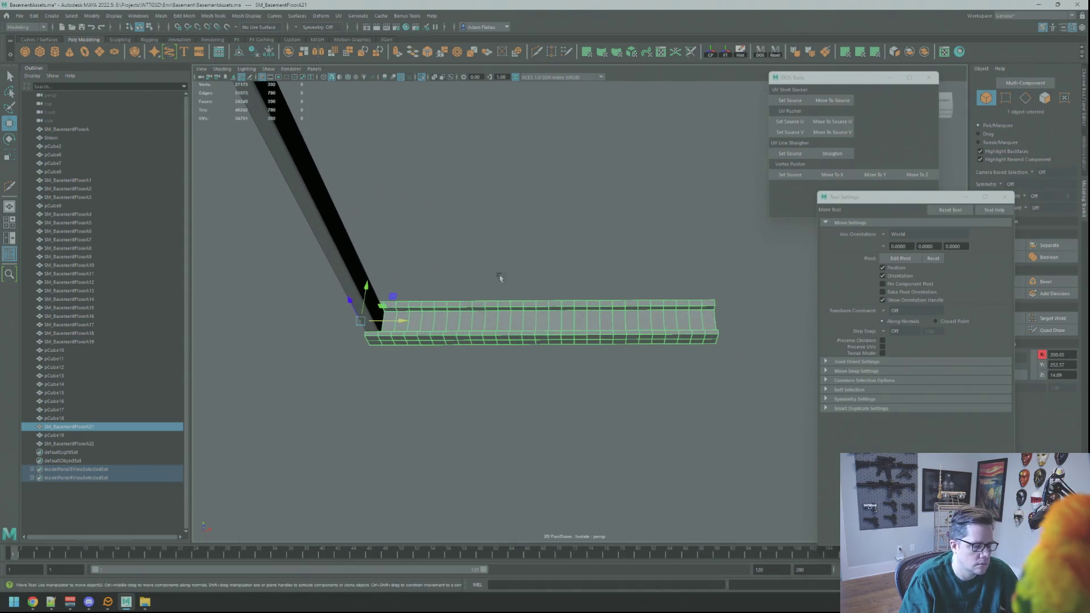
{"action": "key", "text": "q"}
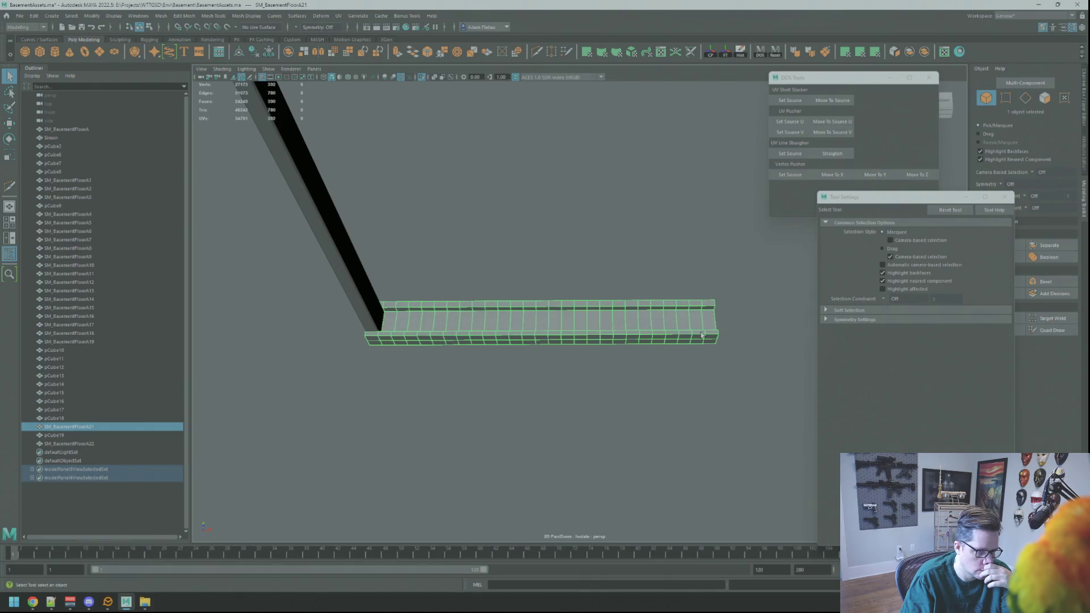
{"action": "left_click_drag", "start_coordinate": [618, 288], "coordinate": [612, 282], "text": "alt"}
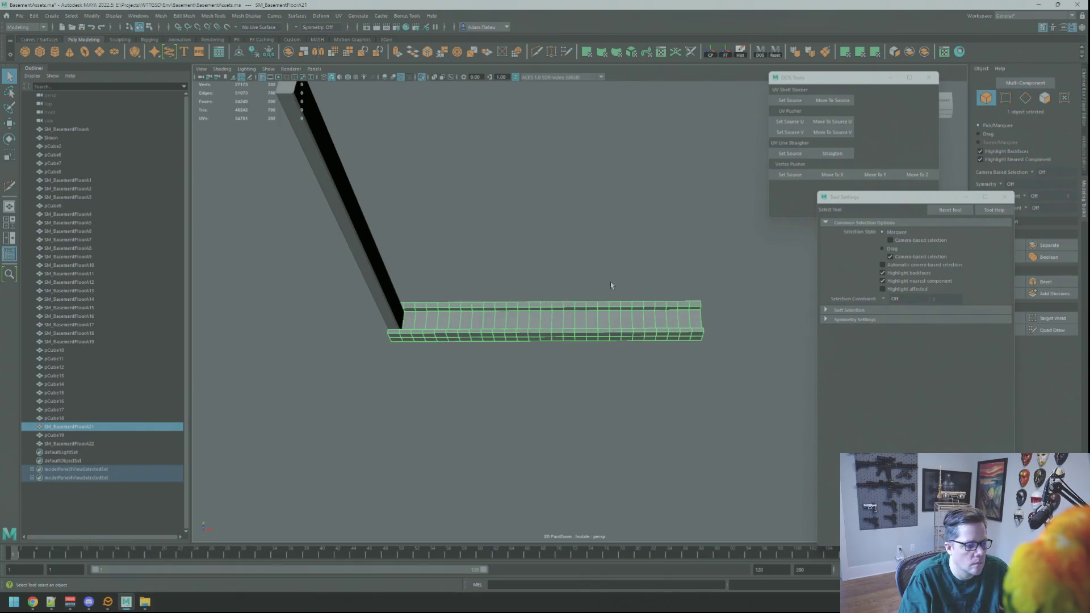
{"action": "key", "text": "super"}
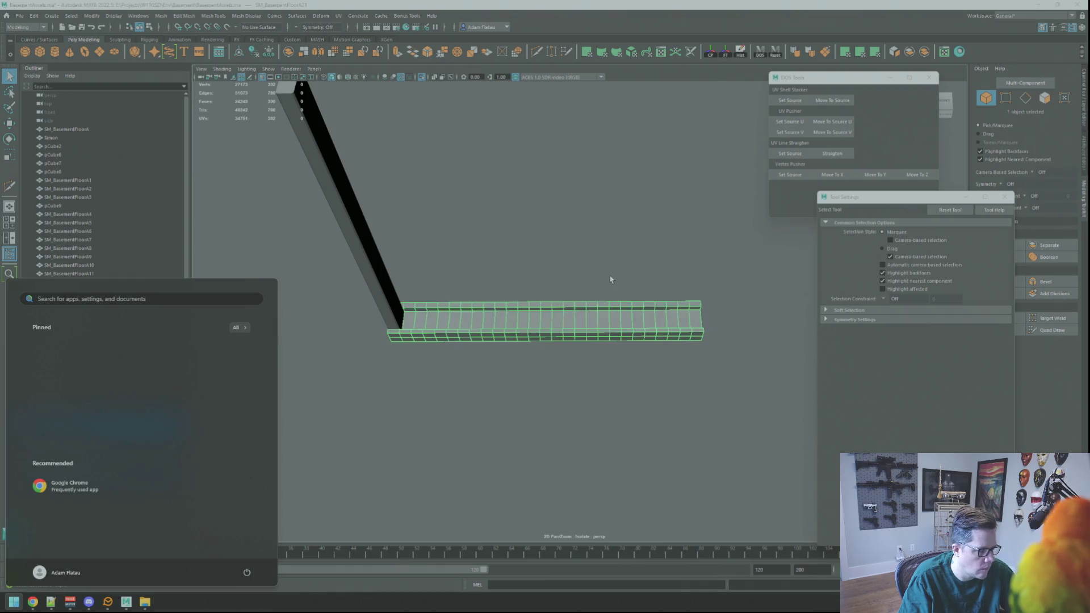
{"action": "mouse_move", "coordinate": [520, 263]}
{"action": "left_mouse_down", "text": "alt"}
{"action": "mouse_move", "coordinate": [552, 265]}
{"action": "mouse_move", "coordinate": [519, 267]}
{"action": "mouse_move", "coordinate": [520, 292]}
{"action": "mouse_move", "coordinate": [556, 318]}
{"action": "mouse_move", "coordinate": [549, 295]}
{"action": "mouse_move", "coordinate": [455, 266]}
{"action": "mouse_move", "coordinate": [533, 276]}
{"action": "mouse_move", "coordinate": [530, 263]}
{"action": "mouse_move", "coordinate": [527, 272]}
{"action": "left_mouse_up", "text": "alt"}
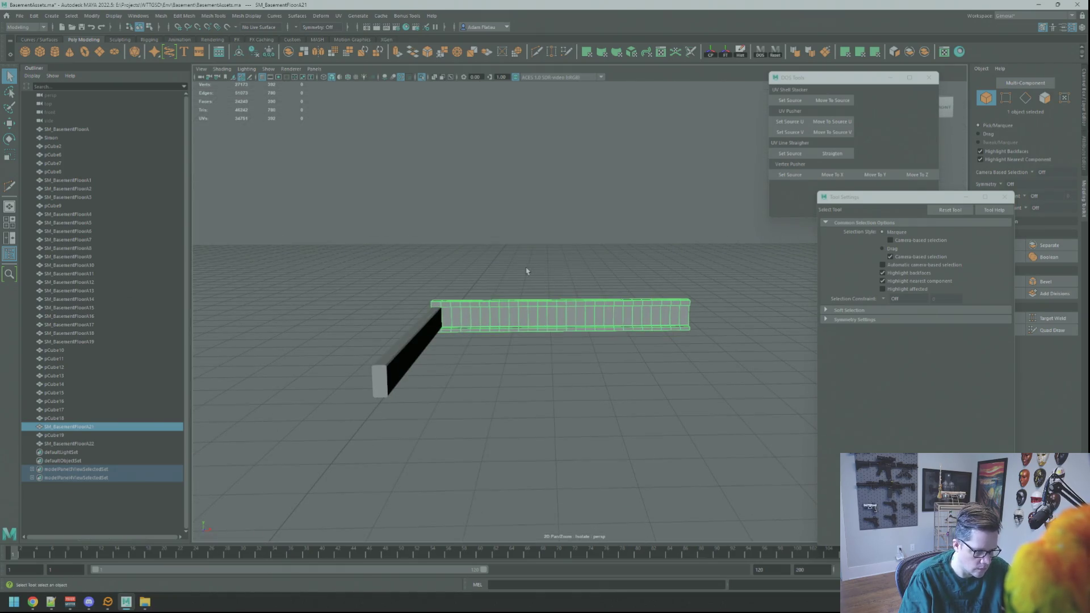
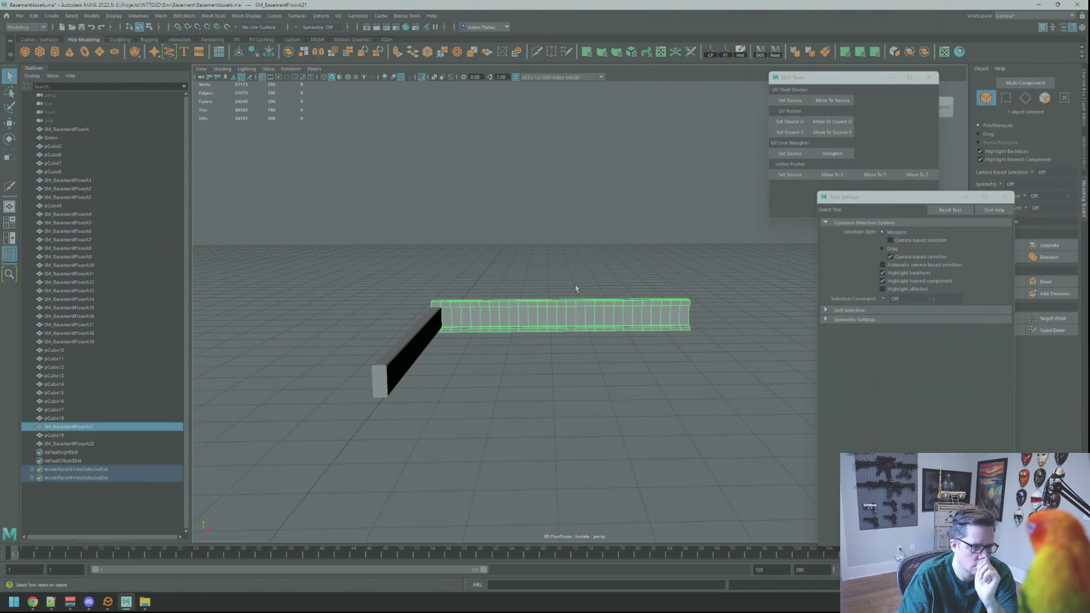
- Launch Calculator via a Start-menu search for 'ca', then select upright beam pCube19 in Maya
{"action": "left_click", "coordinate": [576, 288]}
{"action": "key", "text": "super"}
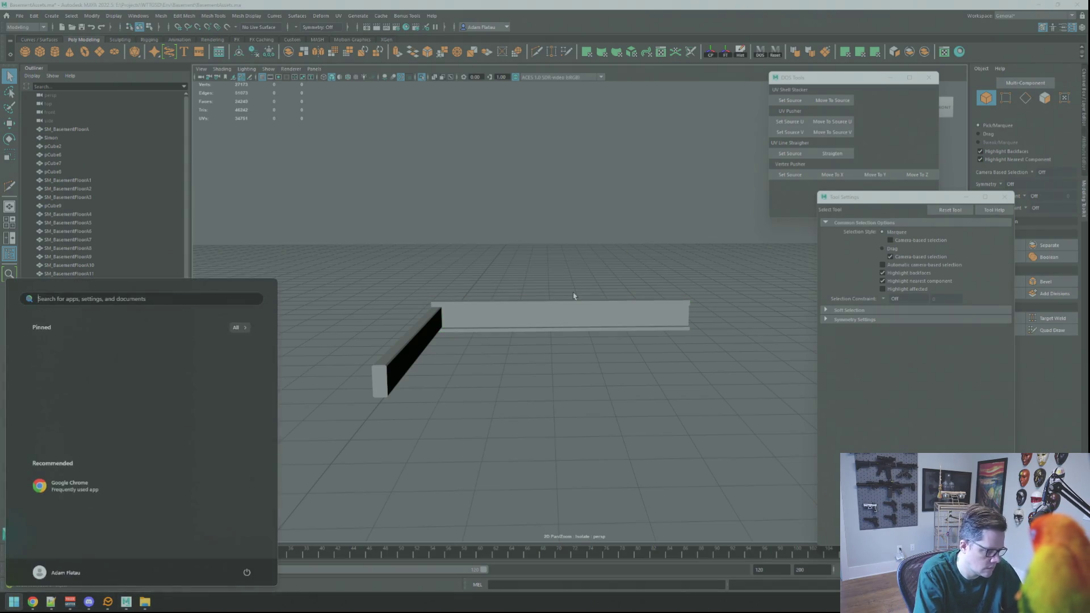
{"action": "type", "text": "calculator"}
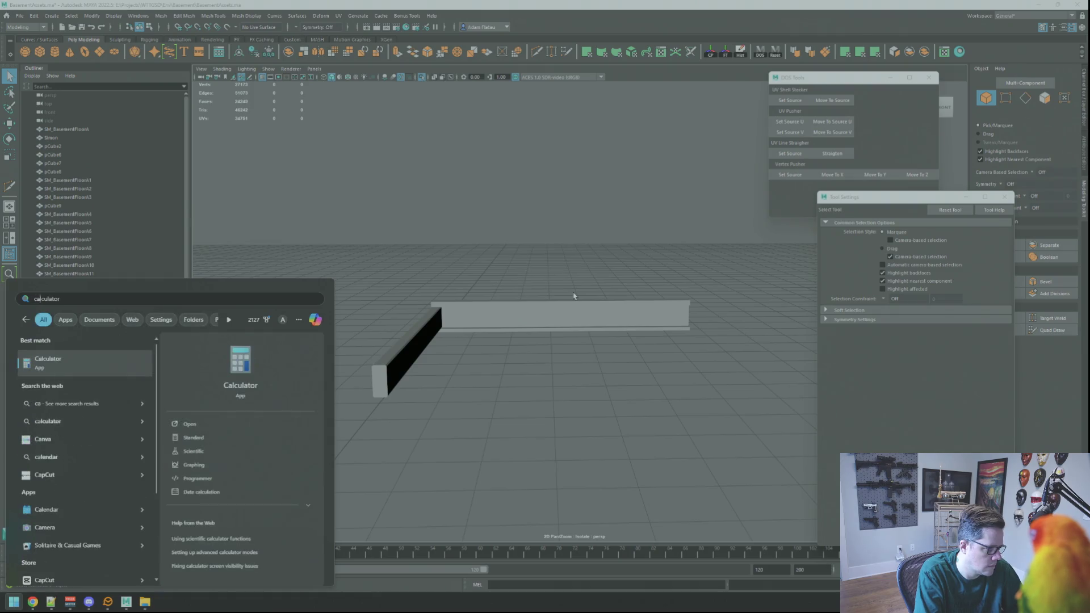
{"action": "key", "text": "Return"}
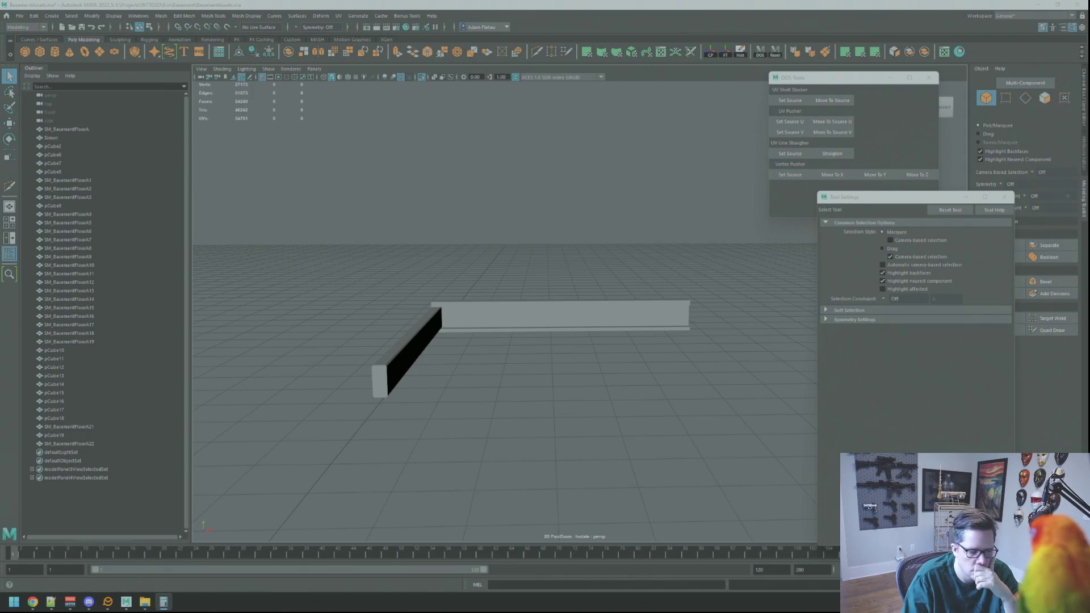
{"action": "left_click", "coordinate": [402, 333]}
- Duplicate upright beam pCube19 with Ctrl+D and switch the viewport to wireframe
{"action": "key", "text": "w"}
{"action": "key", "text": "f"}
{"action": "mouse_move", "coordinate": [401, 334]}
{"action": "left_mouse_down", "text": "alt"}
{"action": "mouse_move", "coordinate": [625, 299]}
{"action": "mouse_move", "coordinate": [540, 284]}
{"action": "left_mouse_up", "text": "alt"}
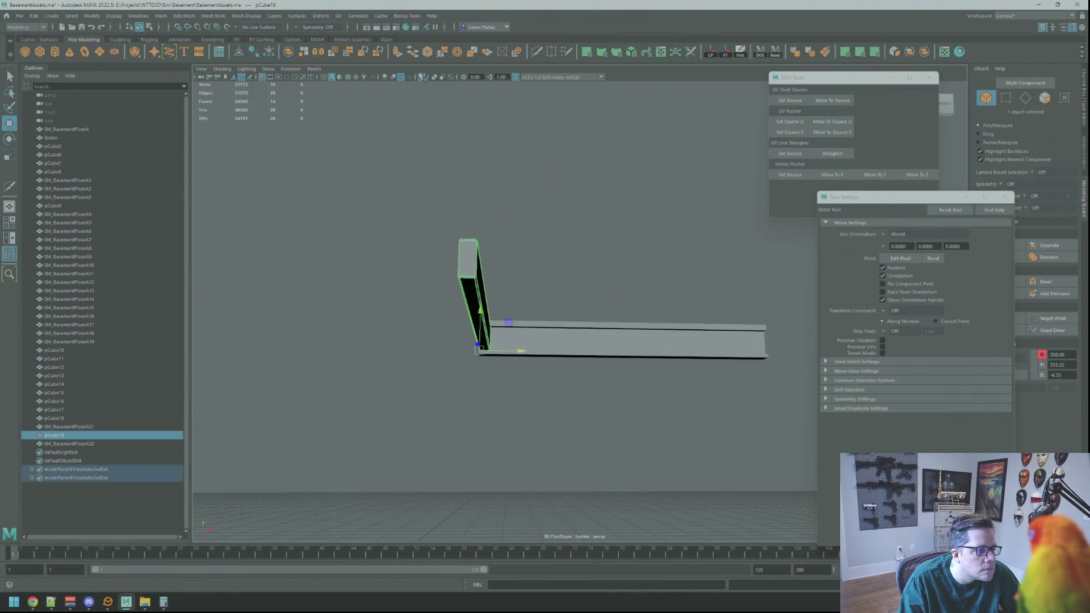
{"action": "mouse_move", "coordinate": [553, 246]}
{"action": "left_mouse_down", "text": "alt"}
{"action": "mouse_move", "coordinate": [506, 310]}
{"action": "mouse_move", "coordinate": [541, 314]}
{"action": "mouse_move", "coordinate": [550, 288]}
{"action": "mouse_move", "coordinate": [542, 301]}
{"action": "mouse_move", "coordinate": [591, 292]}
{"action": "mouse_move", "coordinate": [542, 357]}
{"action": "left_mouse_up", "text": "alt"}
{"action": "key", "text": "ctrl+d"}
{"action": "key", "text": "f"}
{"action": "key", "text": "4"}
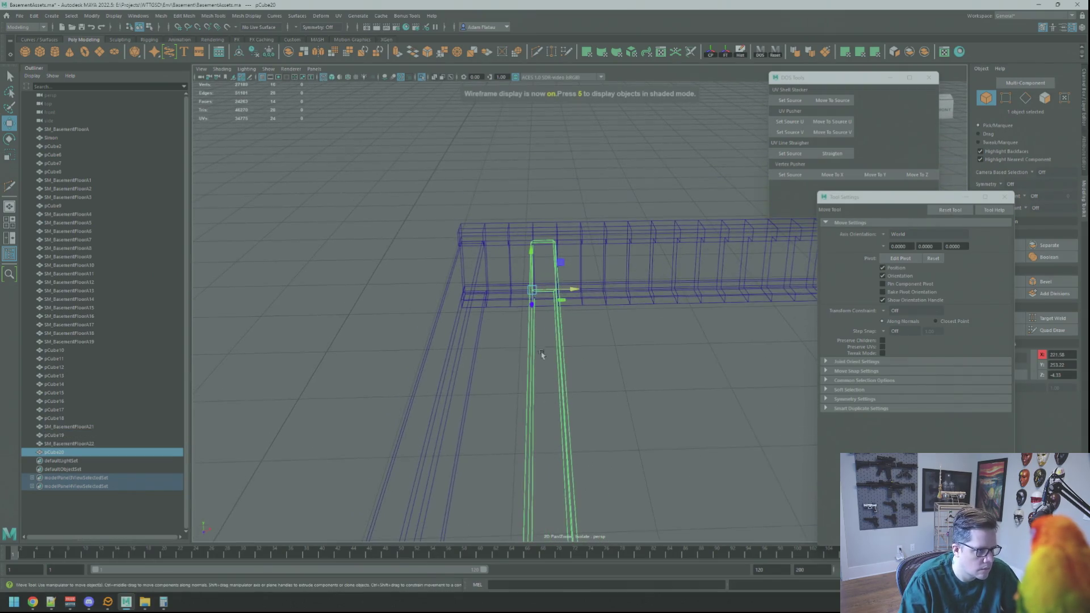
{"action": "left_click_drag", "start_coordinate": [540, 230], "coordinate": [447, 268], "text": "alt"}
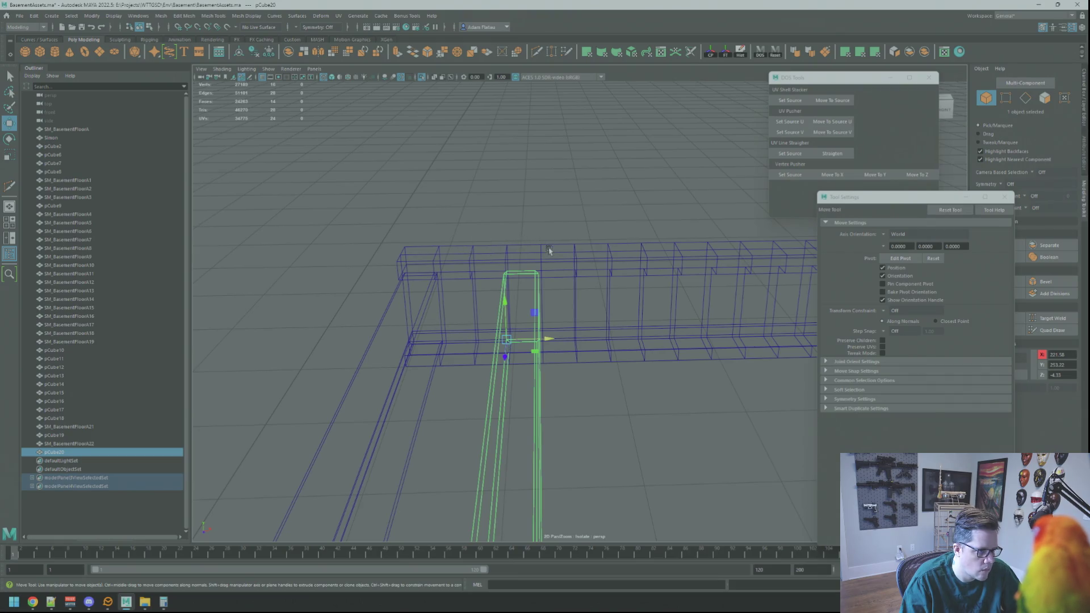
- Slide the first beam copy right along X into position
{"action": "left_click_drag", "start_coordinate": [550, 331], "coordinate": [596, 334]}
{"action": "key", "text": "f"}
{"action": "scroll", "coordinate": [551, 316], "scroll_direction": "down", "scroll_amount": 10}
{"action": "scroll", "coordinate": [541, 308], "scroll_direction": "up", "scroll_amount": 1}
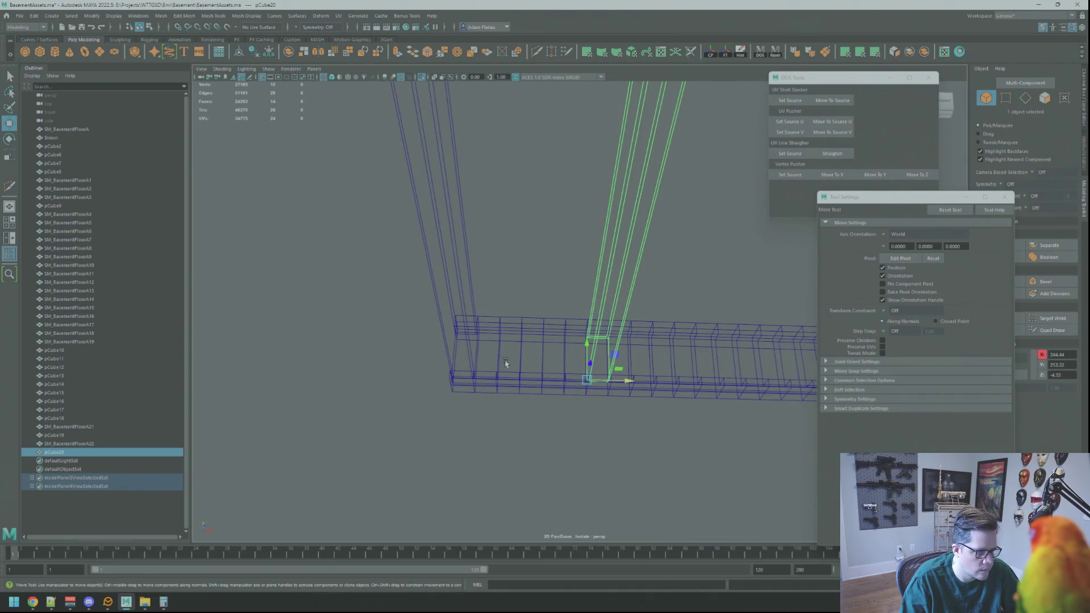
{"action": "mouse_move", "coordinate": [597, 380]}
{"action": "left_mouse_down", "text": "alt"}
{"action": "mouse_move", "coordinate": [613, 365]}
{"action": "mouse_move", "coordinate": [579, 370]}
{"action": "mouse_move", "coordinate": [565, 324]}
{"action": "mouse_move", "coordinate": [549, 341]}
{"action": "mouse_move", "coordinate": [587, 340]}
{"action": "mouse_move", "coordinate": [567, 326]}
{"action": "left_mouse_up", "text": "alt"}
- Duplicate again into pCube21 and pCube22, sliding each right along X with point snapping
{"action": "key", "text": "ctrl+d"}
{"action": "key", "text": "v"}
{"action": "scroll", "coordinate": [567, 326], "scroll_direction": "up", "scroll_amount": 3}
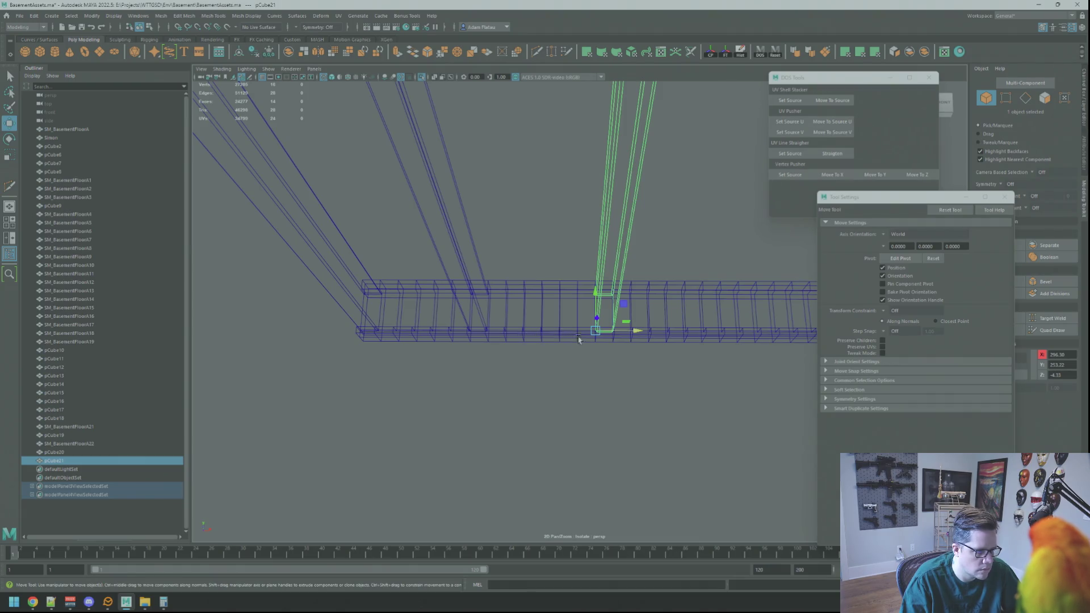
{"action": "mouse_move", "coordinate": [636, 331]}
{"action": "left_mouse_down"}
{"action": "mouse_move", "coordinate": [659, 332]}
{"action": "mouse_move", "coordinate": [618, 333]}
{"action": "left_mouse_up"}
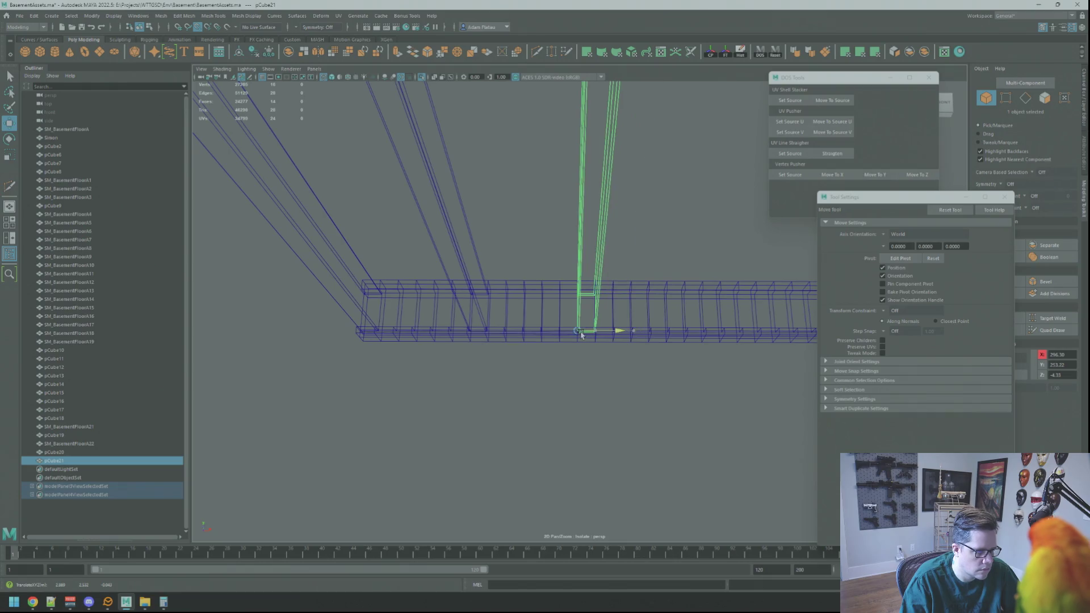
{"action": "scroll", "coordinate": [630, 341], "scroll_direction": "down", "scroll_amount": 5}
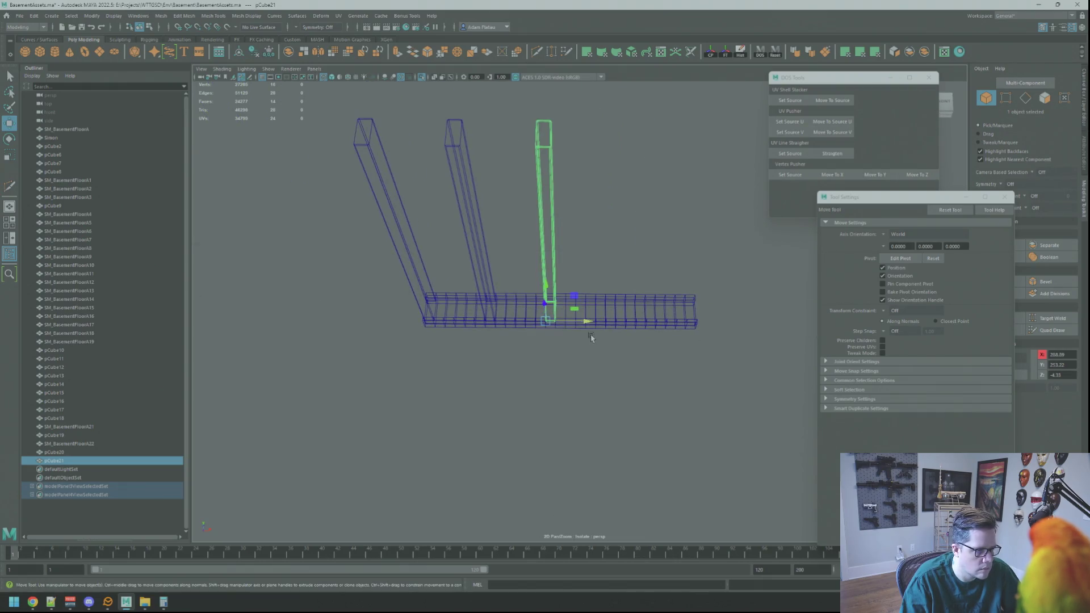
{"action": "key", "text": "ctrl+d"}
{"action": "left_click_drag", "start_coordinate": [588, 322], "coordinate": [624, 322]}
{"action": "scroll", "coordinate": [537, 340], "scroll_direction": "up", "scroll_amount": 5}
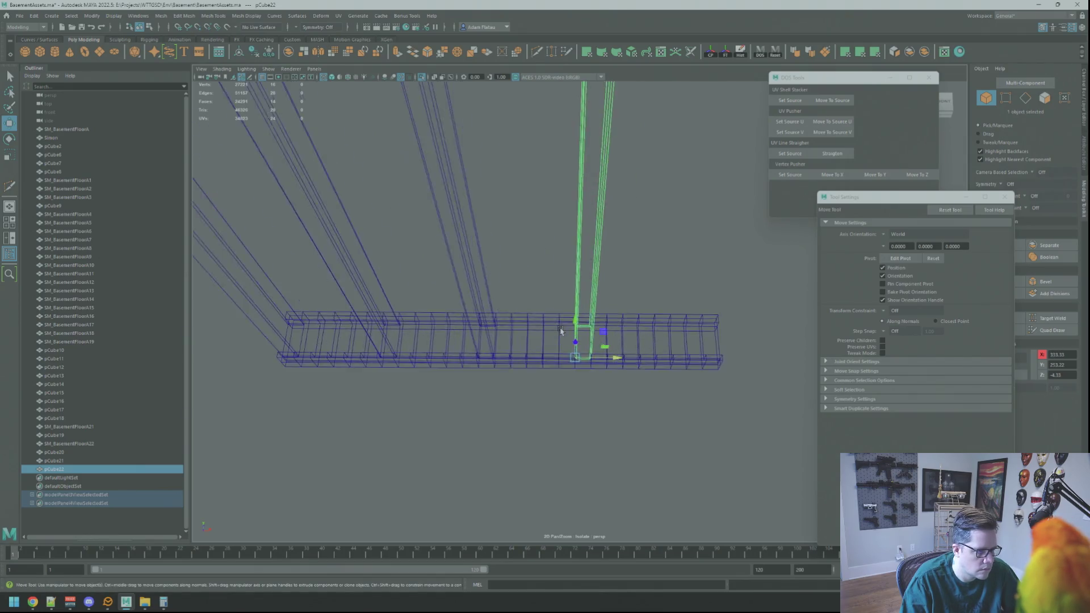
- Inspect the beam layout from several angles, then select the floor beam and upright beam pCube20
{"action": "mouse_move", "coordinate": [538, 341]}
{"action": "left_mouse_down", "text": "alt"}
{"action": "mouse_move", "coordinate": [545, 319]}
{"action": "mouse_move", "coordinate": [484, 343]}
{"action": "left_mouse_up", "text": "alt"}
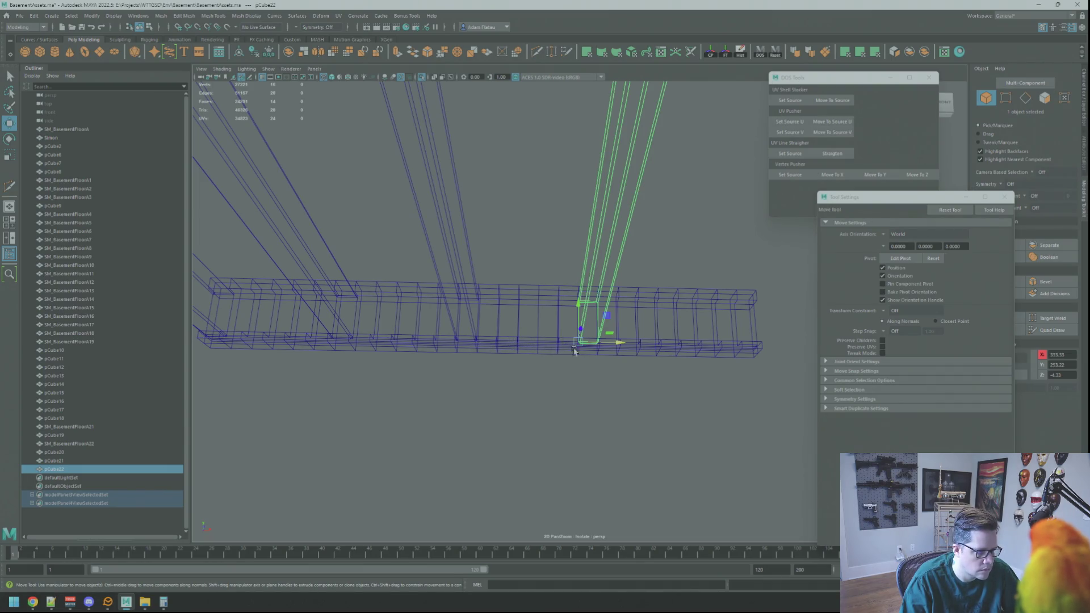
{"action": "mouse_move", "coordinate": [592, 344]}
{"action": "left_mouse_down", "text": "alt"}
{"action": "mouse_move", "coordinate": [625, 342]}
{"action": "mouse_move", "coordinate": [568, 332]}
{"action": "mouse_move", "coordinate": [613, 328]}
{"action": "left_mouse_up", "text": "alt"}
{"action": "left_click_drag", "start_coordinate": [440, 353], "coordinate": [475, 280], "text": "alt"}
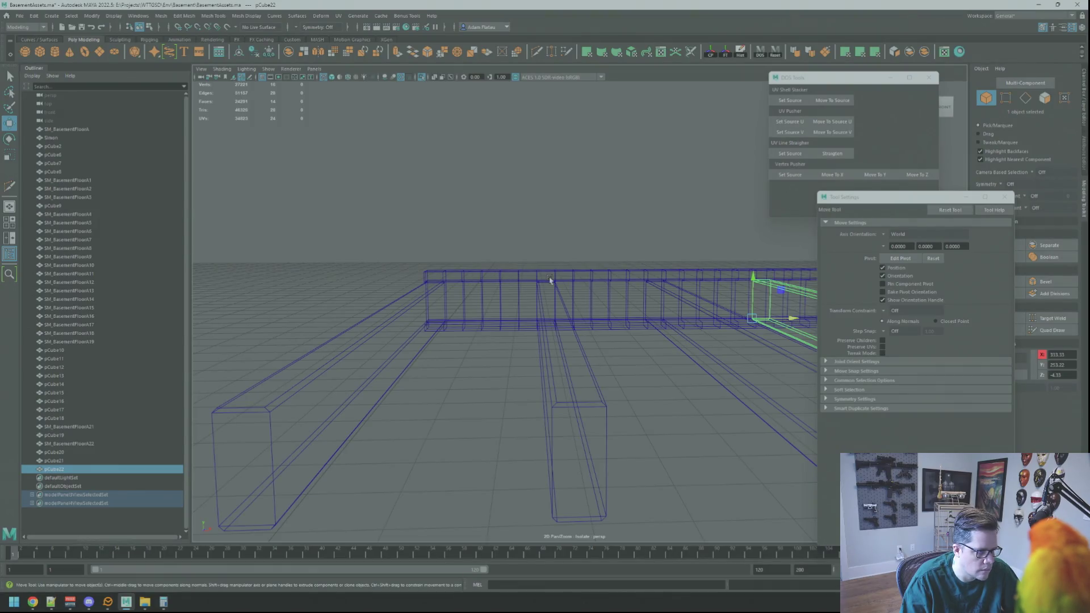
{"action": "left_click_drag", "start_coordinate": [549, 279], "coordinate": [494, 287], "text": "alt"}
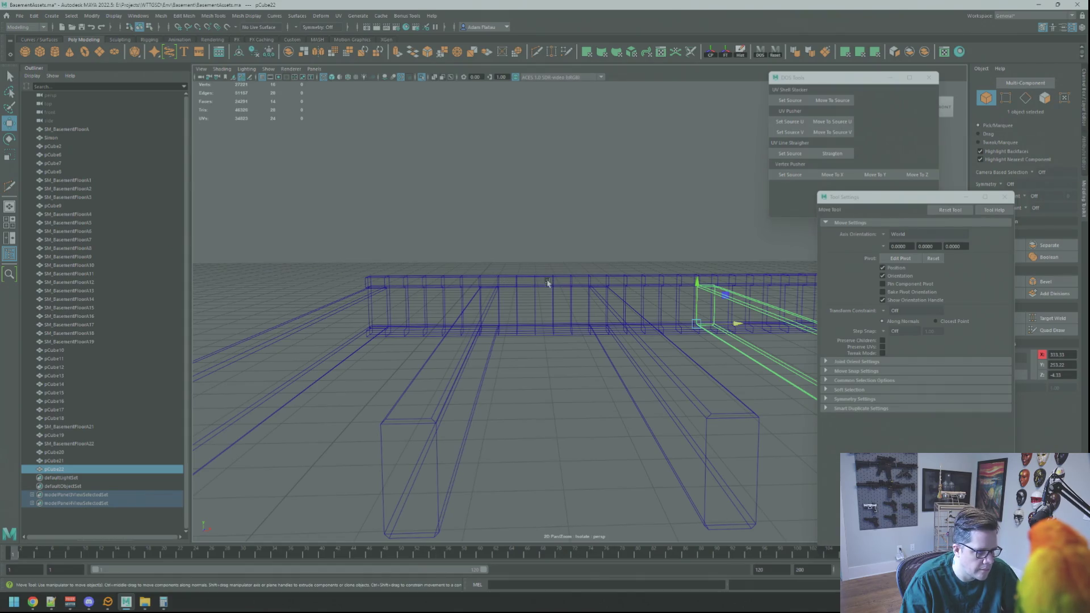
{"action": "left_click_drag", "start_coordinate": [600, 285], "coordinate": [498, 285], "text": "alt"}
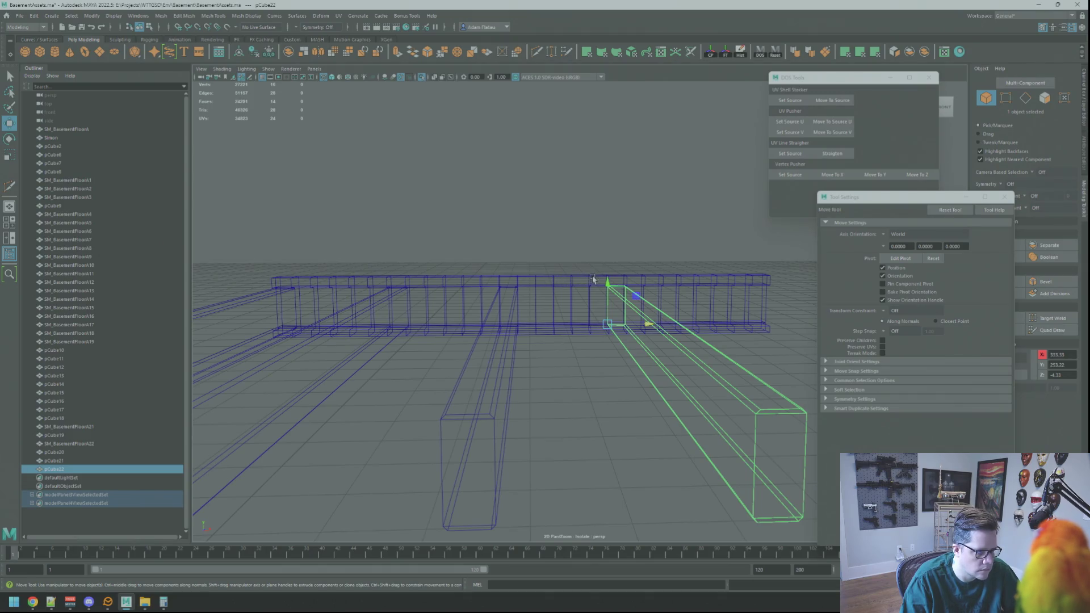
{"action": "mouse_move", "coordinate": [613, 288]}
{"action": "left_mouse_down", "text": "alt"}
{"action": "mouse_move", "coordinate": [516, 287]}
{"action": "mouse_move", "coordinate": [515, 298]}
{"action": "left_mouse_up", "text": "alt"}
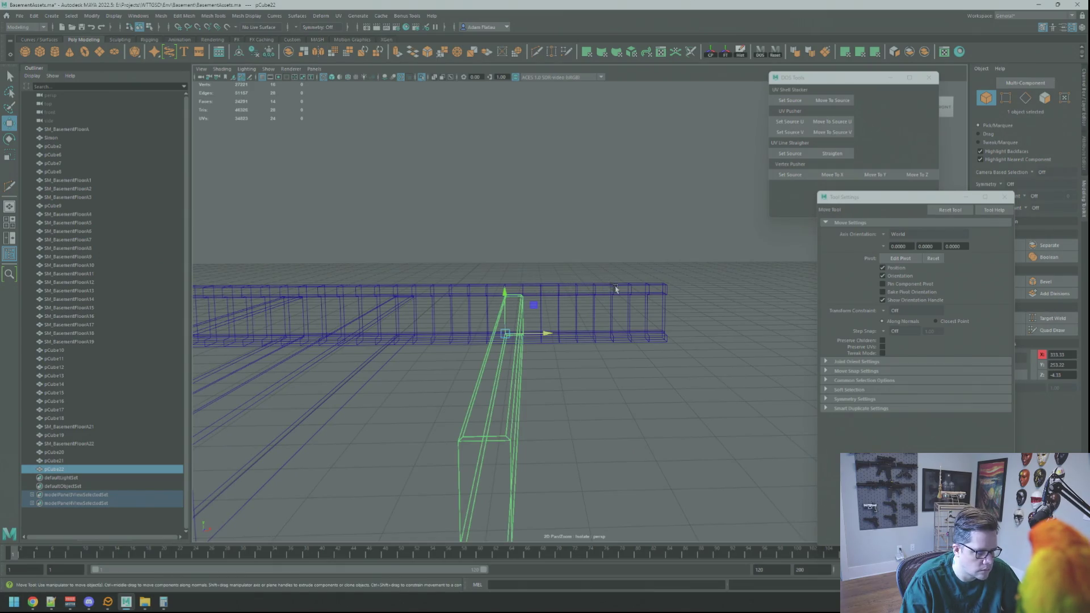
{"action": "mouse_move", "coordinate": [446, 307]}
{"action": "left_mouse_down", "text": "alt"}
{"action": "mouse_move", "coordinate": [664, 297]}
{"action": "mouse_move", "coordinate": [569, 319]}
{"action": "left_mouse_up", "text": "alt"}
{"action": "left_click", "coordinate": [570, 319]}
{"action": "mouse_move", "coordinate": [506, 356]}
{"action": "left_mouse_down", "text": "alt"}
{"action": "mouse_move", "coordinate": [548, 344]}
{"action": "mouse_move", "coordinate": [526, 317]}
{"action": "mouse_move", "coordinate": [512, 325]}
{"action": "mouse_move", "coordinate": [527, 340]}
{"action": "mouse_move", "coordinate": [518, 363]}
{"action": "mouse_move", "coordinate": [524, 332]}
{"action": "mouse_move", "coordinate": [533, 353]}
{"action": "mouse_move", "coordinate": [518, 335]}
{"action": "mouse_move", "coordinate": [535, 339]}
{"action": "mouse_move", "coordinate": [506, 335]}
{"action": "mouse_move", "coordinate": [537, 335]}
{"action": "mouse_move", "coordinate": [502, 335]}
{"action": "mouse_move", "coordinate": [572, 333]}
{"action": "mouse_move", "coordinate": [593, 307]}
{"action": "mouse_move", "coordinate": [558, 307]}
{"action": "left_mouse_up", "text": "alt"}
{"action": "left_click", "coordinate": [518, 328]}
- Select pCube21 and pCube22 in turn and check their spacing from several angles
{"action": "left_click", "coordinate": [563, 334]}
{"action": "left_click", "coordinate": [566, 335]}
{"action": "mouse_move", "coordinate": [633, 314]}
{"action": "left_mouse_down", "text": "alt"}
{"action": "mouse_move", "coordinate": [509, 314]}
{"action": "mouse_move", "coordinate": [567, 308]}
{"action": "mouse_move", "coordinate": [542, 307]}
{"action": "left_mouse_up", "text": "alt"}
{"action": "left_click", "coordinate": [509, 314]}
{"action": "mouse_move", "coordinate": [612, 312]}
{"action": "left_mouse_down", "text": "alt"}
{"action": "mouse_move", "coordinate": [563, 317]}
{"action": "mouse_move", "coordinate": [530, 273]}
{"action": "left_mouse_up", "text": "alt"}
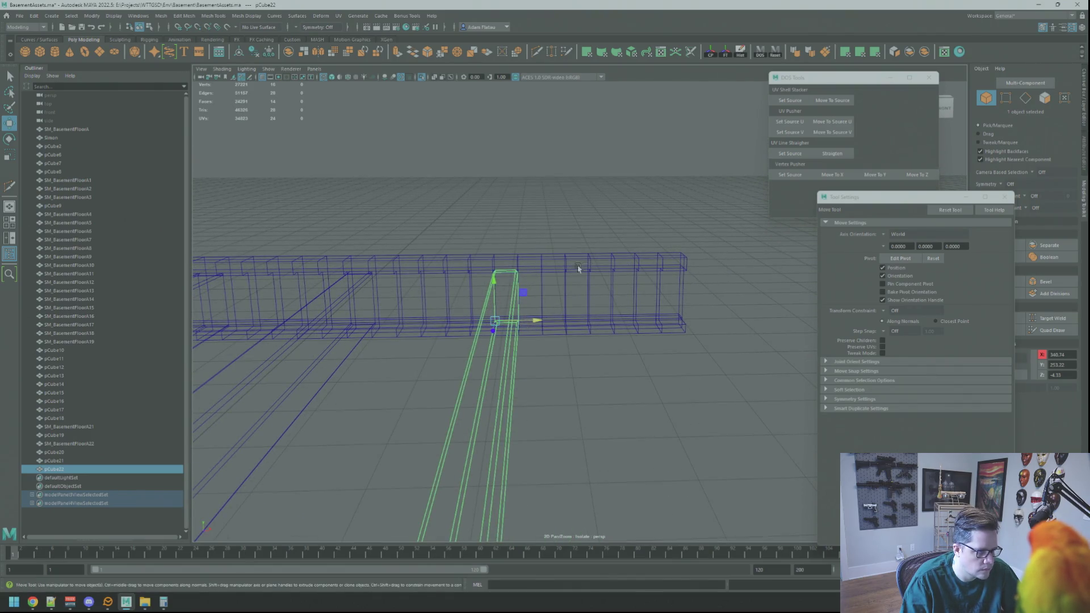
{"action": "mouse_move", "coordinate": [672, 267]}
{"action": "left_mouse_down", "text": "alt"}
{"action": "mouse_move", "coordinate": [584, 324]}
{"action": "mouse_move", "coordinate": [476, 316]}
{"action": "mouse_move", "coordinate": [603, 314]}
{"action": "mouse_move", "coordinate": [550, 307]}
{"action": "mouse_move", "coordinate": [536, 333]}
{"action": "left_mouse_up", "text": "alt"}
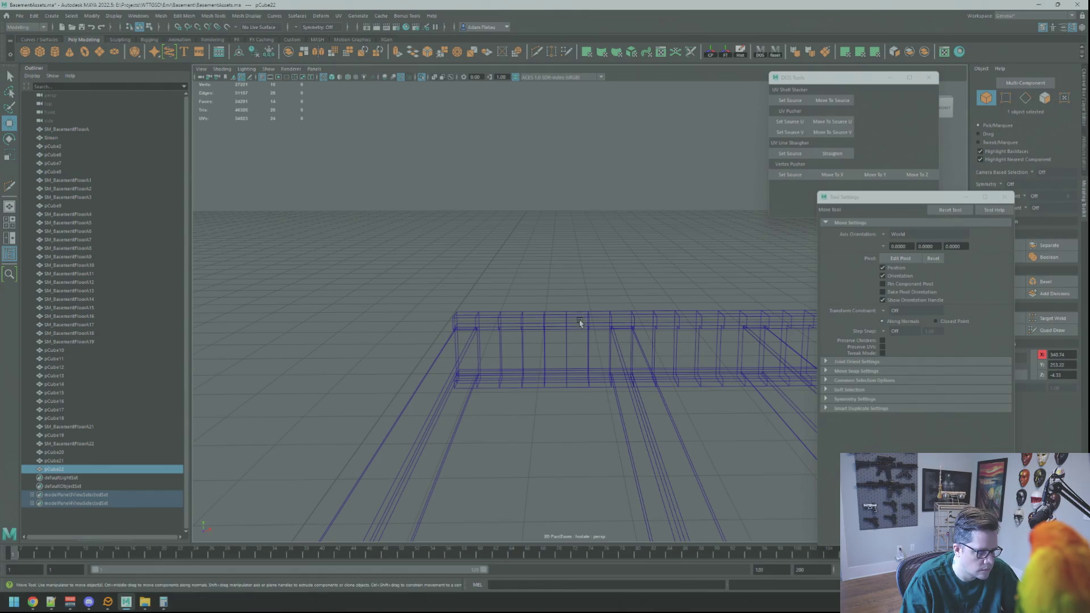
{"action": "mouse_move", "coordinate": [601, 322]}
{"action": "left_mouse_down", "text": "alt"}
{"action": "mouse_move", "coordinate": [560, 282]}
{"action": "mouse_move", "coordinate": [538, 297]}
{"action": "mouse_move", "coordinate": [558, 296]}
{"action": "left_mouse_up", "text": "alt"}
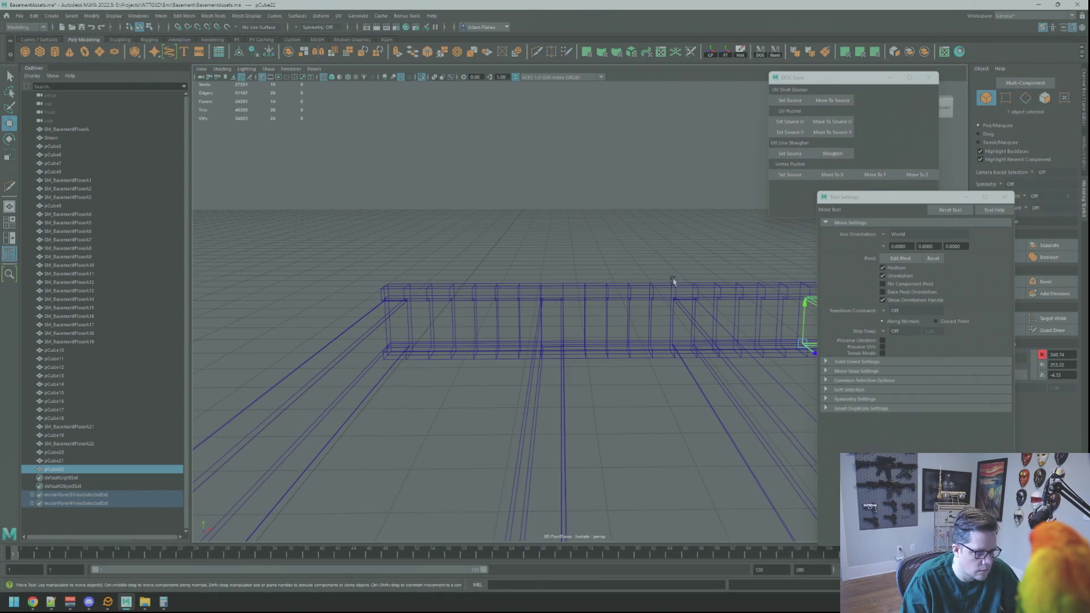
{"action": "mouse_move", "coordinate": [675, 292]}
{"action": "left_mouse_down", "text": "alt"}
{"action": "mouse_move", "coordinate": [562, 297]}
{"action": "mouse_move", "coordinate": [494, 324]}
{"action": "mouse_move", "coordinate": [562, 284]}
{"action": "mouse_move", "coordinate": [510, 318]}
{"action": "mouse_move", "coordinate": [465, 307]}
{"action": "mouse_move", "coordinate": [555, 339]}
{"action": "mouse_move", "coordinate": [471, 344]}
{"action": "left_mouse_up", "text": "alt"}
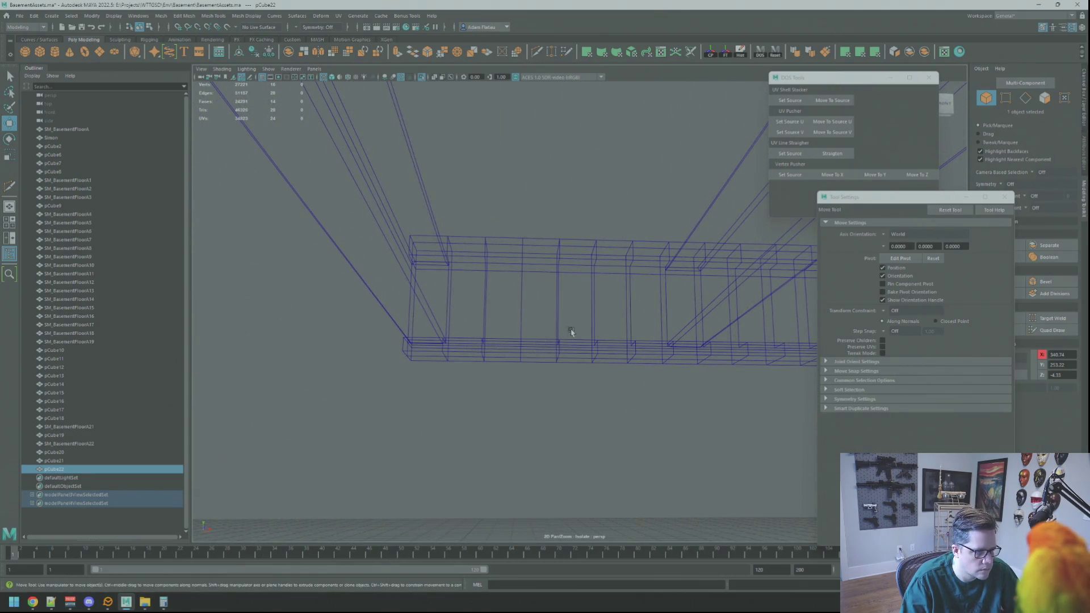
{"action": "mouse_move", "coordinate": [649, 350]}
{"action": "left_mouse_down", "text": "alt"}
{"action": "mouse_move", "coordinate": [605, 336]}
{"action": "mouse_move", "coordinate": [484, 338]}
{"action": "mouse_move", "coordinate": [499, 335]}
{"action": "left_mouse_up", "text": "alt"}
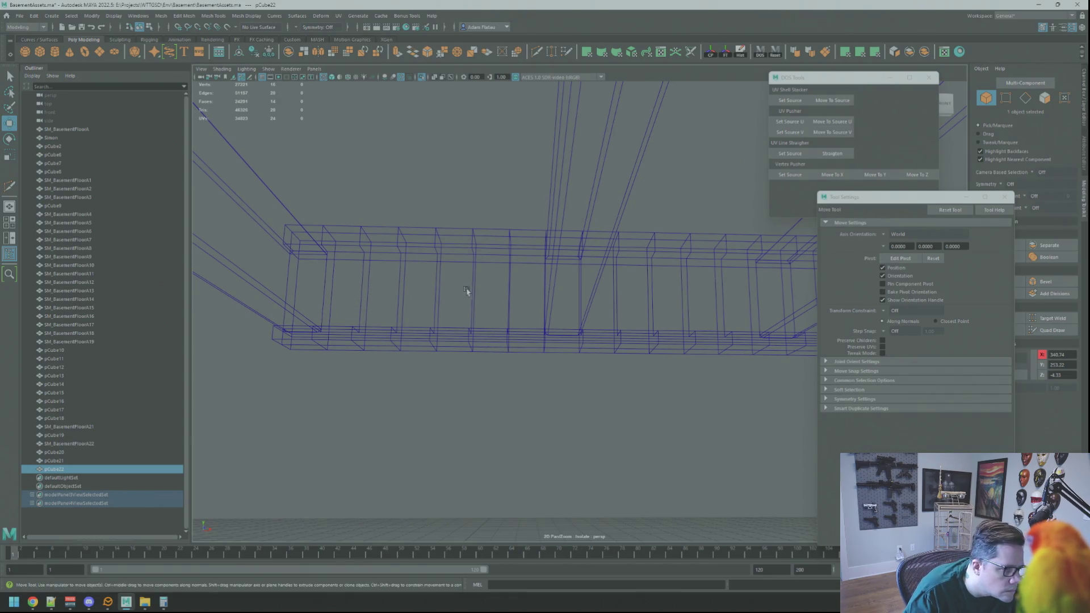
{"action": "mouse_move", "coordinate": [560, 294]}
{"action": "left_mouse_down", "text": "alt"}
{"action": "mouse_move", "coordinate": [600, 319]}
{"action": "mouse_move", "coordinate": [509, 329]}
{"action": "left_mouse_up", "text": "alt"}
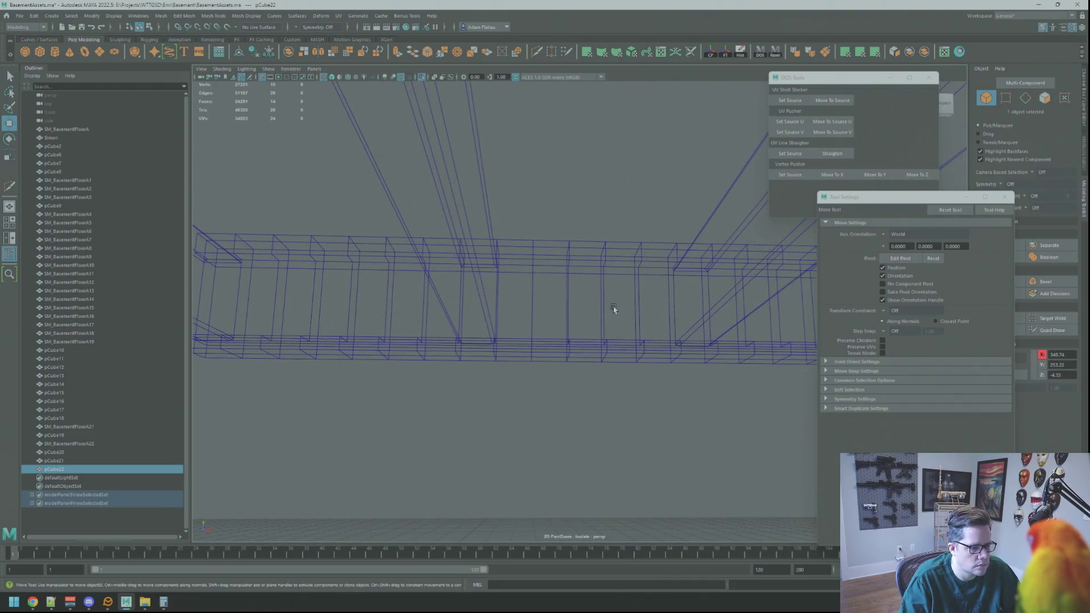
- Move pCube20 right along X and select the neighbouring beam pCube21
{"action": "left_click", "coordinate": [492, 327]}
{"action": "left_click_drag", "start_coordinate": [499, 341], "coordinate": [344, 310]}
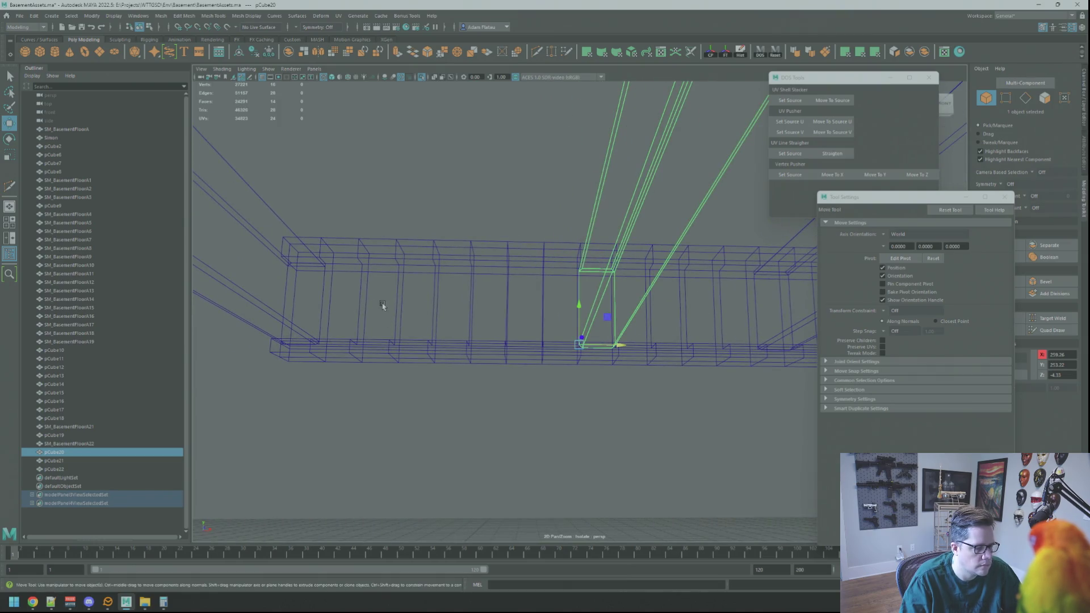
{"action": "left_click_drag", "start_coordinate": [560, 307], "coordinate": [360, 301], "text": "alt"}
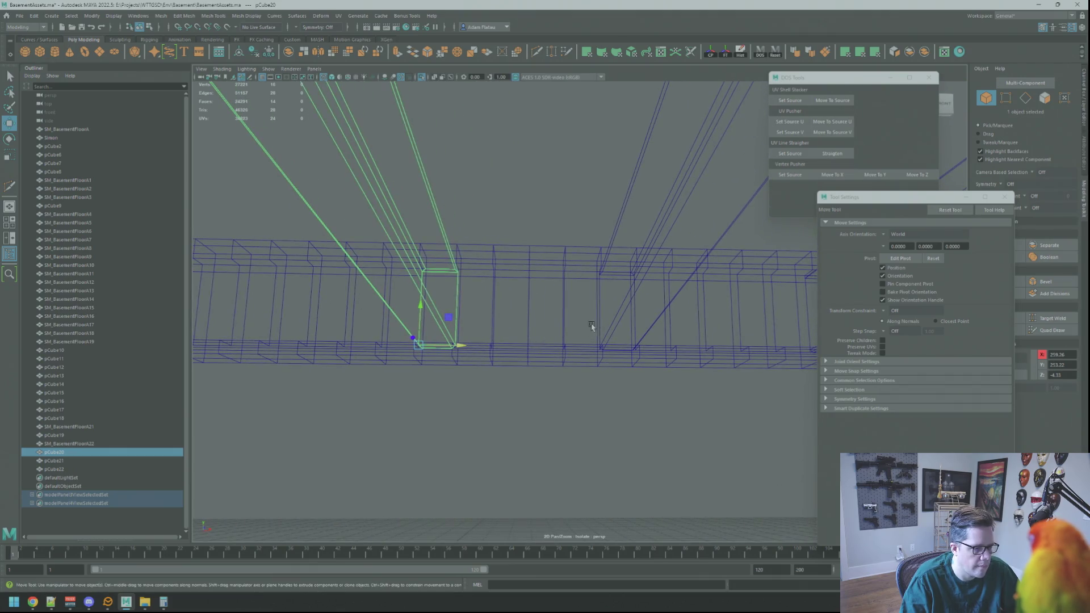
{"action": "mouse_move", "coordinate": [584, 317]}
{"action": "left_mouse_down", "text": "alt"}
{"action": "mouse_move", "coordinate": [550, 316]}
{"action": "mouse_move", "coordinate": [620, 345]}
{"action": "mouse_move", "coordinate": [686, 346]}
{"action": "left_mouse_up", "text": "alt"}
{"action": "left_click", "coordinate": [550, 316]}
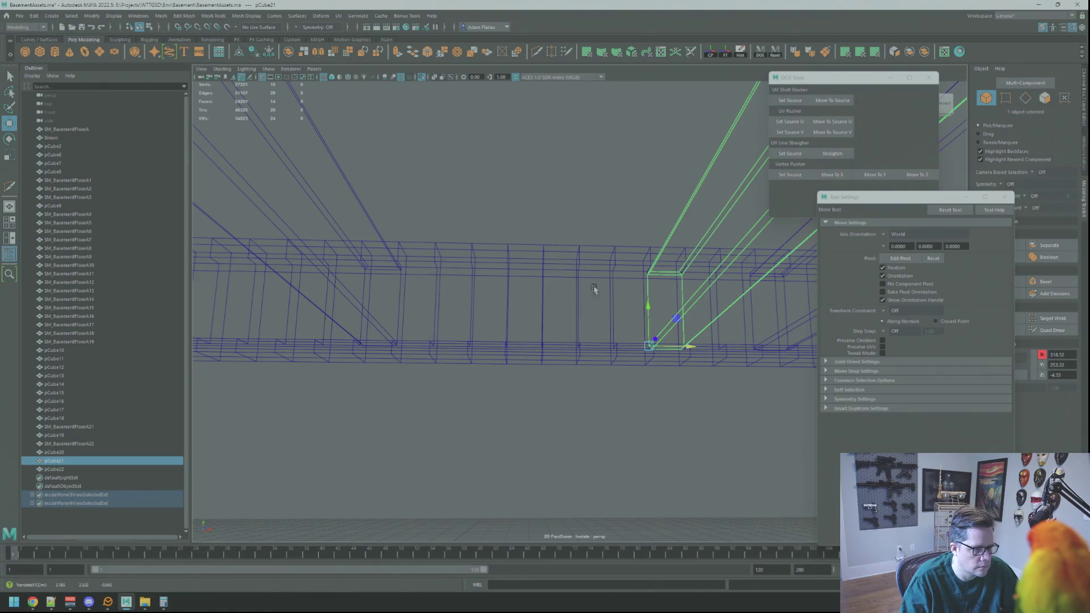
{"action": "left_click_drag", "start_coordinate": [629, 310], "coordinate": [382, 311], "text": "alt"}
- Move pCube22 right to X 355.56, then step it further along the beam
{"action": "left_click", "coordinate": [549, 318]}
{"action": "left_click_drag", "start_coordinate": [570, 346], "coordinate": [637, 345]}
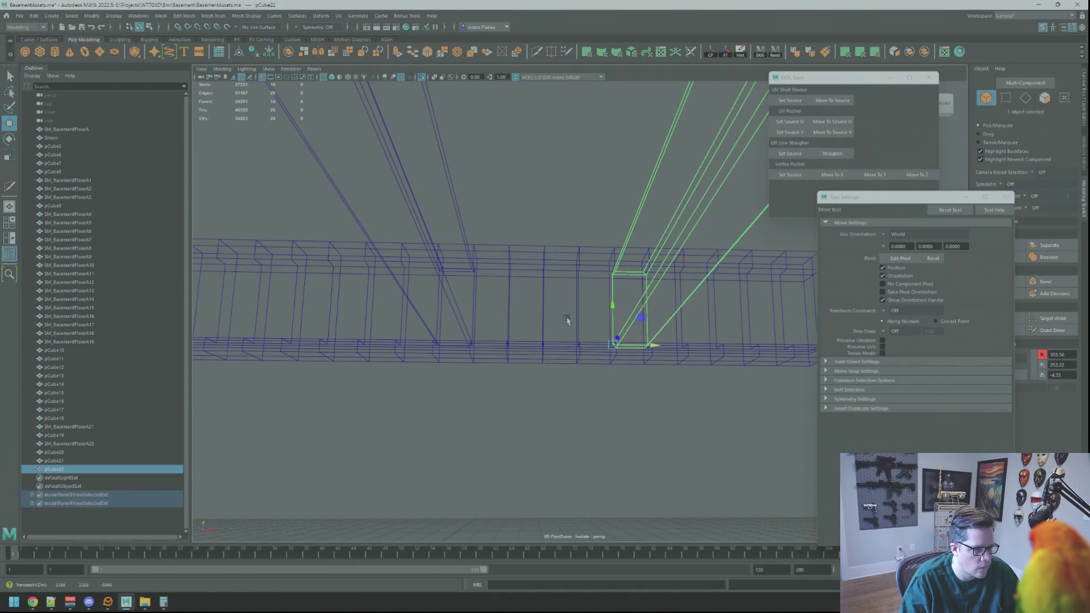
{"action": "left_click_drag", "start_coordinate": [590, 314], "coordinate": [494, 312], "text": "alt"}
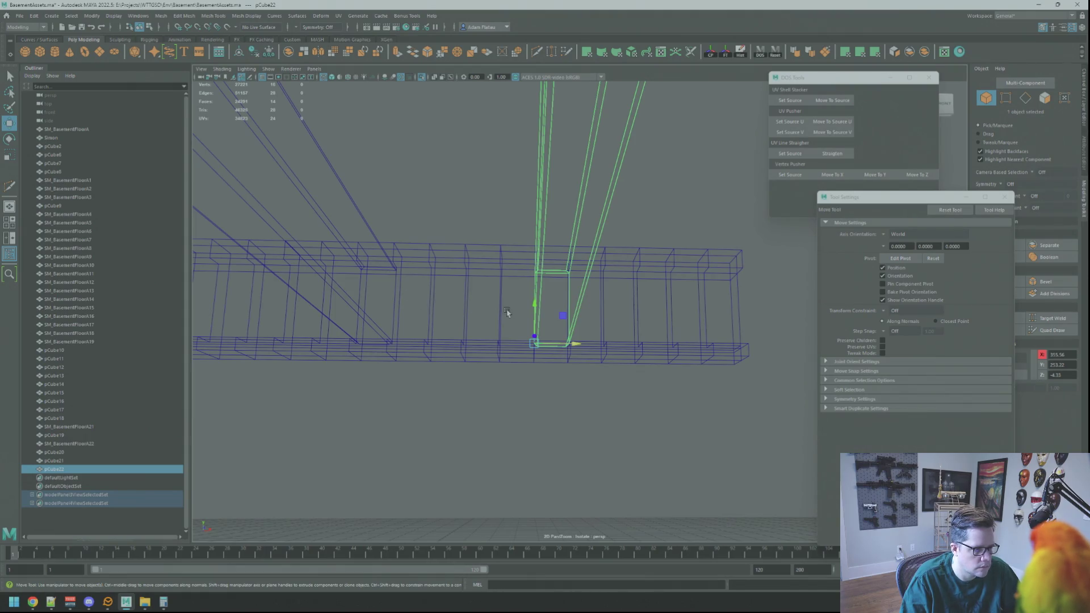
{"action": "key", "text": "g"}
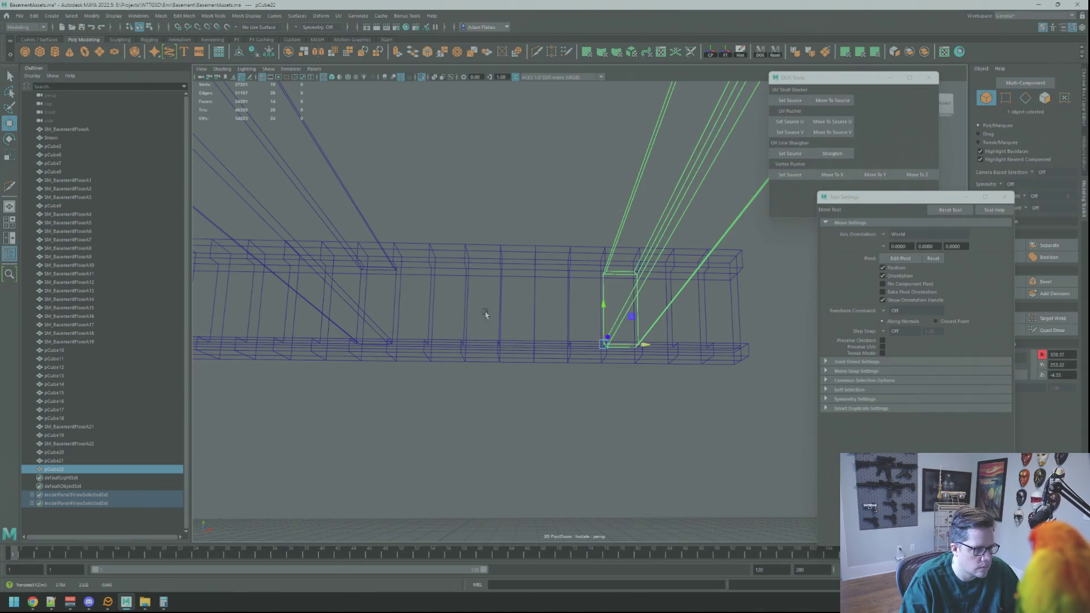
{"action": "key", "text": "g"}
{"action": "key", "text": "g"}
{"action": "mouse_move", "coordinate": [646, 347]}
{"action": "left_mouse_down", "text": "alt"}
{"action": "mouse_move", "coordinate": [577, 329]}
{"action": "mouse_move", "coordinate": [584, 343]}
{"action": "mouse_move", "coordinate": [584, 333]}
{"action": "left_mouse_up", "text": "alt"}
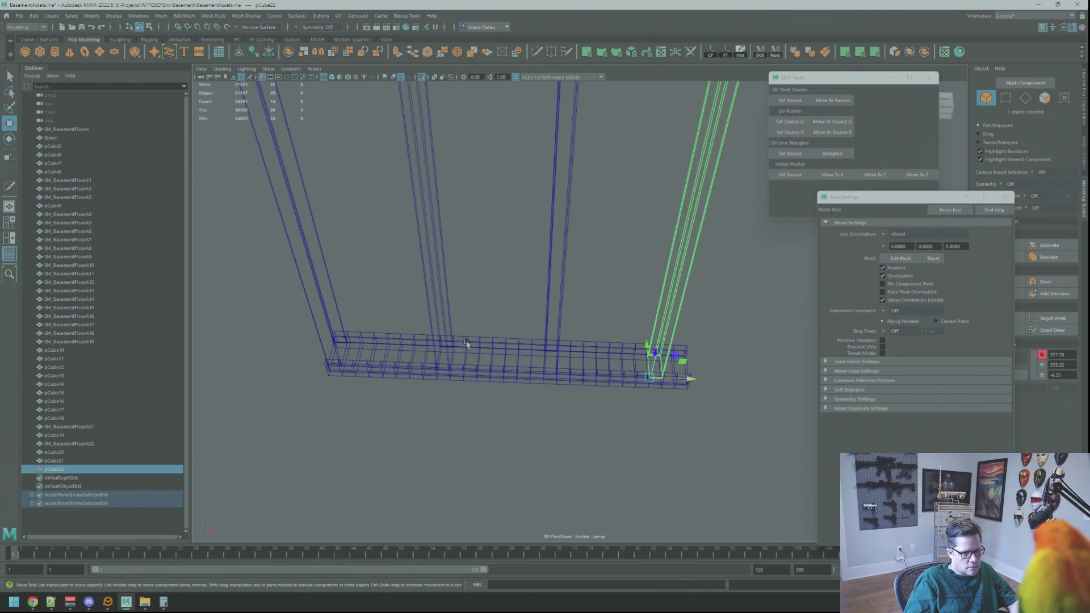
- Slide cross beam pCube20 along X
{"action": "left_click", "coordinate": [448, 343]}
{"action": "mouse_move", "coordinate": [482, 355]}
{"action": "middle_mouse_down", "text": "alt"}
{"action": "mouse_move", "coordinate": [571, 368]}
{"action": "mouse_move", "coordinate": [542, 385]}
{"action": "middle_mouse_up", "text": "alt"}
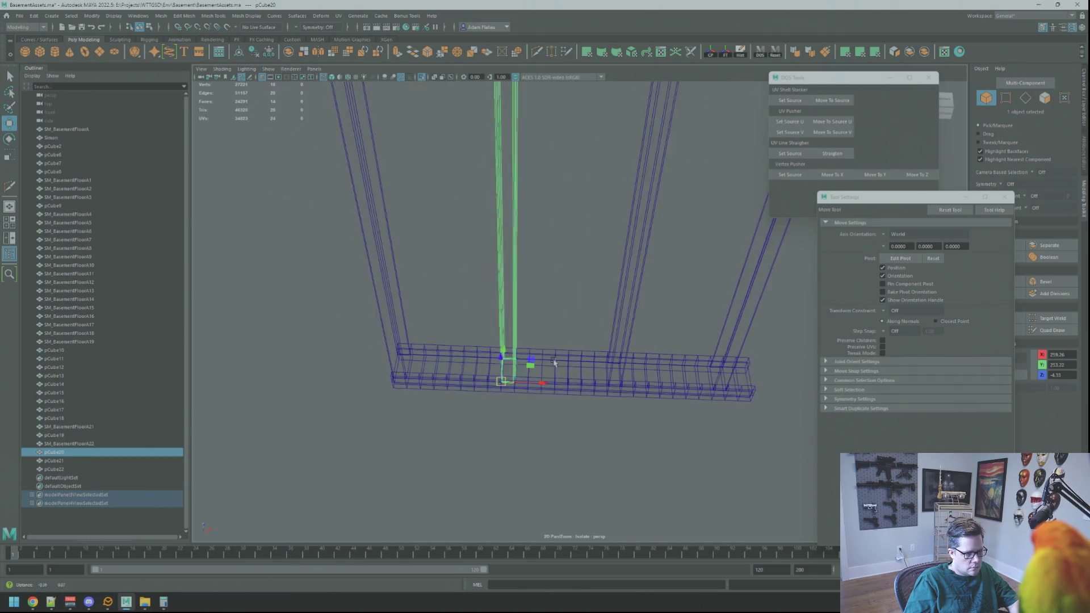
{"action": "mouse_move", "coordinate": [542, 385]}
{"action": "left_mouse_down"}
{"action": "mouse_move", "coordinate": [591, 386]}
{"action": "mouse_move", "coordinate": [491, 388]}
{"action": "left_mouse_up"}
{"action": "left_click_drag", "start_coordinate": [405, 367], "coordinate": [440, 366], "text": "alt"}
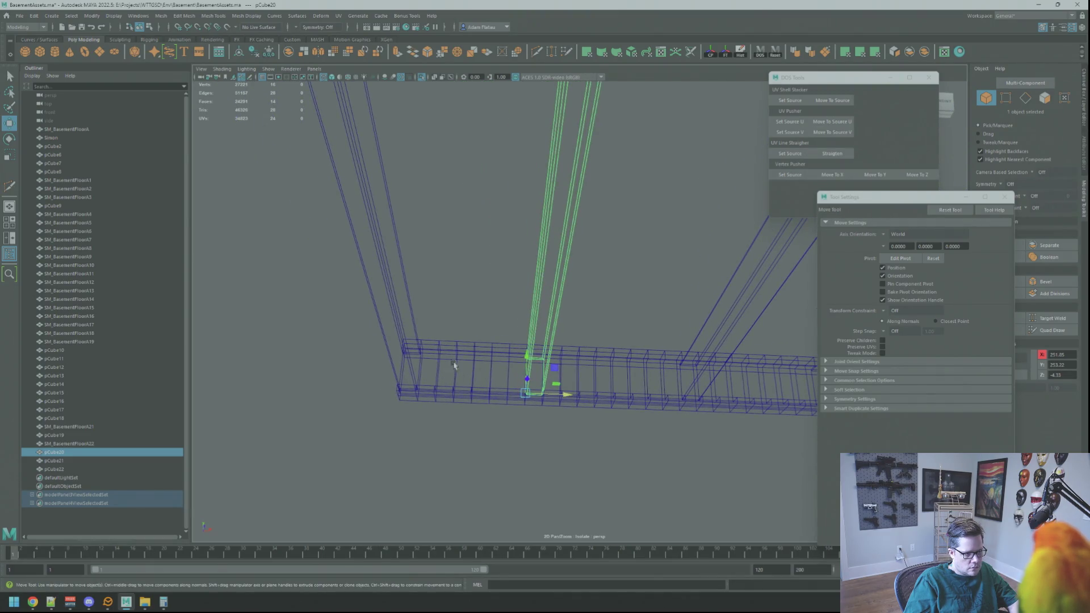
{"action": "mouse_move", "coordinate": [591, 370]}
{"action": "left_mouse_down", "text": "alt"}
{"action": "mouse_move", "coordinate": [540, 370]}
{"action": "mouse_move", "coordinate": [602, 370]}
{"action": "mouse_move", "coordinate": [649, 402]}
{"action": "mouse_move", "coordinate": [572, 393]}
{"action": "left_mouse_up", "text": "alt"}
- Move cross beam pCube21 left along X to 303.70
{"action": "left_click", "coordinate": [637, 372]}
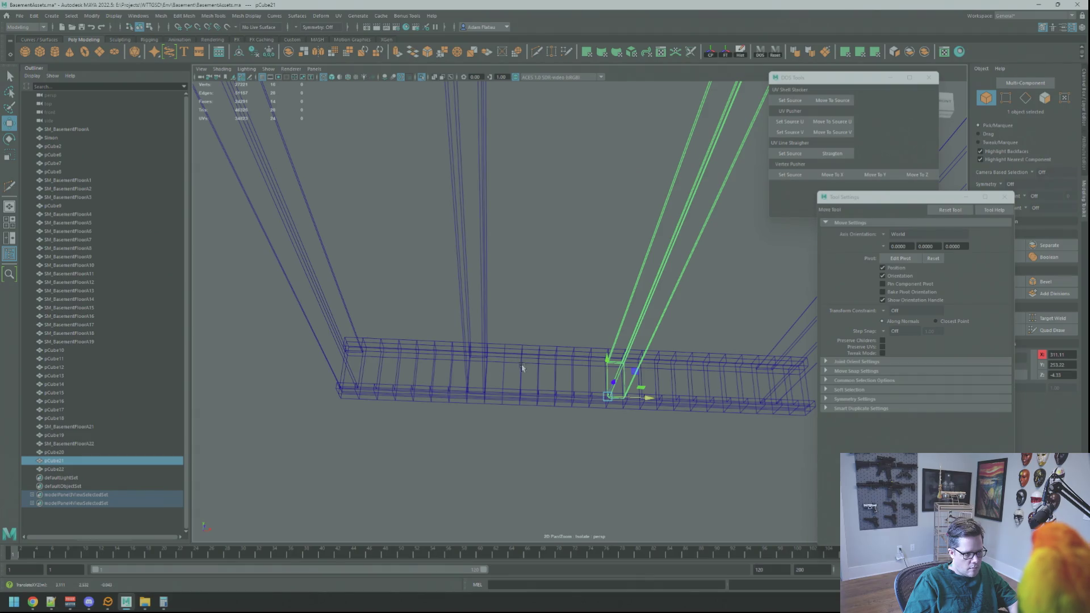
{"action": "mouse_move", "coordinate": [517, 377]}
{"action": "left_mouse_down", "text": "alt"}
{"action": "mouse_move", "coordinate": [504, 377]}
{"action": "mouse_move", "coordinate": [514, 377]}
{"action": "left_mouse_up", "text": "alt"}
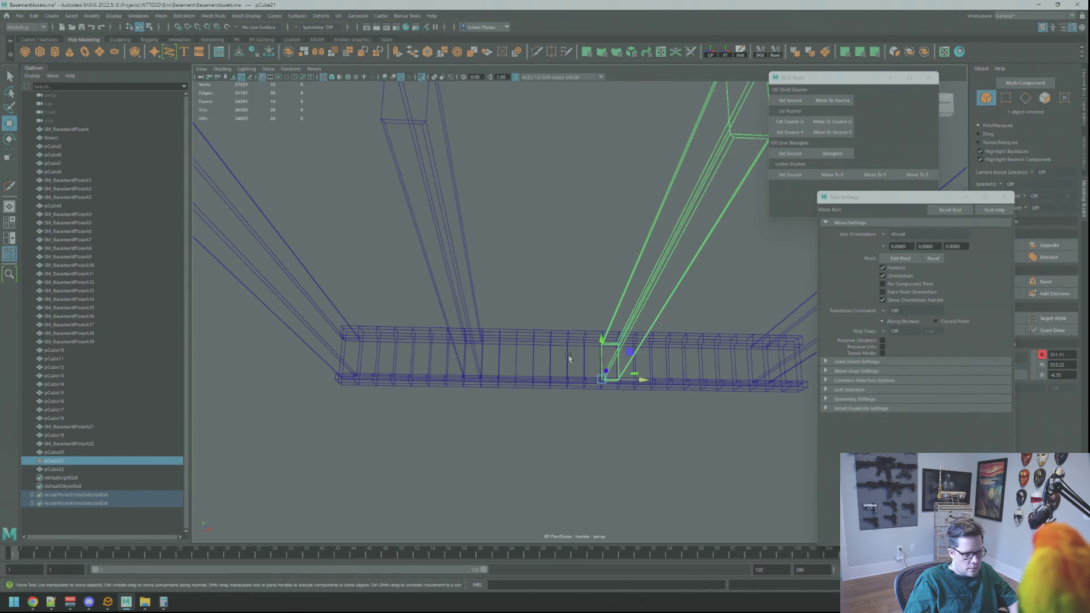
{"action": "left_click_drag", "start_coordinate": [642, 380], "coordinate": [623, 382]}
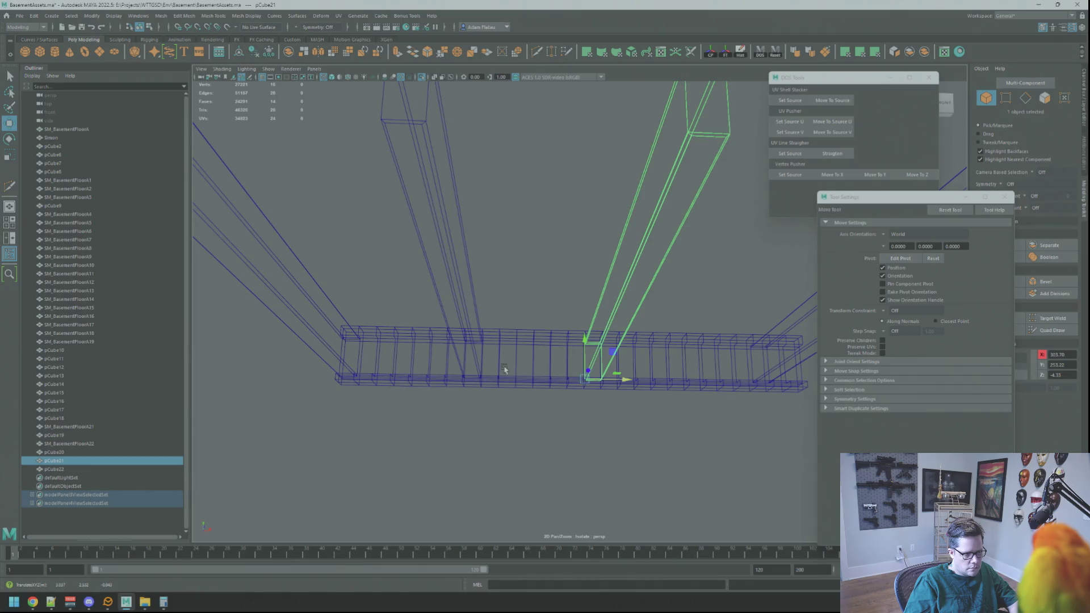
{"action": "mouse_move", "coordinate": [495, 369]}
{"action": "left_mouse_down", "text": "alt"}
{"action": "mouse_move", "coordinate": [508, 382]}
{"action": "mouse_move", "coordinate": [499, 433]}
{"action": "mouse_move", "coordinate": [501, 401]}
{"action": "left_mouse_up", "text": "alt"}
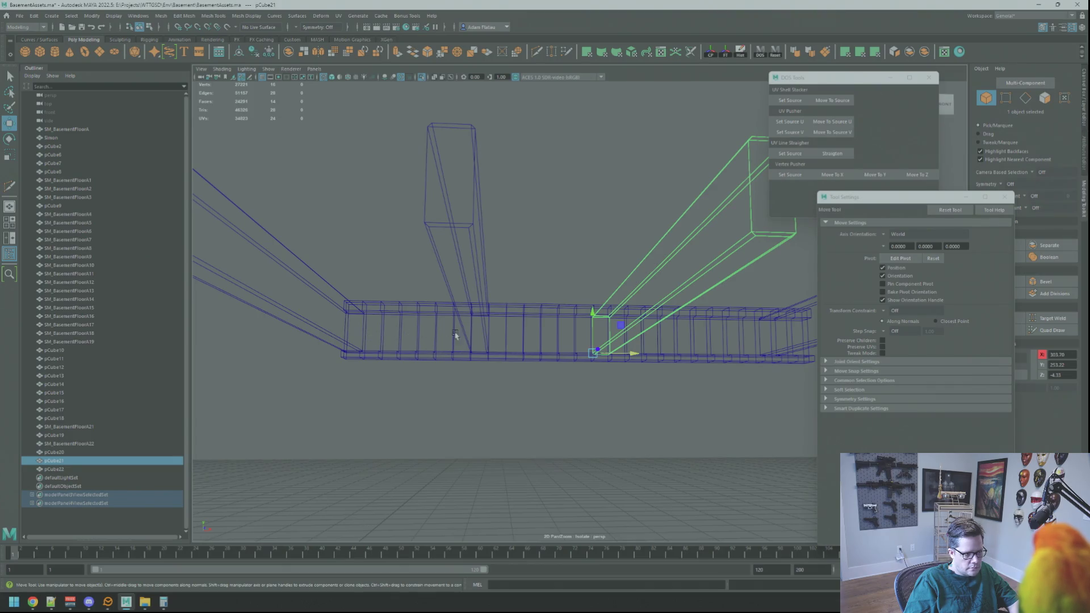
{"action": "left_click_drag", "start_coordinate": [463, 336], "coordinate": [536, 382], "text": "alt"}
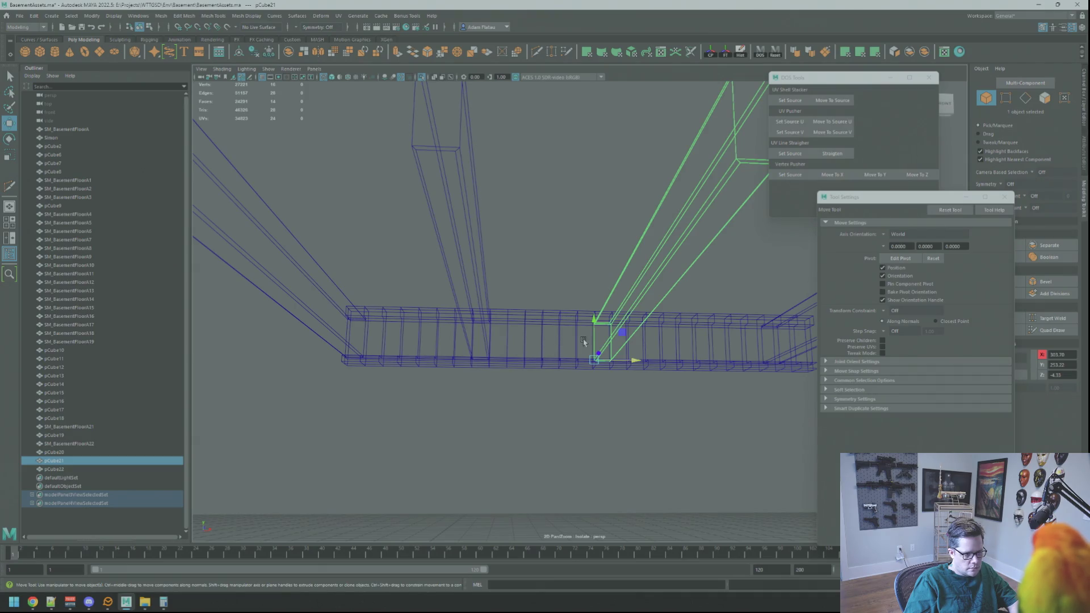
{"action": "left_click_drag", "start_coordinate": [583, 341], "coordinate": [511, 347], "text": "alt"}
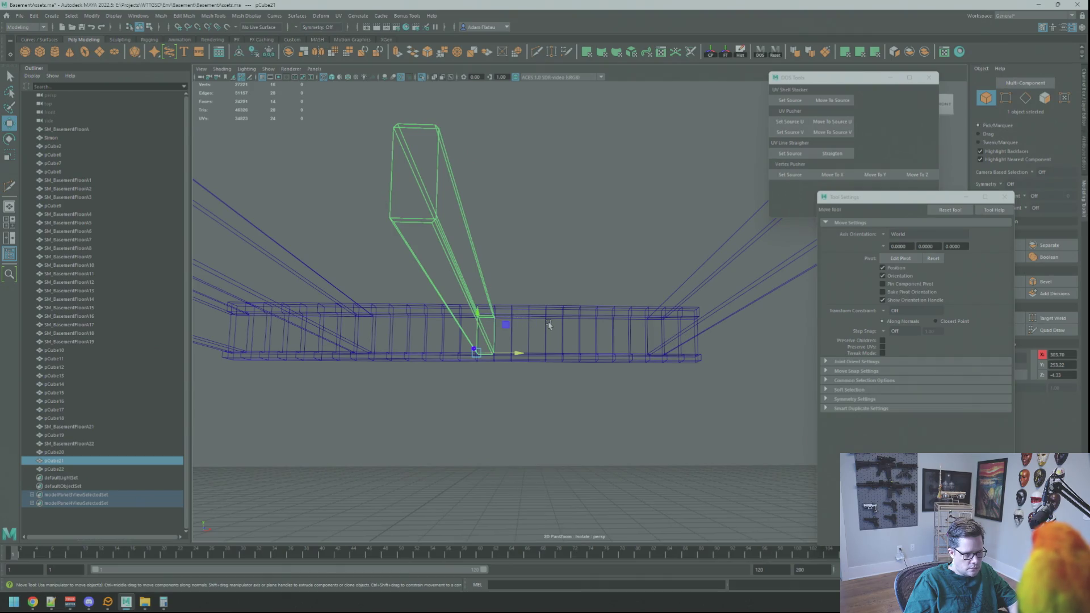
- Slide cross beam pCube22 left from the beam's right end
{"action": "left_click", "coordinate": [673, 337]}
{"action": "left_click_drag", "start_coordinate": [662, 361], "coordinate": [600, 358]}
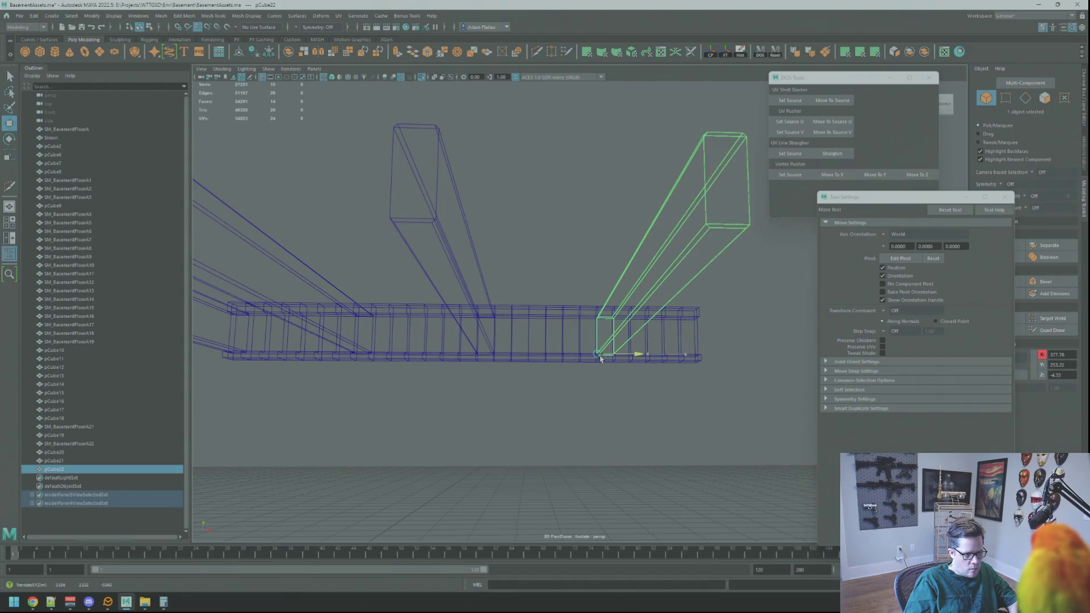
{"action": "mouse_move", "coordinate": [516, 360]}
{"action": "left_mouse_down", "text": "alt"}
{"action": "mouse_move", "coordinate": [530, 394]}
{"action": "mouse_move", "coordinate": [527, 377]}
{"action": "left_mouse_up", "text": "alt"}
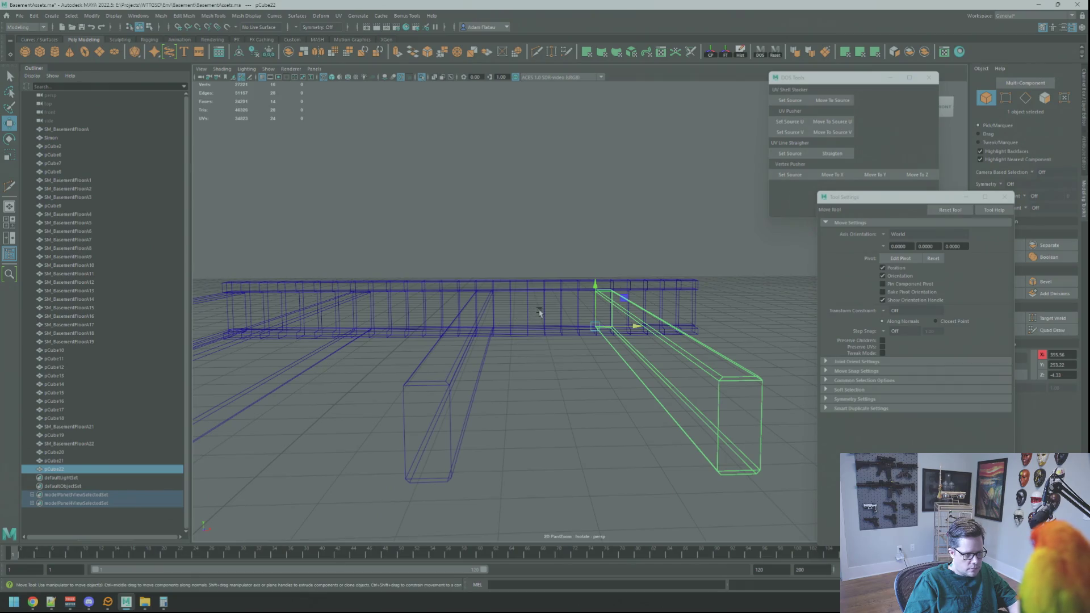
{"action": "left_click_drag", "start_coordinate": [595, 325], "coordinate": [474, 337], "text": "alt"}
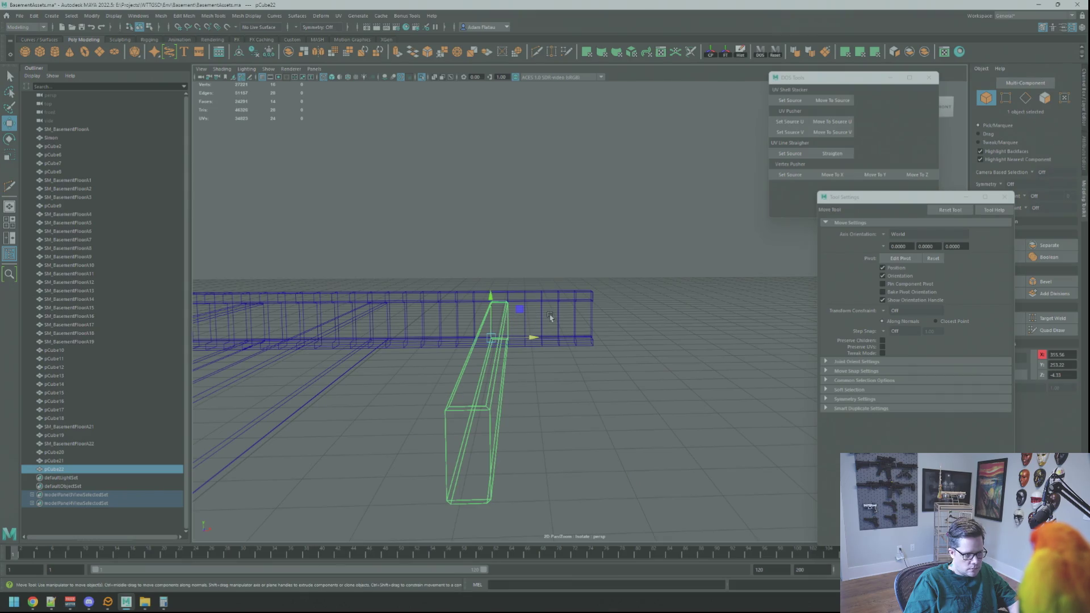
{"action": "mouse_move", "coordinate": [573, 332]}
{"action": "left_mouse_down", "text": "alt"}
{"action": "mouse_move", "coordinate": [601, 341]}
{"action": "mouse_move", "coordinate": [540, 365]}
{"action": "mouse_move", "coordinate": [530, 352]}
{"action": "left_mouse_up", "text": "alt"}
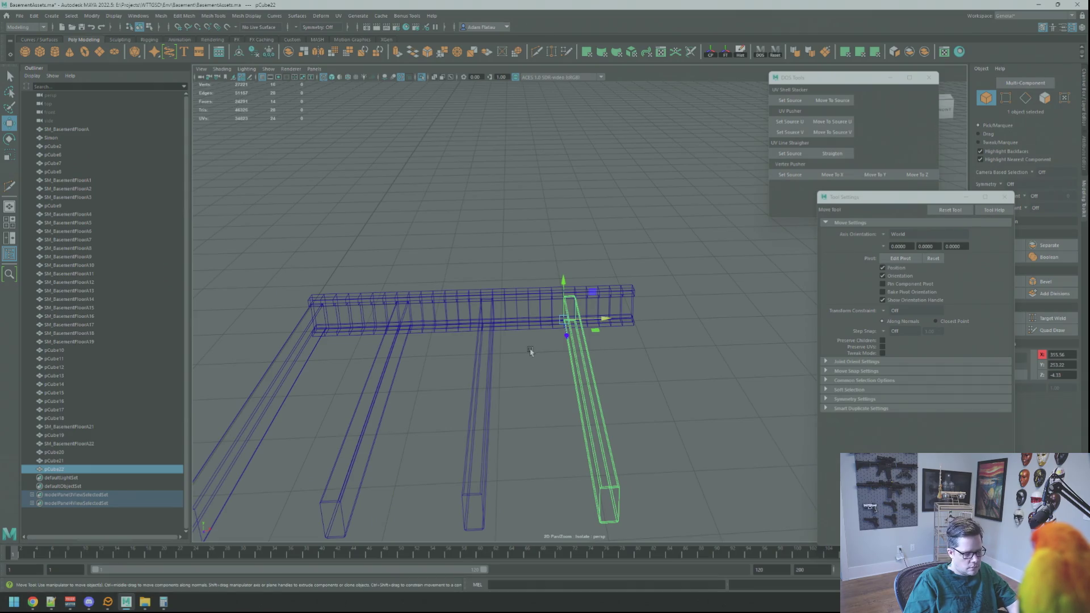
- Switch to shaded display and delete the two rightmost cross beams
{"action": "key", "text": "5"}
{"action": "left_click", "coordinate": [628, 367]}
{"action": "mouse_move", "coordinate": [628, 366]}
{"action": "left_mouse_down", "text": "alt"}
{"action": "mouse_move", "coordinate": [576, 363]}
{"action": "mouse_move", "coordinate": [623, 372]}
{"action": "mouse_move", "coordinate": [611, 394]}
{"action": "mouse_move", "coordinate": [601, 370]}
{"action": "mouse_move", "coordinate": [583, 379]}
{"action": "left_mouse_up", "text": "alt"}
{"action": "left_click", "coordinate": [615, 369]}
{"action": "key", "text": "Delete"}
{"action": "left_click", "coordinate": [559, 363]}
{"action": "key", "text": "Delete"}
- Select the long beam SM_BasementFloorA21 and orbit in close to it
{"action": "left_click", "coordinate": [502, 364]}
{"action": "key", "text": "Delete"}
{"action": "left_click", "coordinate": [537, 335]}
{"action": "mouse_move", "coordinate": [538, 335]}
{"action": "left_mouse_down", "text": "alt"}
{"action": "mouse_move", "coordinate": [523, 369]}
{"action": "mouse_move", "coordinate": [590, 409]}
{"action": "mouse_move", "coordinate": [421, 376]}
{"action": "left_mouse_up", "text": "alt"}
- In edge mode, select the unneeded vertical edge loops along SM_BasementFloorA21
{"action": "key", "text": "q"}
{"action": "key", "text": "F10"}
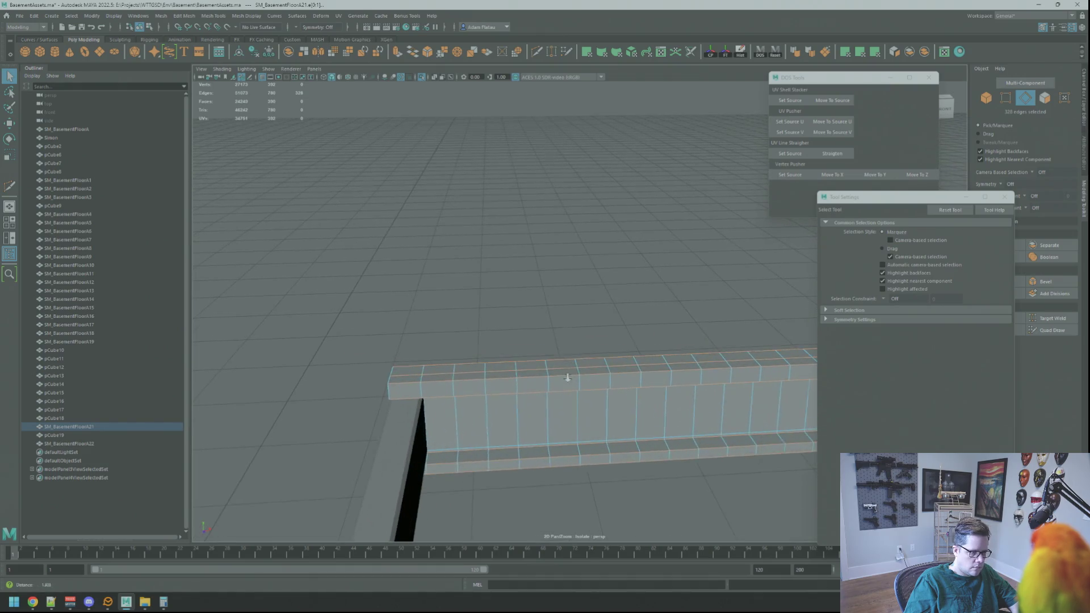
{"action": "double_click", "coordinate": [455, 380], "text": "shift"}
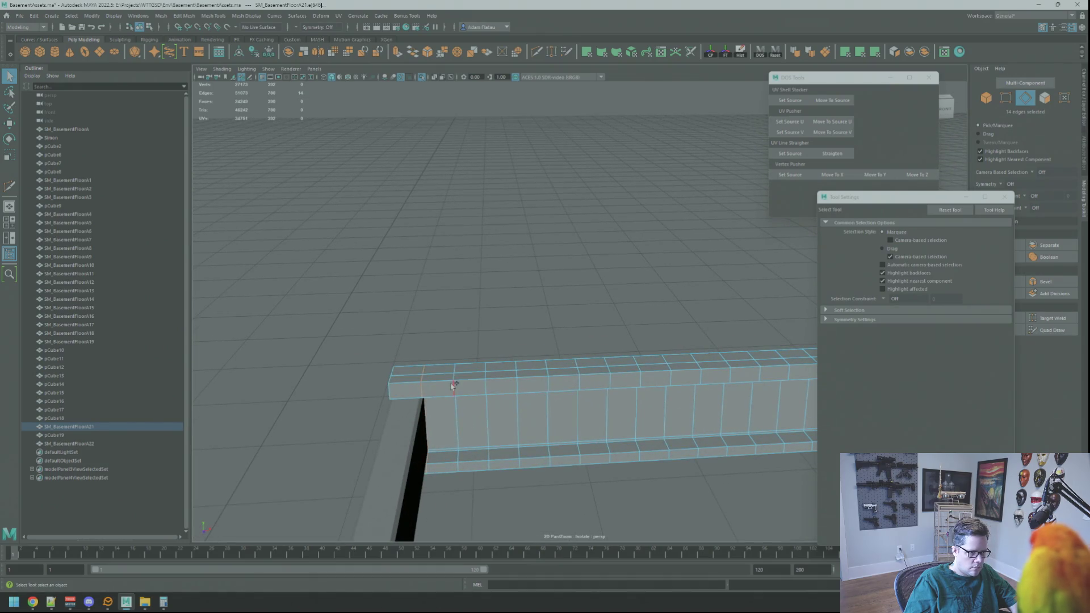
{"action": "double_click", "coordinate": [557, 390], "text": "shift"}
{"action": "double_click", "coordinate": [492, 388], "text": "shift"}
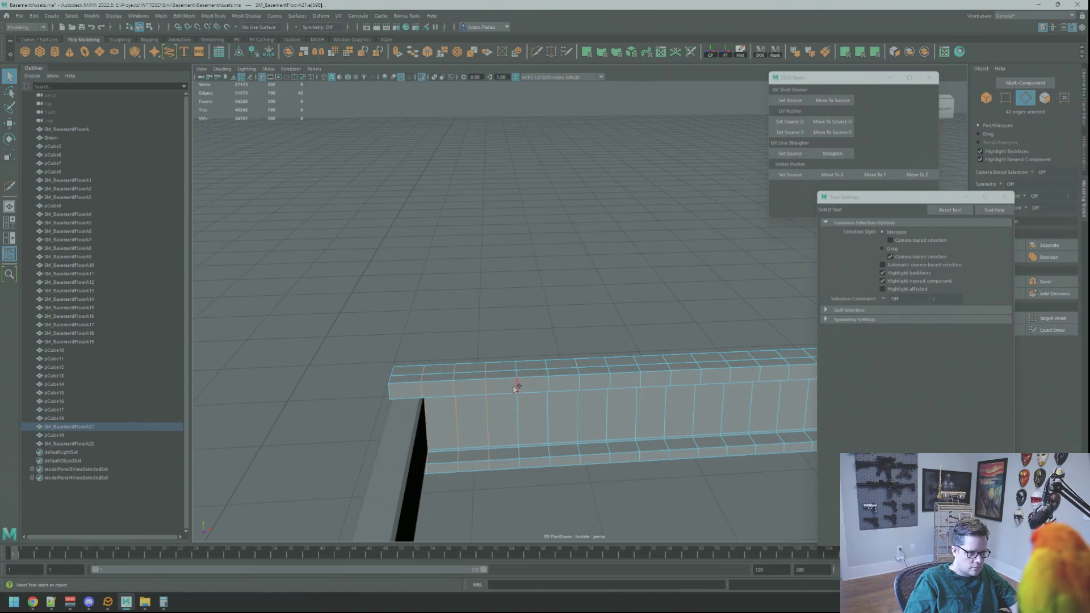
{"action": "double_click", "coordinate": [641, 380], "text": "shift"}
{"action": "middle_click_drag", "start_coordinate": [673, 377], "coordinate": [551, 388], "text": "alt"}
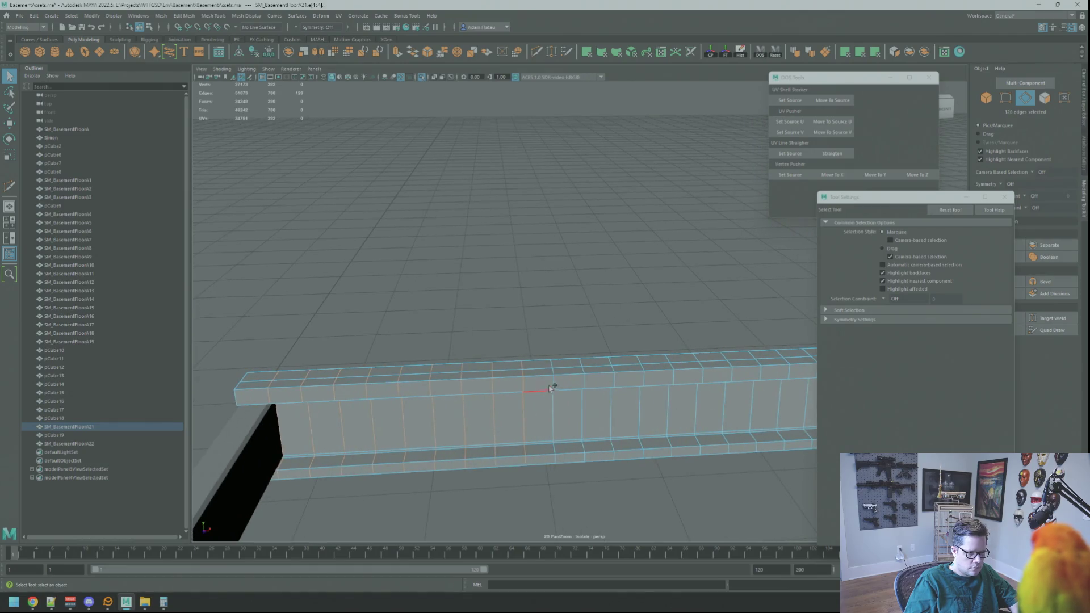
{"action": "middle_click_drag", "start_coordinate": [621, 419], "coordinate": [557, 393], "text": "alt"}
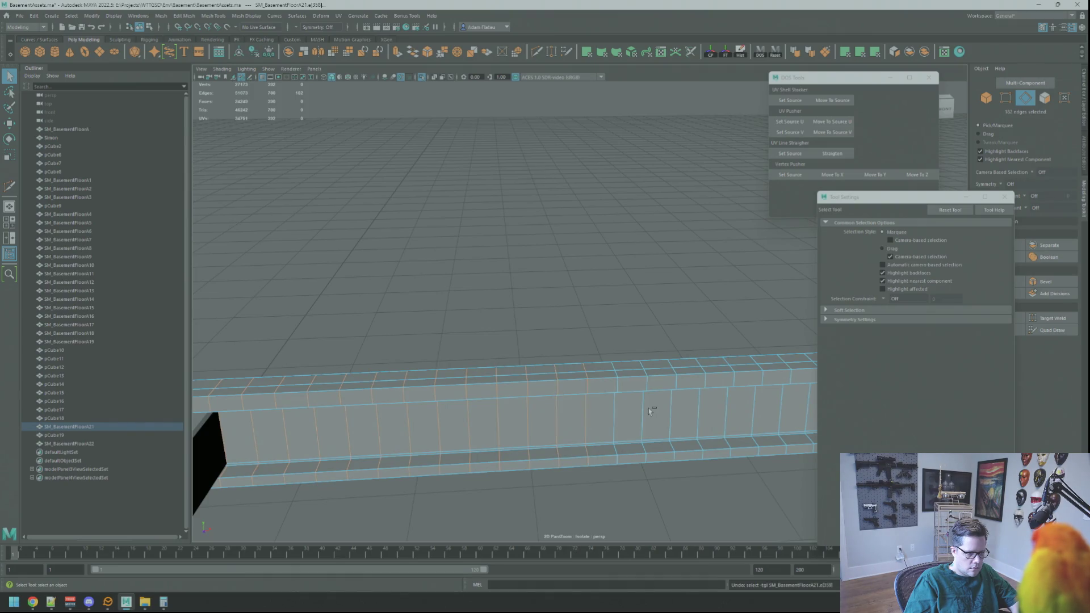
{"action": "middle_click_drag", "start_coordinate": [649, 407], "coordinate": [653, 396], "text": "alt"}
{"action": "left_click", "coordinate": [554, 385], "text": "shift"}
{"action": "left_click", "coordinate": [580, 384], "text": "shift"}
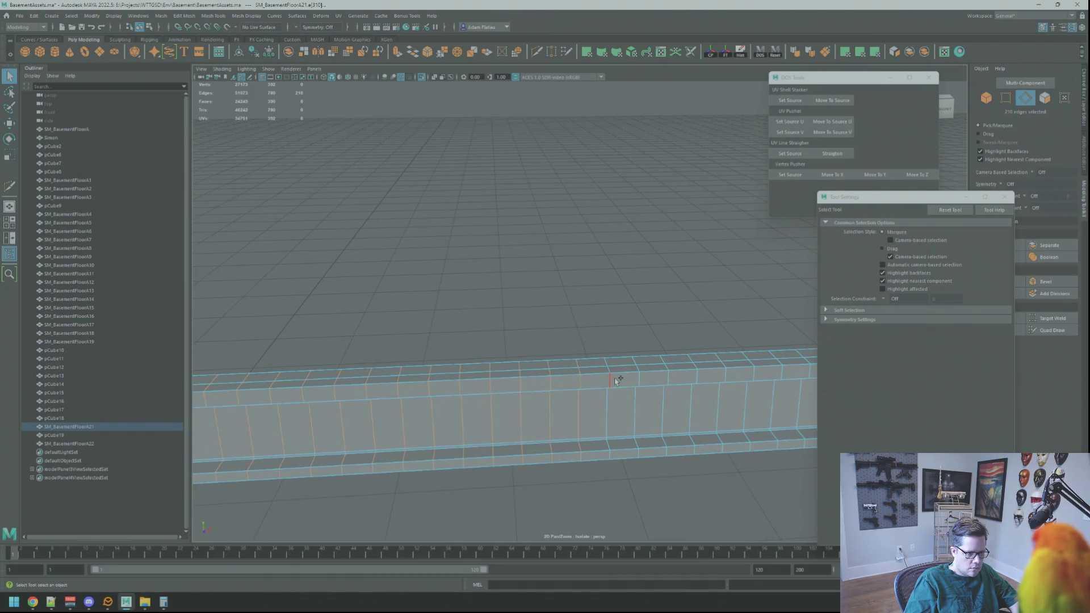
{"action": "mouse_move", "coordinate": [665, 402]}
{"action": "left_mouse_down", "text": "alt"}
{"action": "mouse_move", "coordinate": [591, 392]}
{"action": "mouse_move", "coordinate": [633, 396]}
{"action": "mouse_move", "coordinate": [597, 399]}
{"action": "left_mouse_up", "text": "alt"}
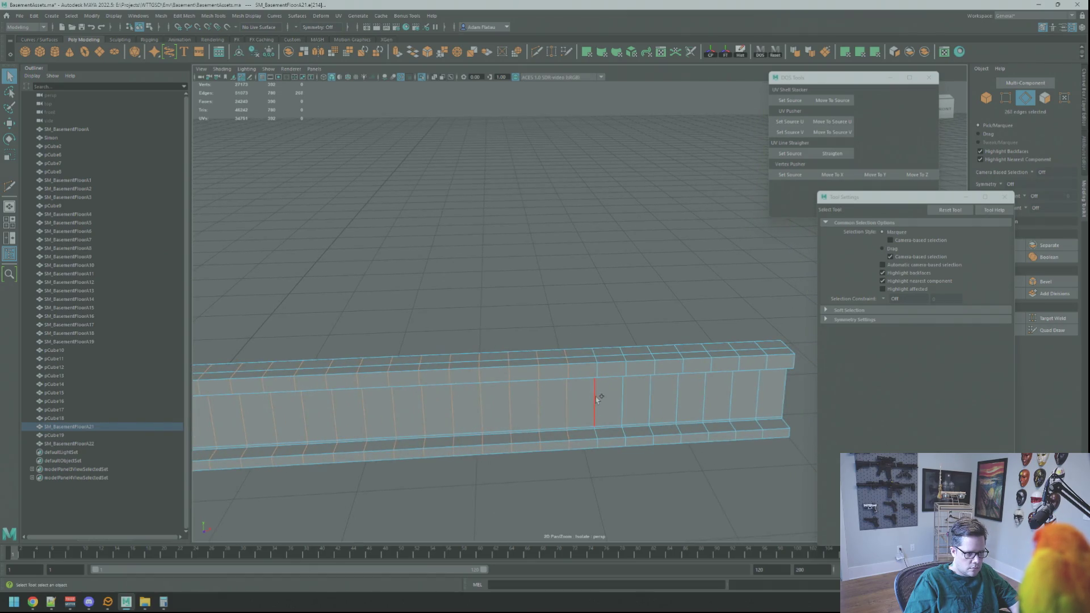
{"action": "double_click", "coordinate": [624, 399], "text": "shift"}
- Delete the selected loops with Ctrl+Delete and reselect the beam in object mode with Move
{"action": "key", "text": "ctrl+Delete"}
{"action": "mouse_move", "coordinate": [721, 402]}
{"action": "left_mouse_down", "text": "alt"}
{"action": "mouse_move", "coordinate": [548, 394]}
{"action": "mouse_move", "coordinate": [526, 365]}
{"action": "left_mouse_up", "text": "alt"}
{"action": "right_click_drag", "start_coordinate": [526, 365], "coordinate": [553, 364]}
{"action": "mouse_move", "coordinate": [554, 363]}
{"action": "left_mouse_down", "text": "alt"}
{"action": "mouse_move", "coordinate": [459, 376]}
{"action": "mouse_move", "coordinate": [642, 306]}
{"action": "mouse_move", "coordinate": [540, 409]}
{"action": "left_mouse_up", "text": "alt"}
{"action": "left_click", "coordinate": [469, 374]}
{"action": "key", "text": "w"}
{"action": "left_click_drag", "start_coordinate": [593, 299], "coordinate": [509, 311], "text": "alt"}
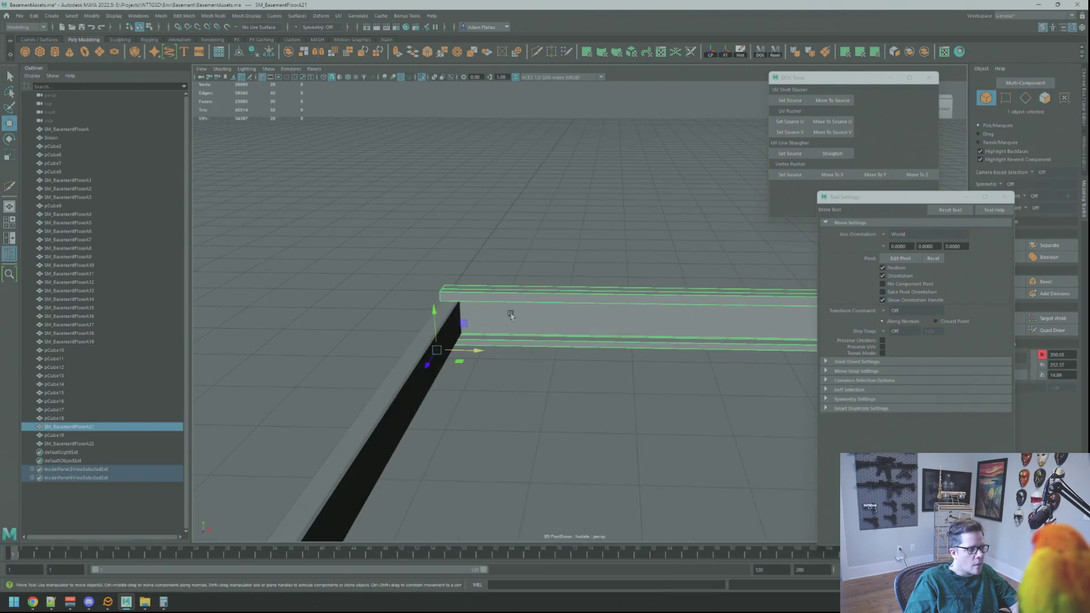
- Insert multiple evenly spaced edge loops across the long beam with Mesh Tools > Insert Edge Loop
{"action": "left_click", "coordinate": [212, 15]}
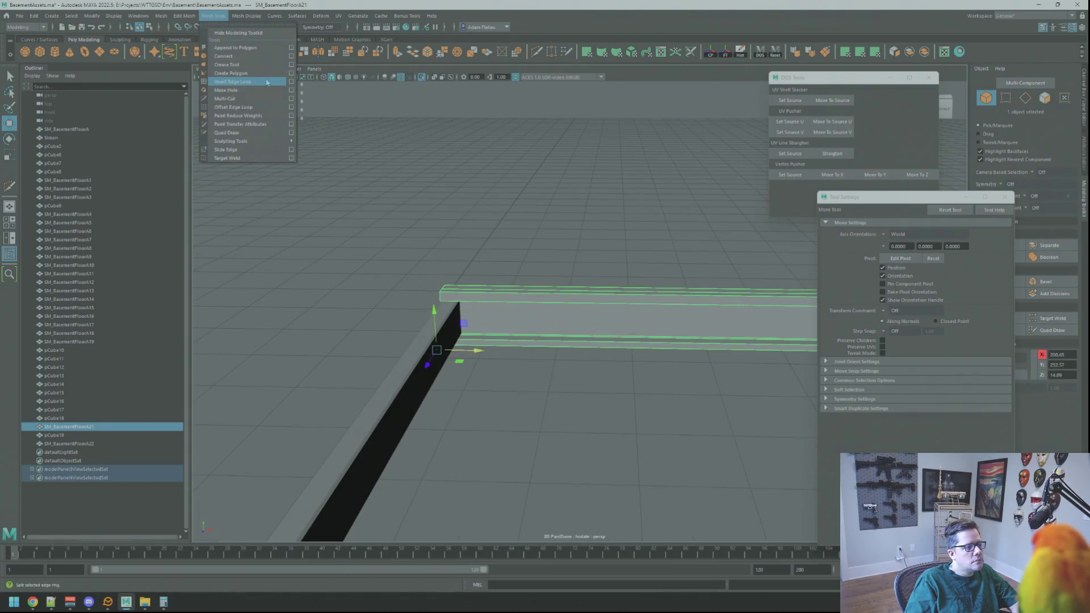
{"action": "left_click", "coordinate": [291, 83]}
{"action": "left_click_drag", "start_coordinate": [573, 242], "coordinate": [574, 298], "text": "alt"}
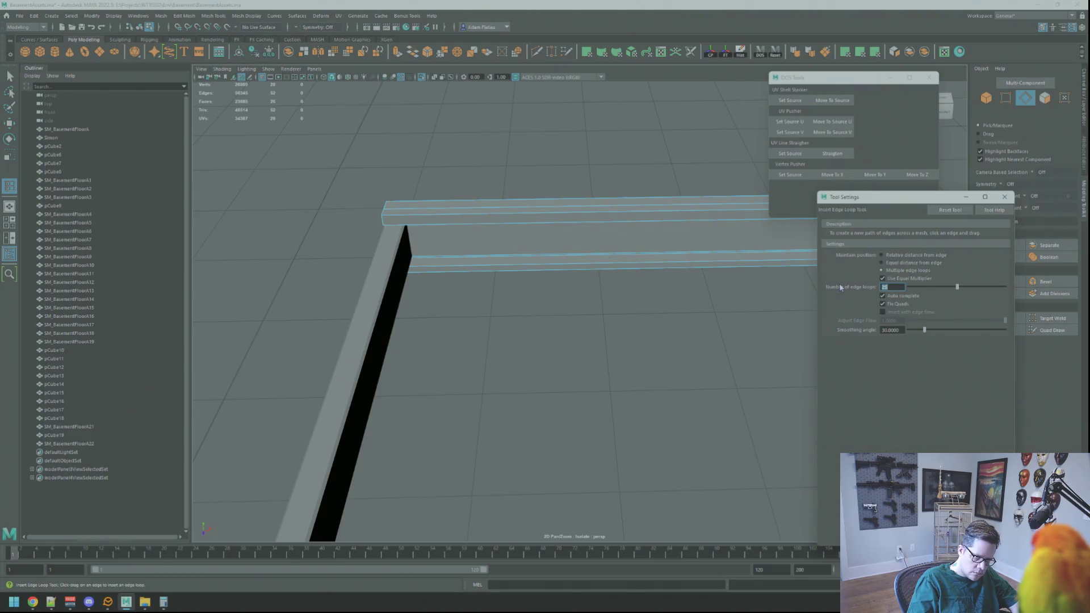
{"action": "left_click", "coordinate": [508, 225]}
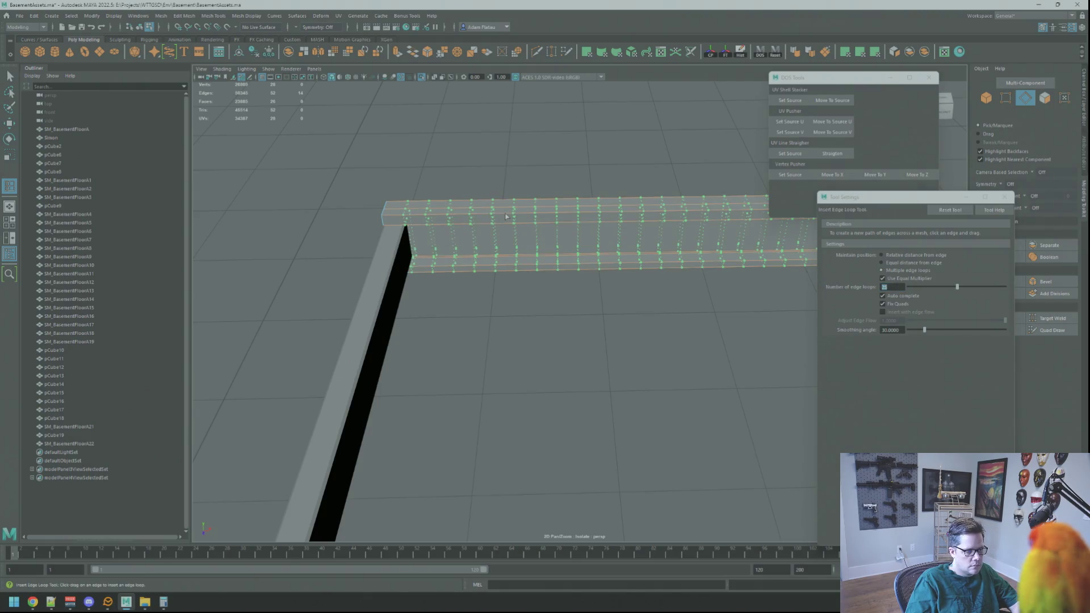
{"action": "mouse_move", "coordinate": [508, 225]}
{"action": "left_mouse_down", "text": "alt"}
{"action": "mouse_move", "coordinate": [543, 281]}
{"action": "mouse_move", "coordinate": [538, 304]}
{"action": "left_mouse_up", "text": "alt"}
{"action": "right_click_drag", "start_coordinate": [538, 304], "coordinate": [574, 254]}
- Frame cross beam pCube19, then select the long beam SM_BasementFloorA21
{"action": "left_click", "coordinate": [514, 398]}
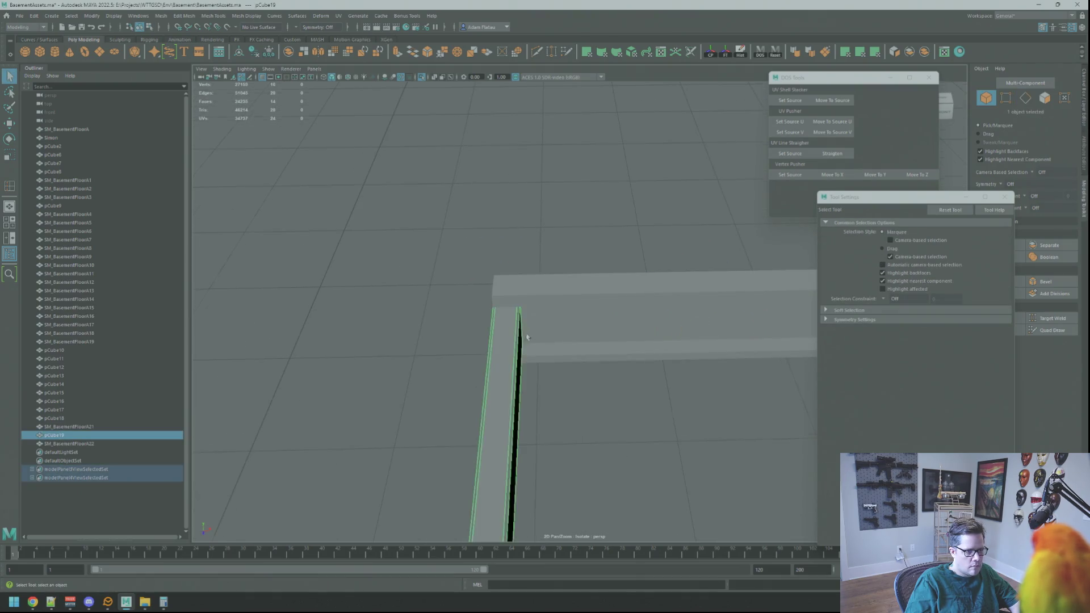
{"action": "key", "text": "f"}
{"action": "left_click_drag", "start_coordinate": [541, 315], "coordinate": [574, 350], "text": "alt"}
{"action": "left_click", "coordinate": [591, 318]}
- Frame the long beam and select pCube19 together with SM_BasementFloorA21
{"action": "key", "text": "f"}
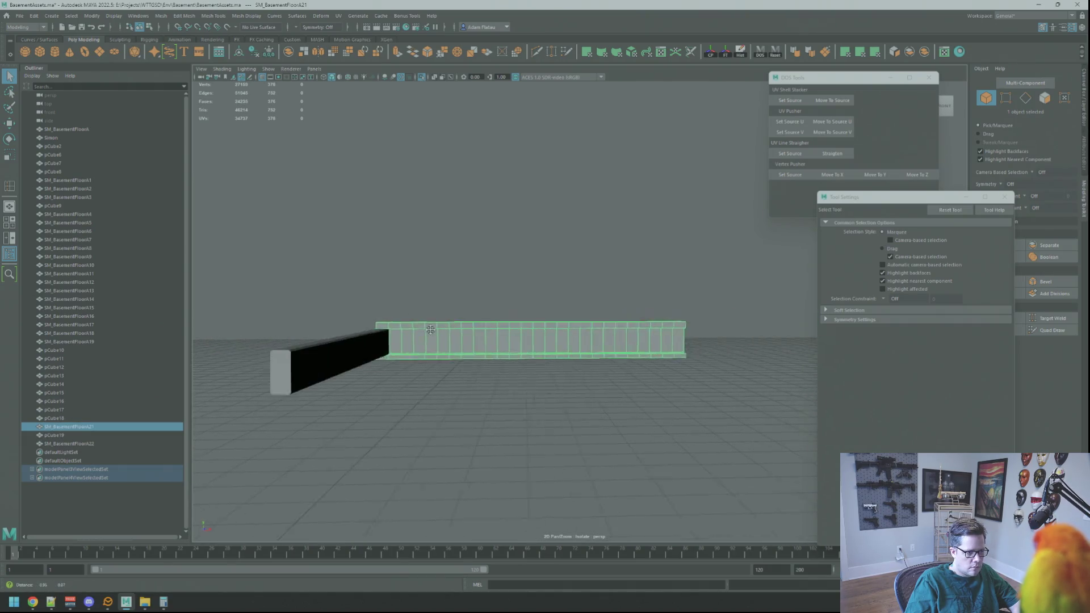
{"action": "scroll", "coordinate": [432, 324], "scroll_direction": "up", "scroll_amount": 2}
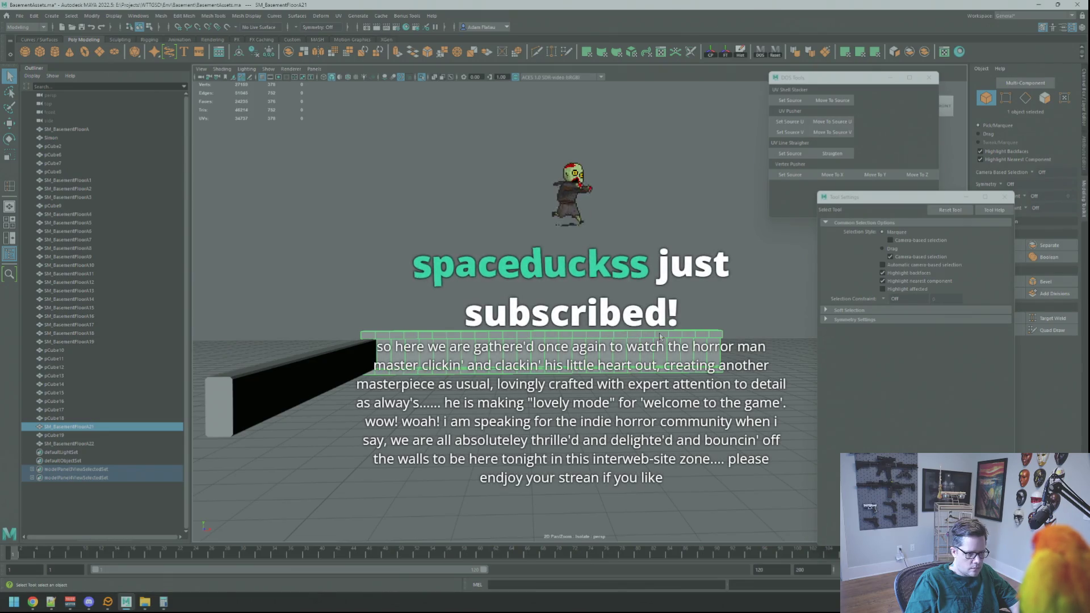
{"action": "mouse_move", "coordinate": [687, 336]}
{"action": "left_mouse_down", "text": "alt"}
{"action": "mouse_move", "coordinate": [647, 345]}
{"action": "mouse_move", "coordinate": [511, 328]}
{"action": "left_mouse_up", "text": "alt"}
{"action": "right_click_drag", "start_coordinate": [514, 327], "coordinate": [489, 314], "text": "alt"}
{"action": "mouse_move", "coordinate": [488, 314]}
{"action": "left_mouse_down", "text": "alt"}
{"action": "mouse_move", "coordinate": [421, 309]}
{"action": "mouse_move", "coordinate": [434, 283]}
{"action": "left_mouse_up", "text": "alt"}
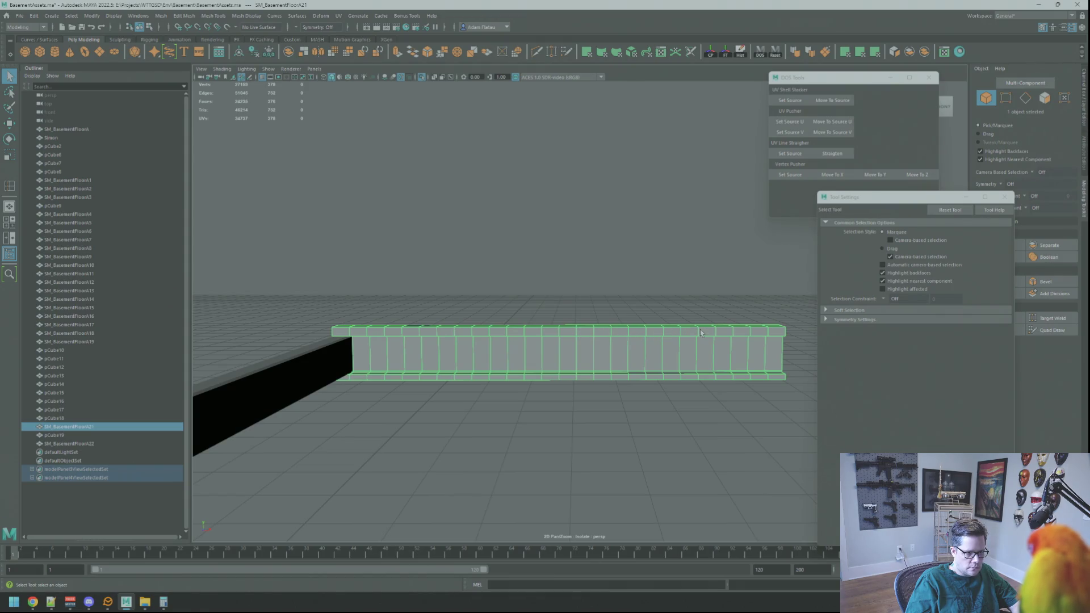
{"action": "left_click_drag", "start_coordinate": [767, 339], "coordinate": [498, 364], "text": "alt"}
{"action": "left_click", "coordinate": [497, 364]}
{"action": "left_click", "coordinate": [503, 359], "text": "shift"}
{"action": "right_click_drag", "start_coordinate": [514, 349], "coordinate": [613, 292], "text": "alt"}
- Snap the pivot to the column corner vertex, set World axes, and slide the vertices along X
{"action": "right_click_drag", "start_coordinate": [437, 358], "coordinate": [483, 366]}
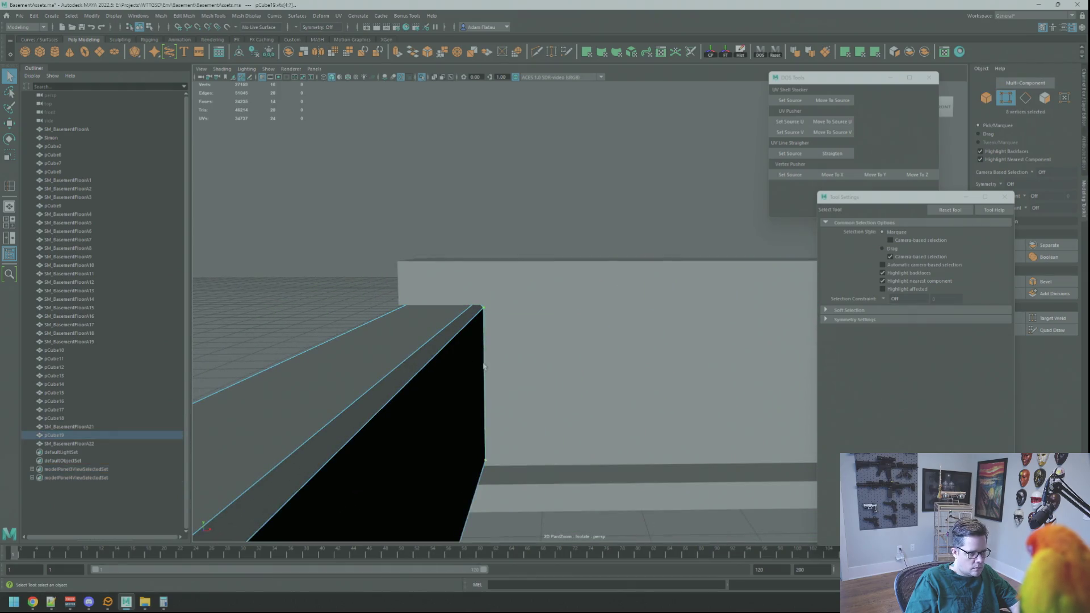
{"action": "key", "text": "w"}
{"action": "left_click_drag", "start_coordinate": [493, 370], "coordinate": [644, 401], "text": "alt"}
{"action": "key", "text": "4"}
{"action": "left_click_drag", "start_coordinate": [554, 419], "coordinate": [571, 390], "text": "alt"}
{"action": "scroll", "coordinate": [534, 397], "scroll_direction": "up", "scroll_amount": 5}
{"action": "key", "text": "d"}
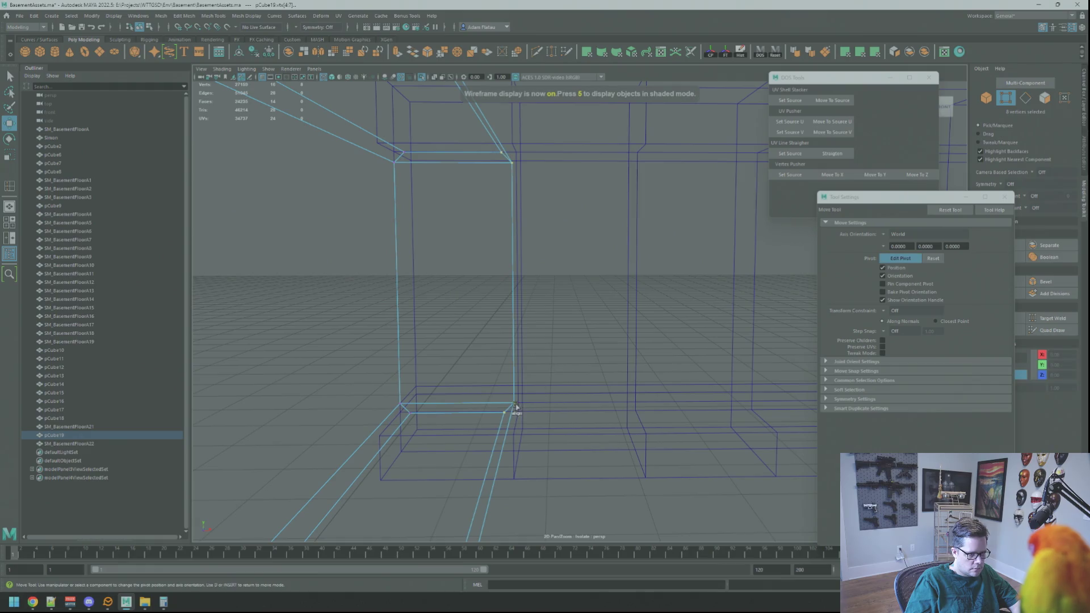
{"action": "left_click", "coordinate": [513, 405]}
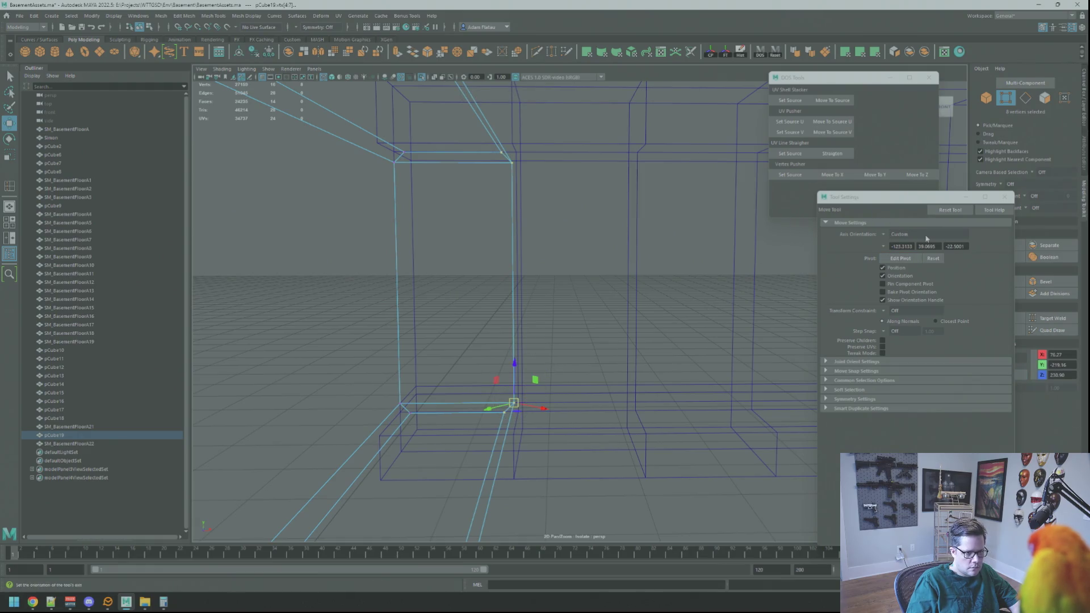
{"action": "left_click", "coordinate": [935, 212]}
{"action": "mouse_move", "coordinate": [550, 404]}
{"action": "left_mouse_down"}
{"action": "mouse_move", "coordinate": [564, 404]}
{"action": "mouse_move", "coordinate": [526, 408]}
{"action": "mouse_move", "coordinate": [552, 386]}
{"action": "mouse_move", "coordinate": [543, 425]}
{"action": "mouse_move", "coordinate": [552, 414]}
{"action": "mouse_move", "coordinate": [543, 377]}
{"action": "mouse_move", "coordinate": [591, 348]}
{"action": "mouse_move", "coordinate": [511, 340]}
{"action": "mouse_move", "coordinate": [538, 352]}
{"action": "mouse_move", "coordinate": [489, 360]}
{"action": "left_mouse_up"}
- Return to shaded object mode and select the horizontal floor beam with the Move tool
{"action": "key", "text": "5"}
{"action": "key", "text": "q"}
{"action": "right_click_drag", "start_coordinate": [547, 292], "coordinate": [584, 263]}
{"action": "left_click", "coordinate": [540, 298]}
{"action": "key", "text": "w"}
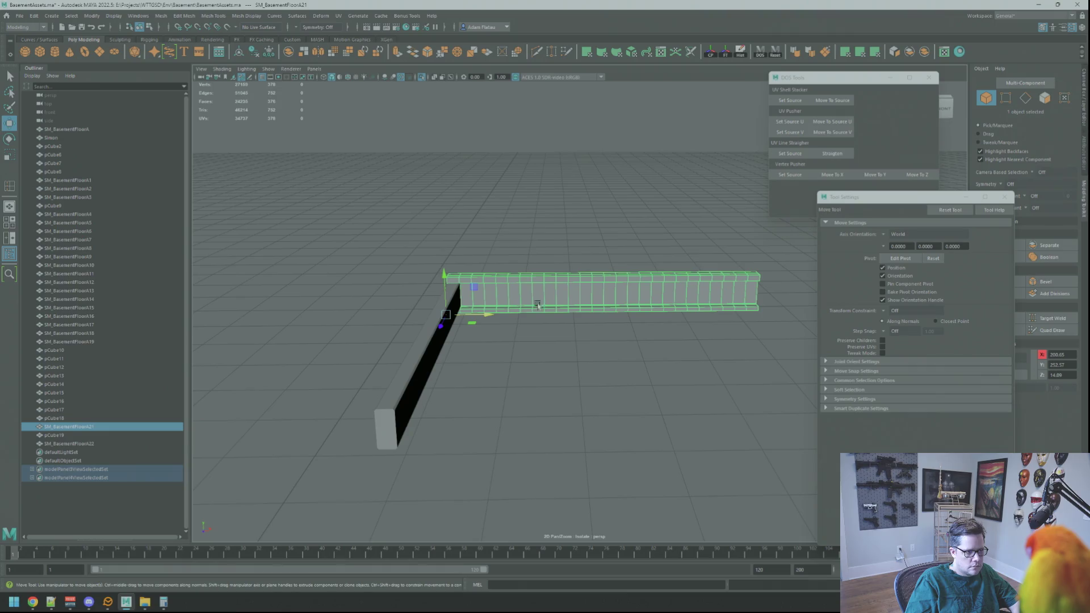
{"action": "mouse_move", "coordinate": [523, 314]}
{"action": "left_mouse_down", "text": "alt"}
{"action": "mouse_move", "coordinate": [578, 334]}
{"action": "mouse_move", "coordinate": [562, 318]}
{"action": "mouse_move", "coordinate": [579, 278]}
{"action": "left_mouse_up", "text": "alt"}
{"action": "left_click", "coordinate": [510, 338]}
{"action": "mouse_move", "coordinate": [509, 337]}
{"action": "left_mouse_down", "text": "alt"}
{"action": "mouse_move", "coordinate": [470, 318]}
{"action": "mouse_move", "coordinate": [534, 325]}
{"action": "mouse_move", "coordinate": [487, 311]}
{"action": "mouse_move", "coordinate": [557, 309]}
{"action": "mouse_move", "coordinate": [591, 319]}
{"action": "mouse_move", "coordinate": [528, 330]}
{"action": "left_mouse_up", "text": "alt"}
{"action": "left_click", "coordinate": [561, 289]}
{"action": "key", "text": "f"}
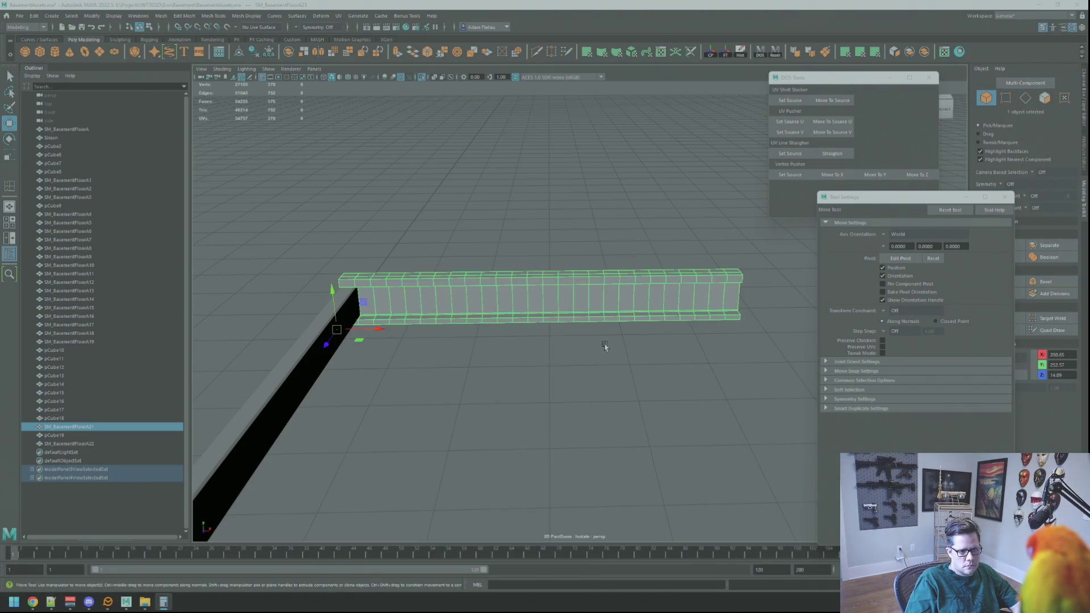
{"action": "mouse_move", "coordinate": [486, 334]}
{"action": "left_mouse_down", "text": "alt"}
{"action": "mouse_move", "coordinate": [689, 358]}
{"action": "mouse_move", "coordinate": [577, 332]}
{"action": "left_mouse_up", "text": "alt"}
{"action": "mouse_move", "coordinate": [578, 332]}
{"action": "right_mouse_down", "text": "alt"}
{"action": "mouse_move", "coordinate": [537, 336]}
{"action": "mouse_move", "coordinate": [615, 351]}
{"action": "mouse_move", "coordinate": [586, 357]}
{"action": "right_mouse_up", "text": "alt"}
{"action": "middle_click_drag", "start_coordinate": [586, 356], "coordinate": [533, 352], "text": "alt"}
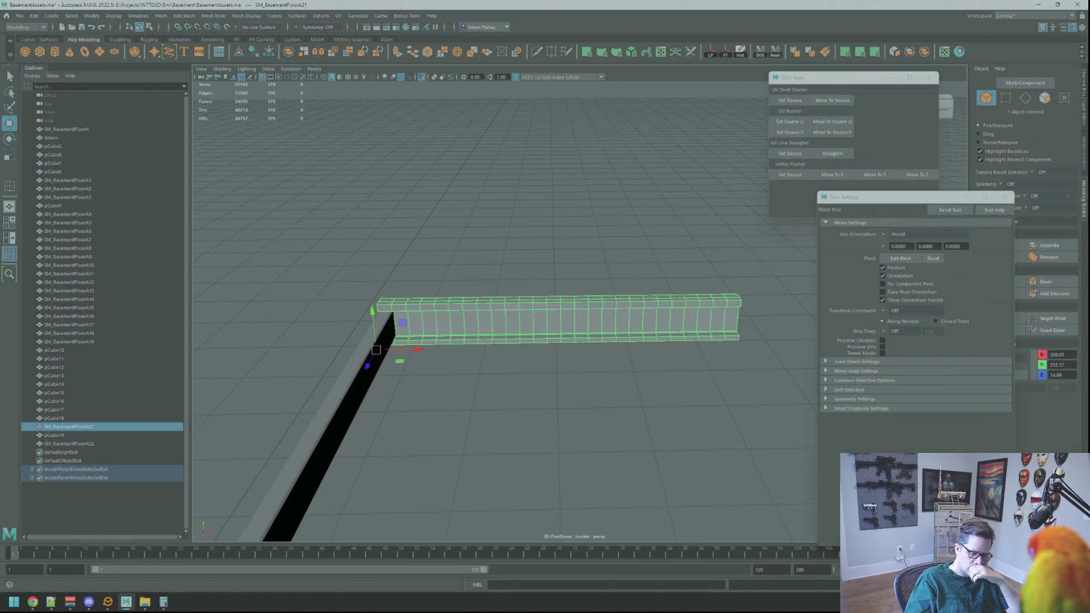
{"action": "middle_click_drag", "start_coordinate": [669, 275], "coordinate": [624, 261], "text": "alt"}
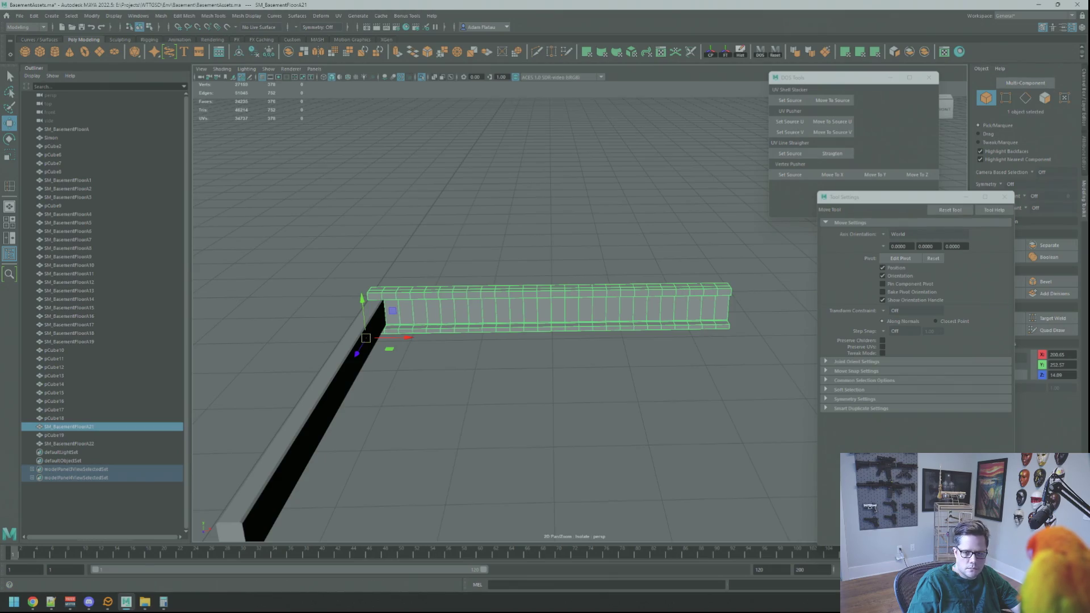
{"action": "key", "text": "2"}
{"action": "key", "text": "6"}
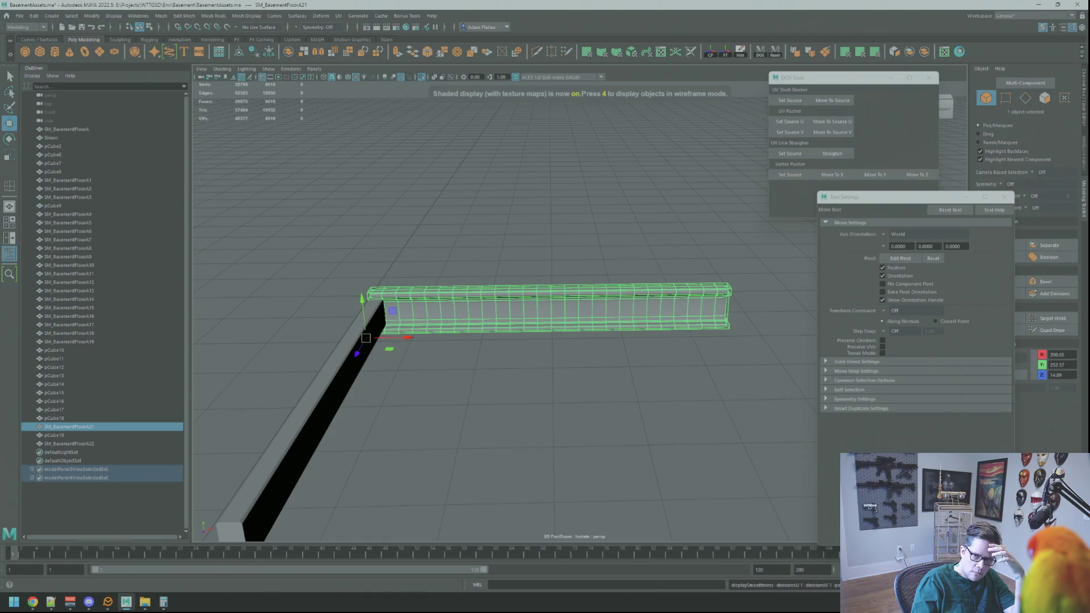
{"action": "left_click_drag", "start_coordinate": [715, 324], "coordinate": [685, 311], "text": "alt"}
{"action": "left_click", "coordinate": [661, 308]}
{"action": "left_click", "coordinate": [591, 275]}
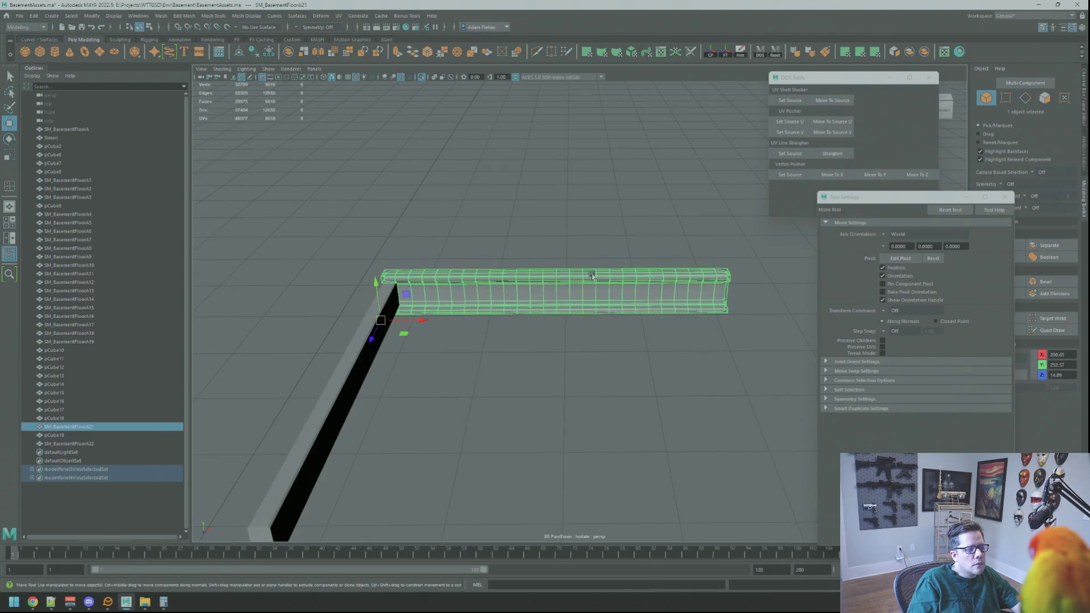
{"action": "key", "text": "1"}
{"action": "right_click_drag", "start_coordinate": [588, 277], "coordinate": [555, 275]}
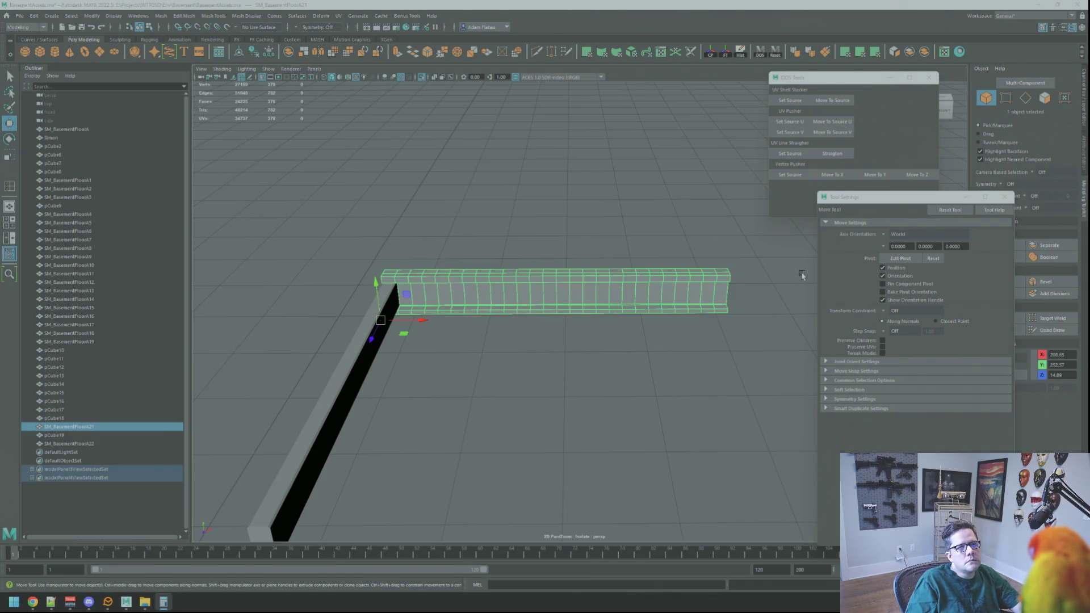
{"action": "key", "text": "f"}
{"action": "key", "text": "q"}
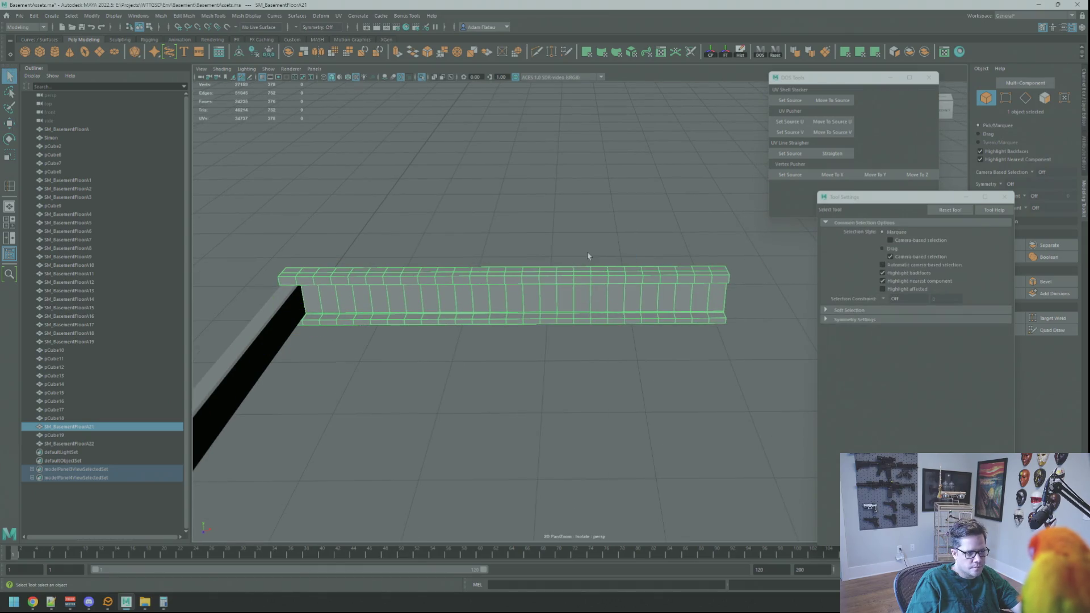
- In edge mode, select the beam's vertical edge loops and delete them
{"action": "right_click_drag", "start_coordinate": [588, 267], "coordinate": [592, 269], "text": "shift"}
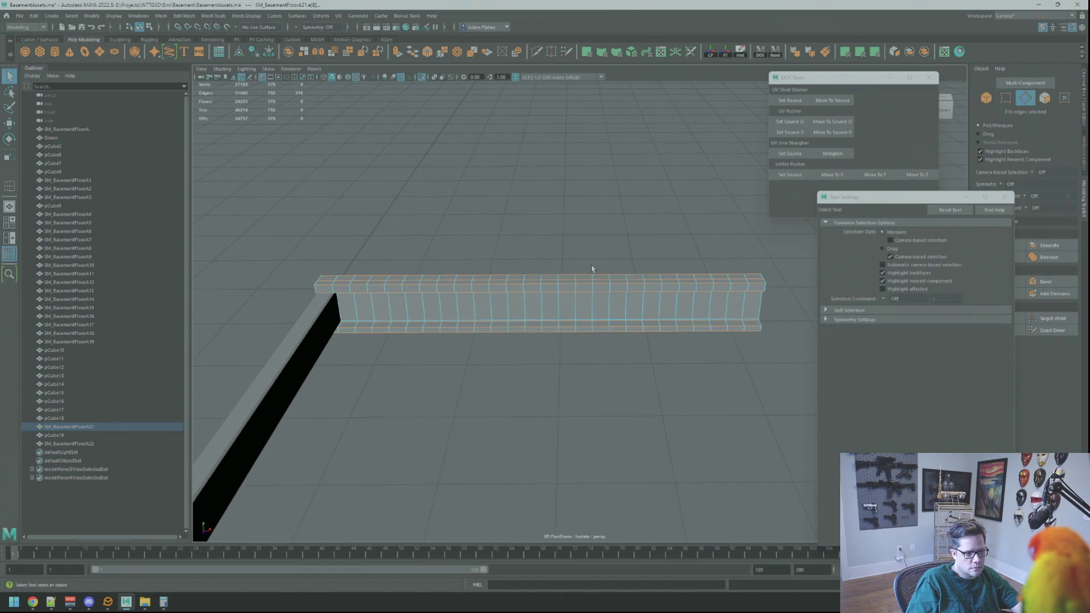
{"action": "mouse_move", "coordinate": [690, 284]}
{"action": "left_mouse_down", "text": "alt"}
{"action": "mouse_move", "coordinate": [599, 294]}
{"action": "mouse_move", "coordinate": [654, 304]}
{"action": "left_mouse_up", "text": "alt"}
{"action": "double_click", "coordinate": [693, 336], "text": "shift"}
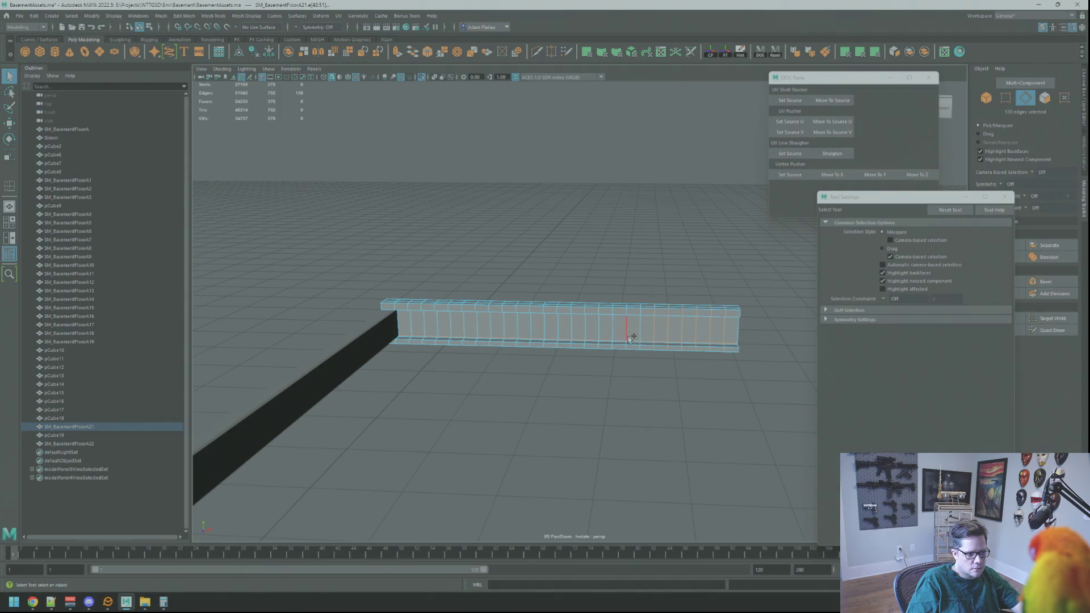
{"action": "double_click", "coordinate": [709, 333]}
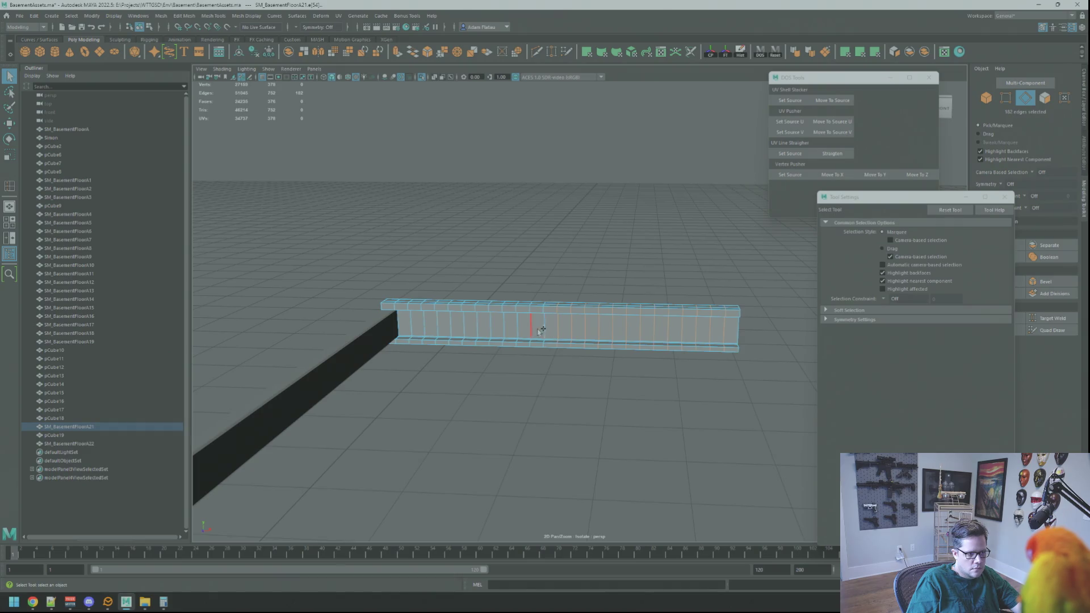
{"action": "double_click", "coordinate": [489, 328], "text": "shift"}
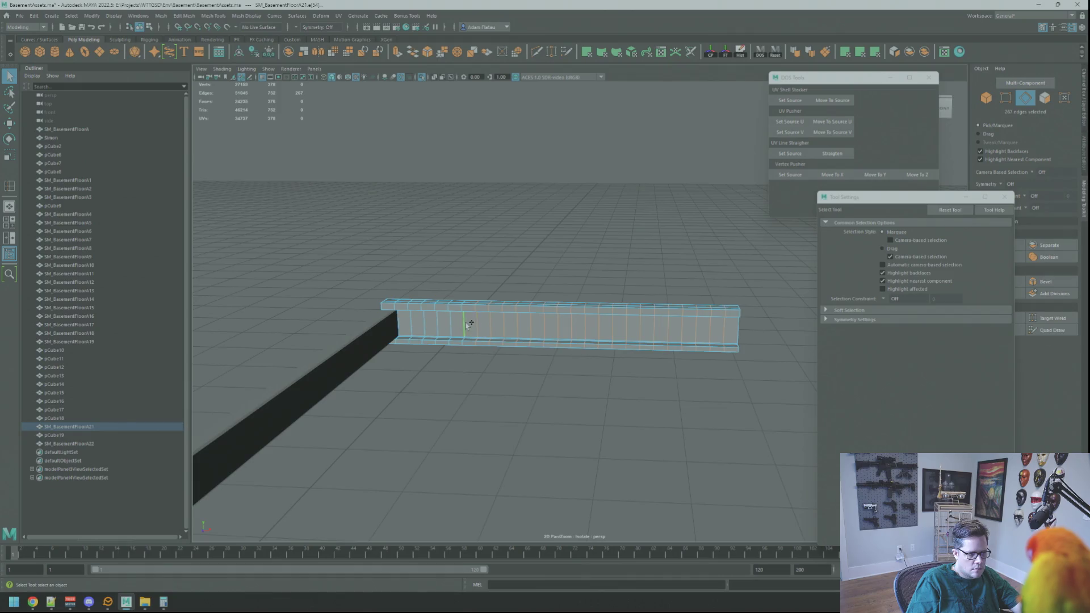
{"action": "right_click_drag", "start_coordinate": [433, 321], "coordinate": [437, 352], "text": "shift"}
- Remove the leftover edges at the beam end, then reselect the simplified beam
{"action": "scroll", "coordinate": [510, 307], "scroll_direction": "down", "scroll_amount": 2}
{"action": "scroll", "coordinate": [484, 309], "scroll_direction": "up", "scroll_amount": 5}
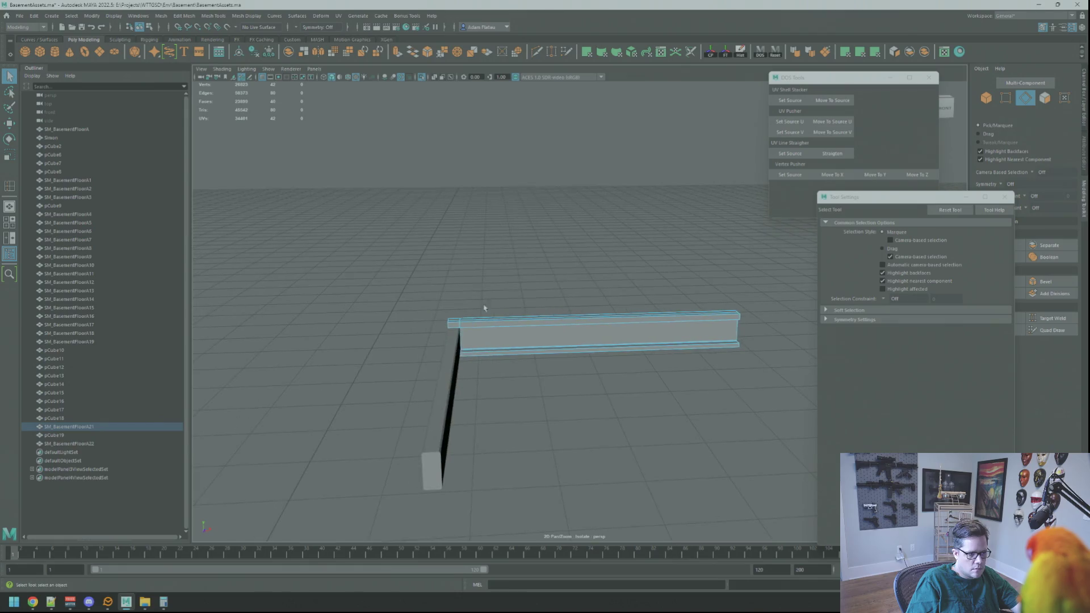
{"action": "right_click_drag", "start_coordinate": [454, 335], "coordinate": [499, 340], "text": "shift"}
{"action": "mouse_move", "coordinate": [502, 308]}
{"action": "left_mouse_down", "text": "alt"}
{"action": "mouse_move", "coordinate": [580, 290]}
{"action": "mouse_move", "coordinate": [566, 286]}
{"action": "mouse_move", "coordinate": [551, 313]}
{"action": "mouse_move", "coordinate": [574, 297]}
{"action": "left_mouse_up", "text": "alt"}
{"action": "left_click", "coordinate": [555, 316]}
{"action": "key", "text": "w"}
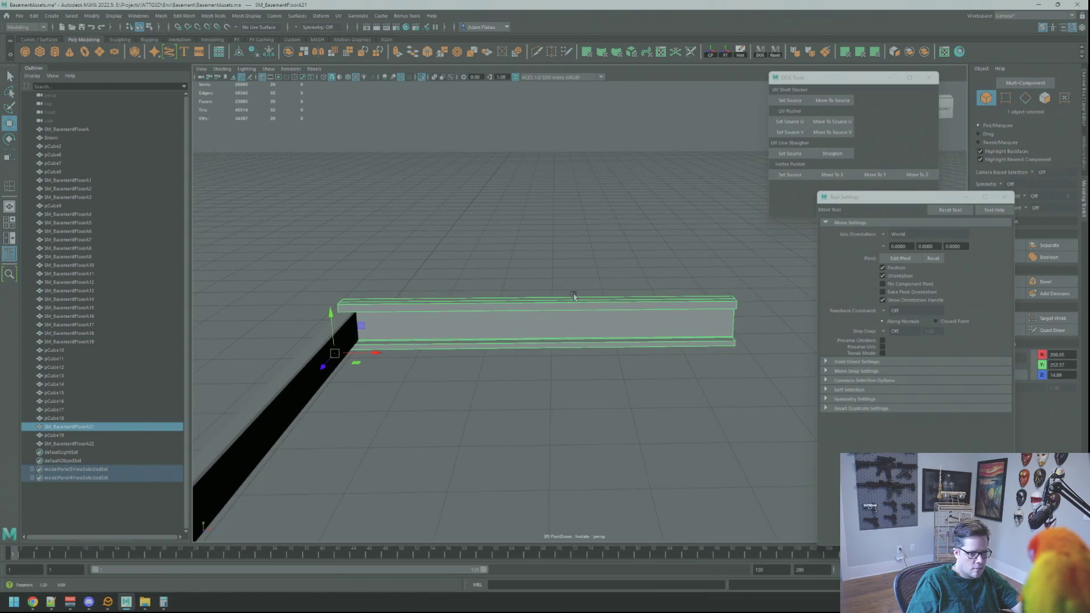
- Insert multiple evenly spaced edge loops along the beam, then exit isolate select
{"action": "left_click", "coordinate": [213, 16]}
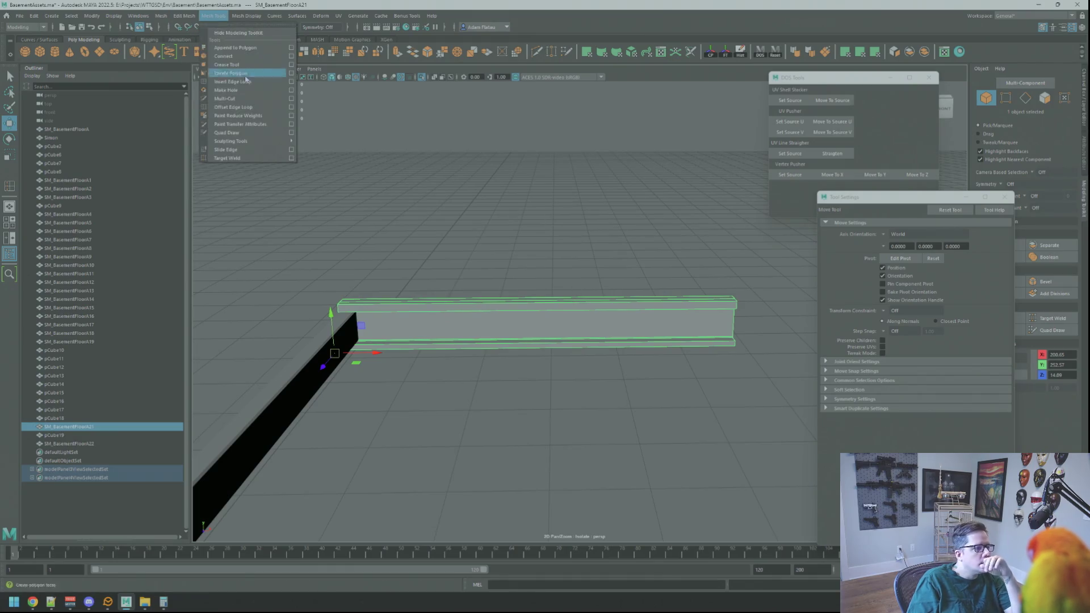
{"action": "left_click", "coordinate": [294, 84]}
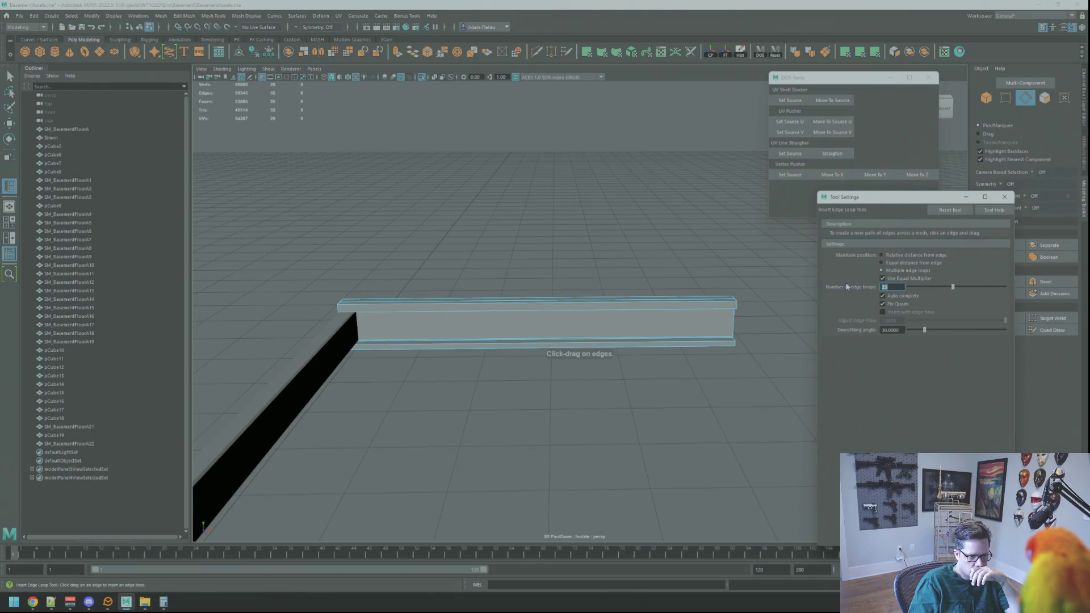
{"action": "left_click", "coordinate": [625, 305]}
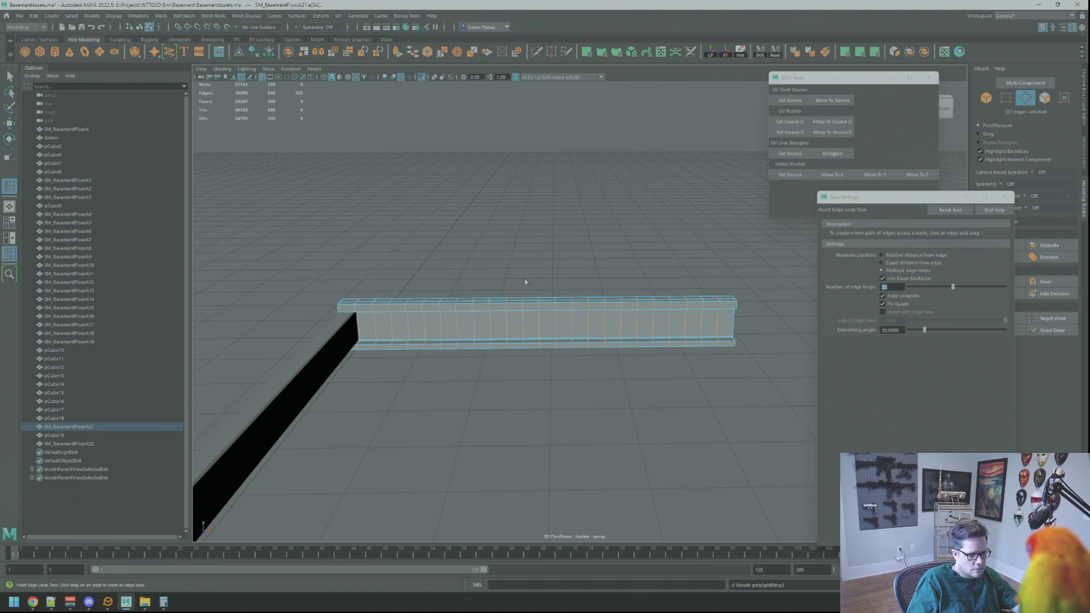
{"action": "key", "text": "q"}
{"action": "right_click_drag", "start_coordinate": [525, 282], "coordinate": [531, 267]}
{"action": "key", "text": "ctrl+1"}
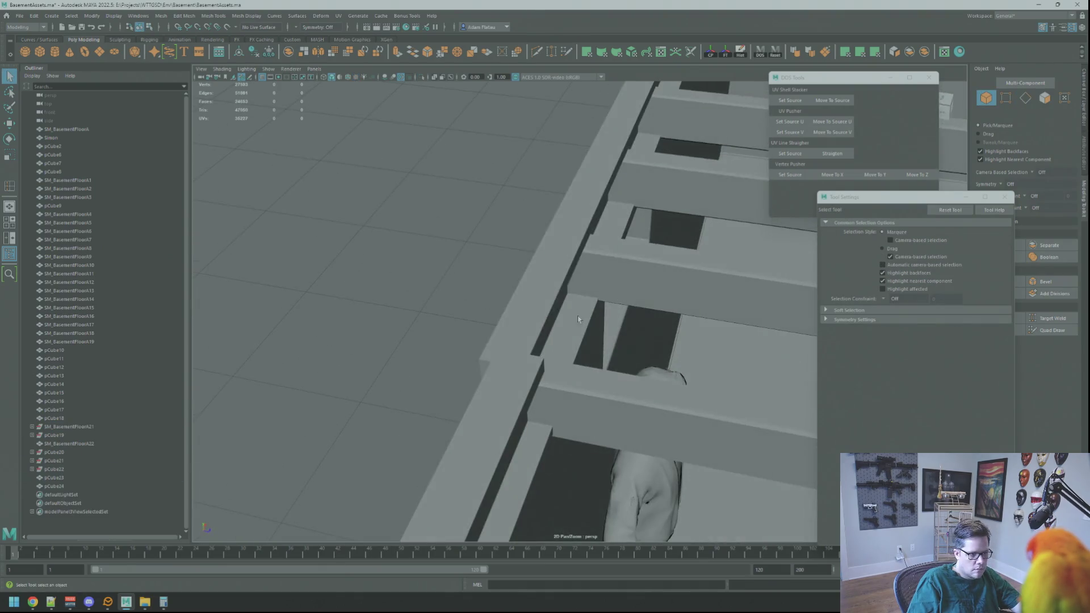
- Delete the extra beam copies pCube24 and pCube23, then select floor beam pCube22
{"action": "left_click", "coordinate": [578, 319]}
{"action": "mouse_move", "coordinate": [578, 319]}
{"action": "left_mouse_down", "text": "alt"}
{"action": "mouse_move", "coordinate": [588, 349]}
{"action": "mouse_move", "coordinate": [855, 377]}
{"action": "mouse_move", "coordinate": [652, 345]}
{"action": "mouse_move", "coordinate": [720, 343]}
{"action": "mouse_move", "coordinate": [576, 319]}
{"action": "mouse_move", "coordinate": [594, 323]}
{"action": "mouse_move", "coordinate": [494, 321]}
{"action": "mouse_move", "coordinate": [538, 329]}
{"action": "mouse_move", "coordinate": [535, 305]}
{"action": "mouse_move", "coordinate": [640, 362]}
{"action": "mouse_move", "coordinate": [522, 341]}
{"action": "mouse_move", "coordinate": [532, 316]}
{"action": "mouse_move", "coordinate": [729, 315]}
{"action": "mouse_move", "coordinate": [754, 407]}
{"action": "mouse_move", "coordinate": [574, 360]}
{"action": "mouse_move", "coordinate": [418, 246]}
{"action": "mouse_move", "coordinate": [273, 243]}
{"action": "mouse_move", "coordinate": [340, 358]}
{"action": "mouse_move", "coordinate": [545, 324]}
{"action": "mouse_move", "coordinate": [708, 369]}
{"action": "mouse_move", "coordinate": [620, 401]}
{"action": "mouse_move", "coordinate": [539, 363]}
{"action": "mouse_move", "coordinate": [434, 284]}
{"action": "mouse_move", "coordinate": [355, 297]}
{"action": "mouse_move", "coordinate": [346, 345]}
{"action": "mouse_move", "coordinate": [496, 348]}
{"action": "mouse_move", "coordinate": [616, 311]}
{"action": "mouse_move", "coordinate": [647, 404]}
{"action": "mouse_move", "coordinate": [484, 318]}
{"action": "mouse_move", "coordinate": [496, 288]}
{"action": "mouse_move", "coordinate": [523, 301]}
{"action": "mouse_move", "coordinate": [518, 316]}
{"action": "mouse_move", "coordinate": [505, 294]}
{"action": "mouse_move", "coordinate": [618, 263]}
{"action": "left_mouse_up", "text": "alt"}
{"action": "key", "text": "w"}
{"action": "left_click", "coordinate": [594, 323]}
{"action": "left_click", "coordinate": [617, 263]}
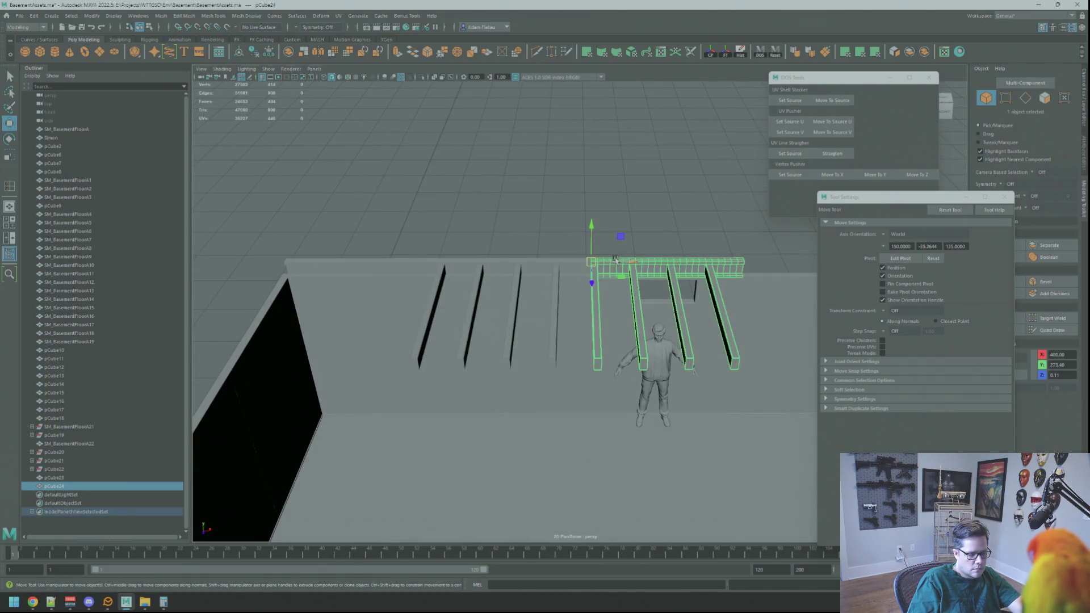
{"action": "left_click", "coordinate": [600, 259]}
{"action": "key", "text": "ctrl+z"}
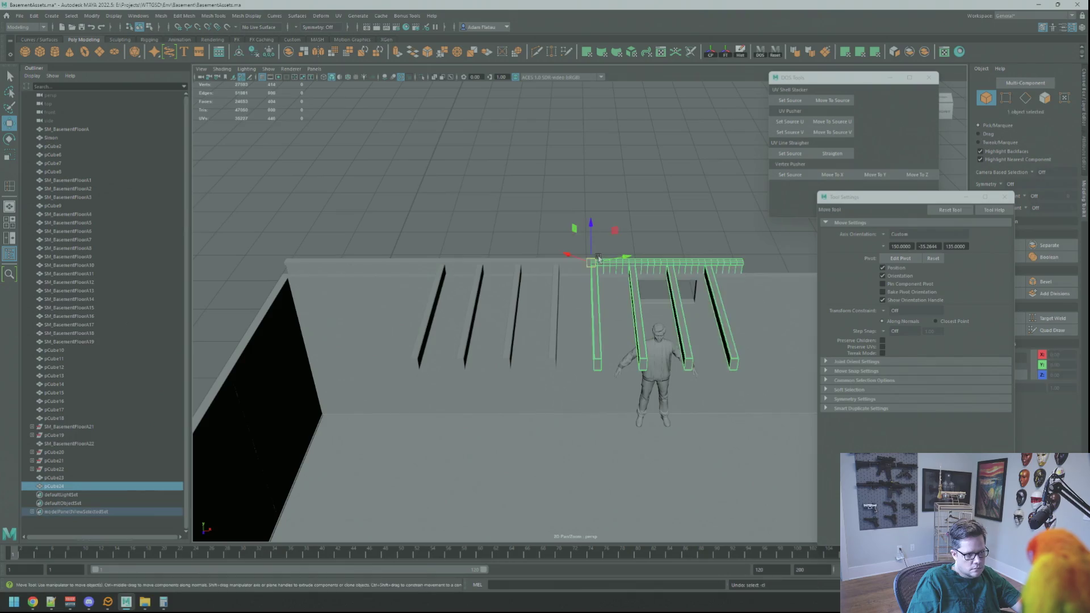
{"action": "key", "text": "ctrl+z"}
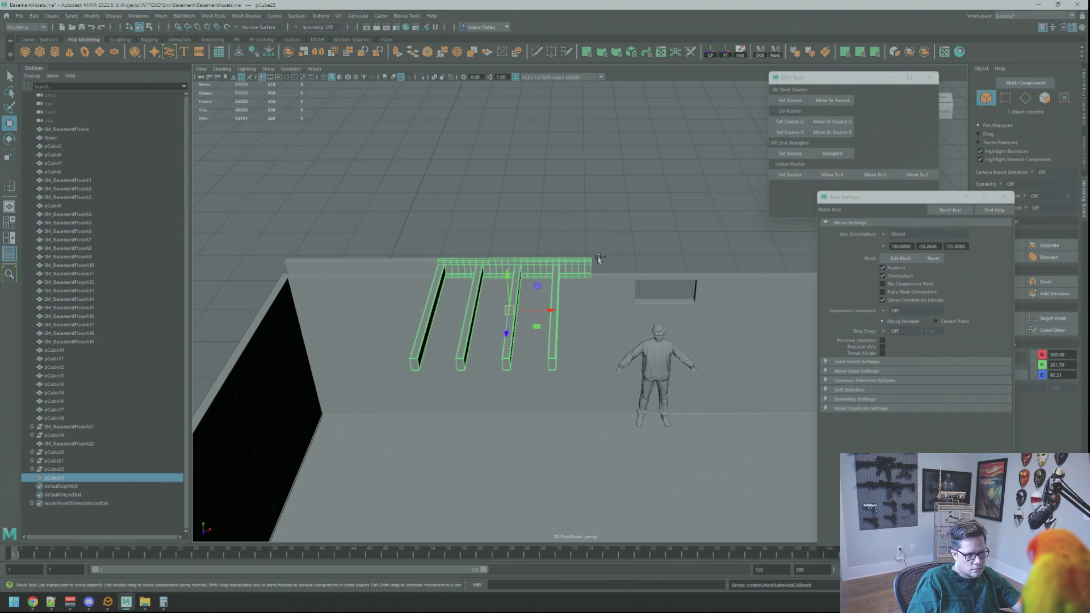
{"action": "key", "text": "ctrl+z"}
{"action": "key", "text": "ctrl+z"}
{"action": "key", "text": "ctrl+z"}
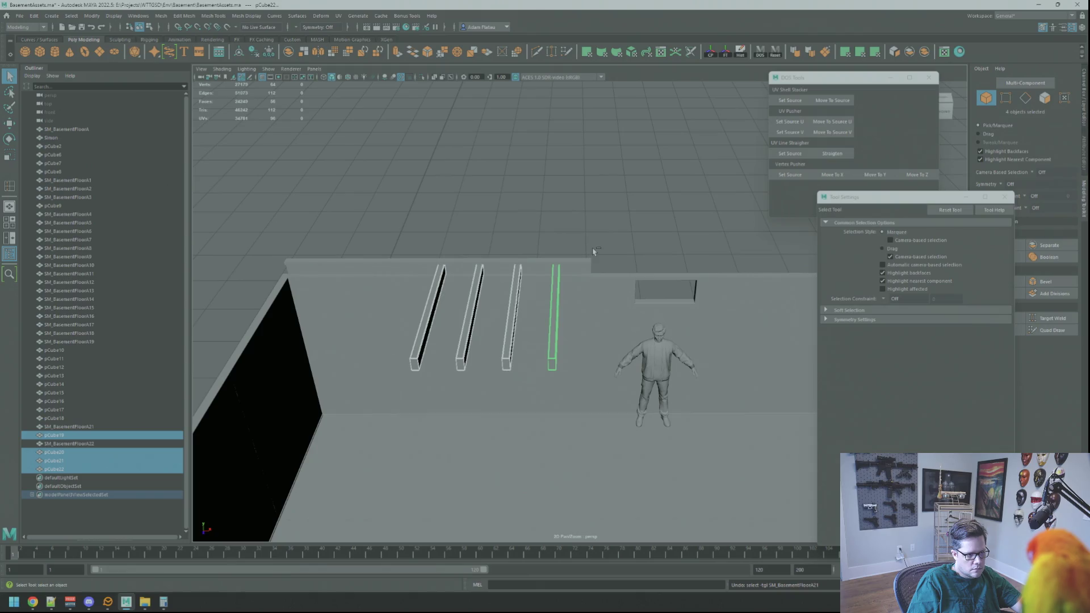
{"action": "left_click", "coordinate": [556, 273]}
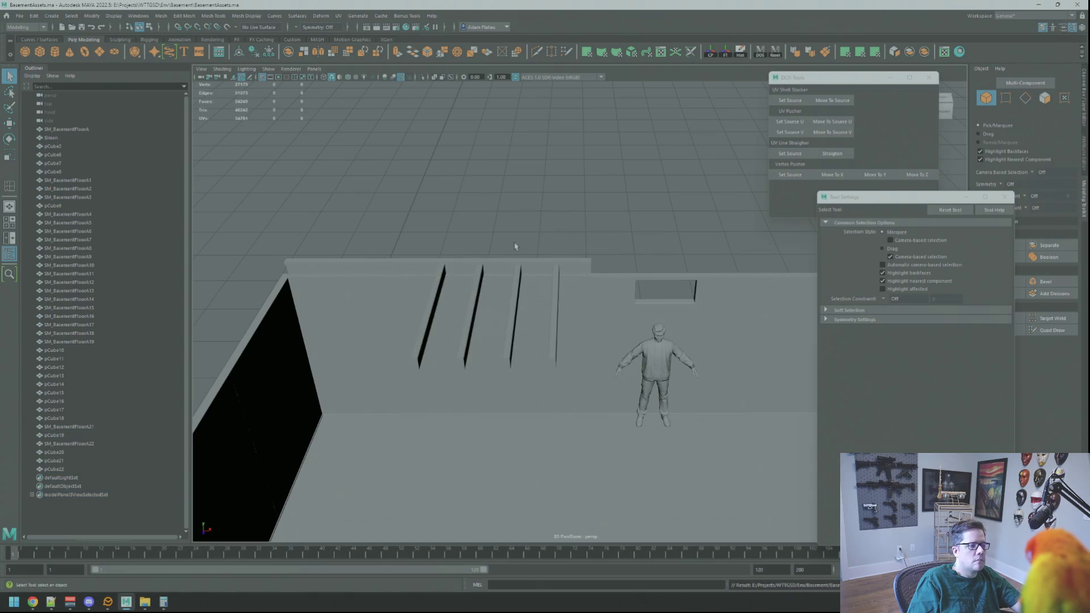
- Select the four floor beams and the horizontal beam, and isolate them
{"action": "left_click", "coordinate": [515, 315], "text": "shift"}
{"action": "left_click", "coordinate": [474, 315], "text": "shift"}
{"action": "left_click", "coordinate": [432, 315], "text": "shift"}
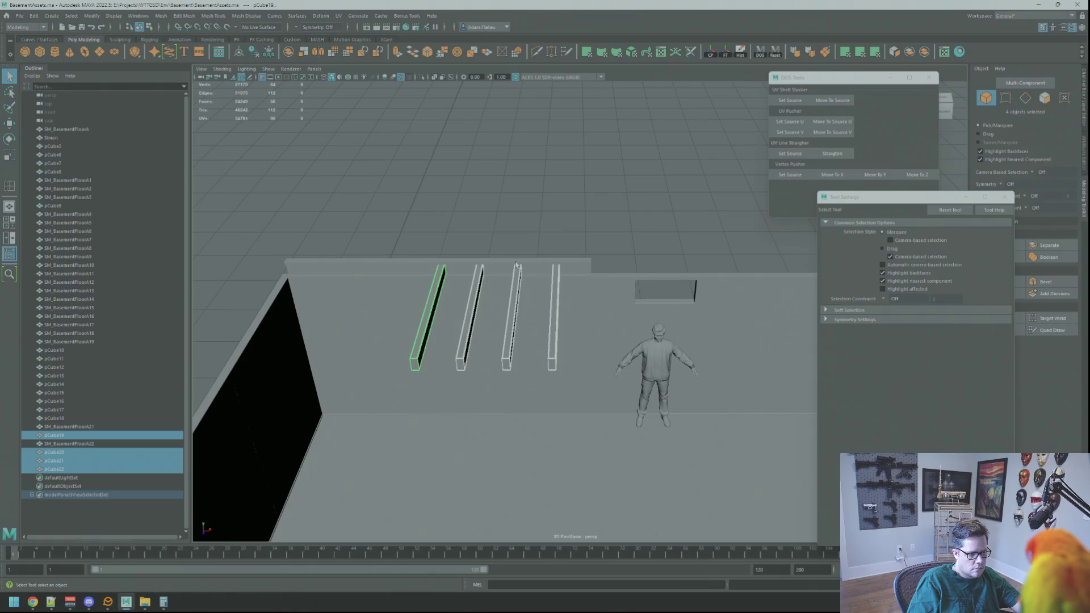
{"action": "left_click", "coordinate": [517, 265], "text": "shift"}
{"action": "left_click", "coordinate": [421, 79]}
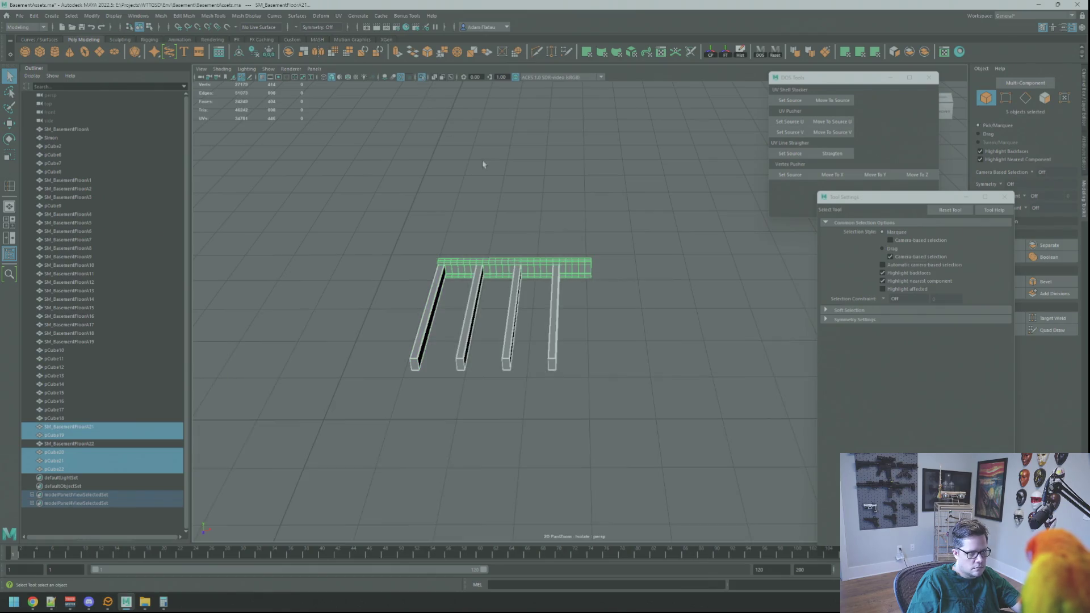
- Slide the horizontal beam along X with the Move tool
{"action": "left_click", "coordinate": [511, 267]}
{"action": "key", "text": "w"}
{"action": "scroll", "coordinate": [506, 250], "scroll_direction": "up", "scroll_amount": 5}
{"action": "scroll", "coordinate": [509, 260], "scroll_direction": "down", "scroll_amount": 3}
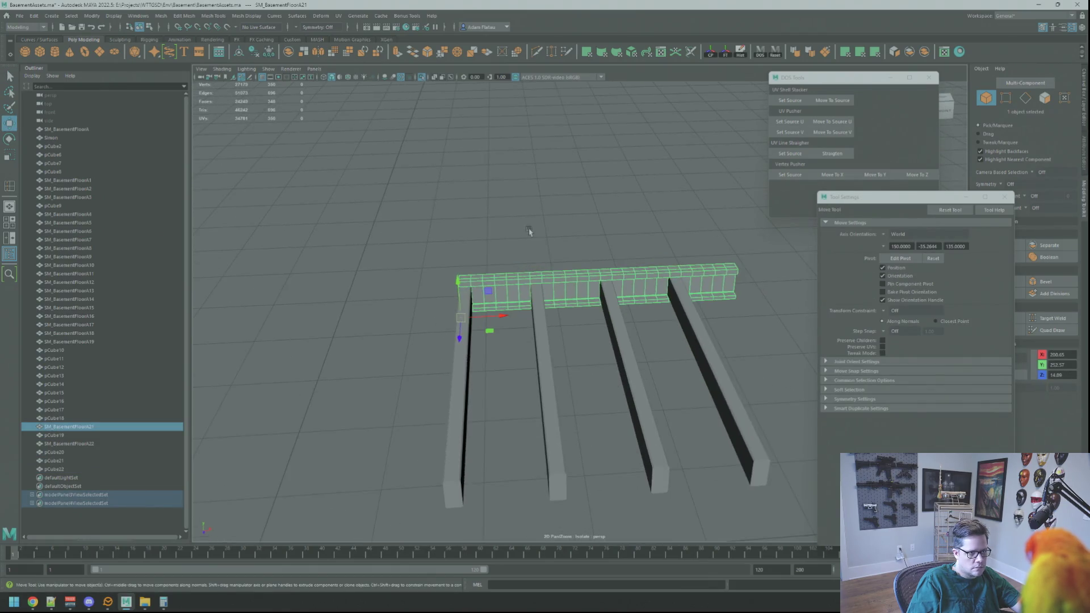
{"action": "scroll", "coordinate": [536, 238], "scroll_direction": "down", "scroll_amount": 3}
{"action": "left_click_drag", "start_coordinate": [520, 278], "coordinate": [684, 352]}
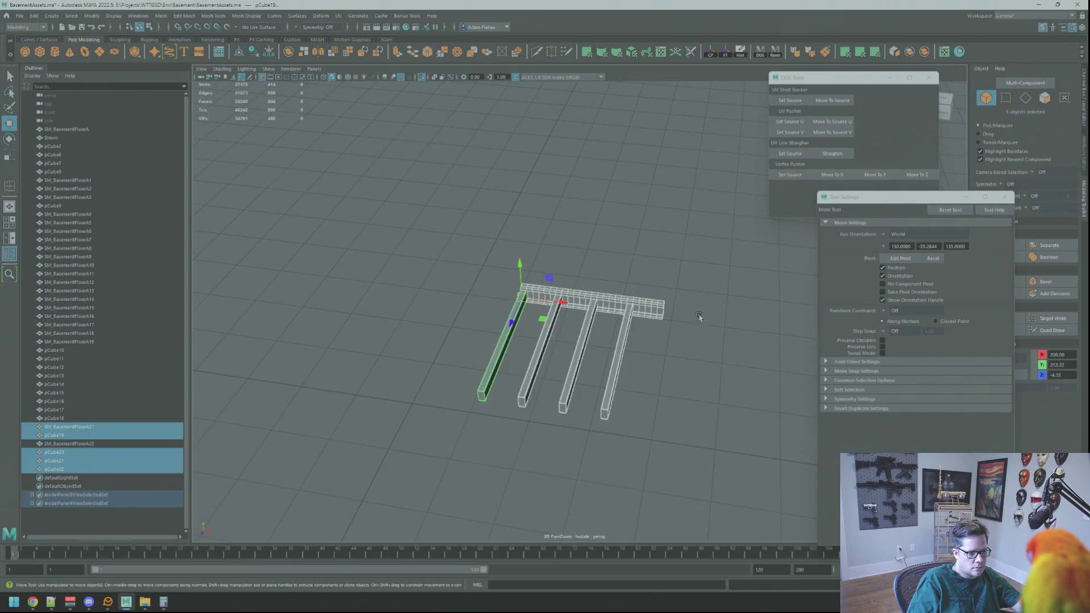
{"action": "left_click_drag", "start_coordinate": [700, 315], "coordinate": [536, 282], "text": "alt"}
- Duplicate the beam set, push the copy far along Z, and combine it into one mesh
{"action": "key", "text": "ctrl+d"}
{"action": "left_click_drag", "start_coordinate": [536, 243], "coordinate": [704, 244]}
{"action": "scroll", "coordinate": [704, 244], "scroll_direction": "down", "scroll_amount": 5}
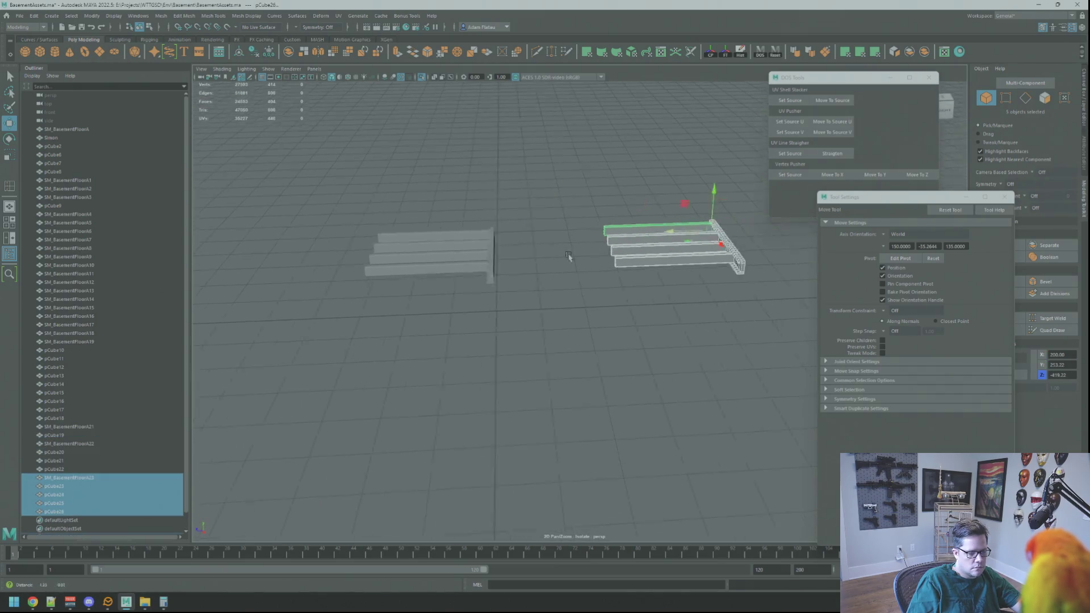
{"action": "left_click_drag", "start_coordinate": [457, 287], "coordinate": [705, 286]}
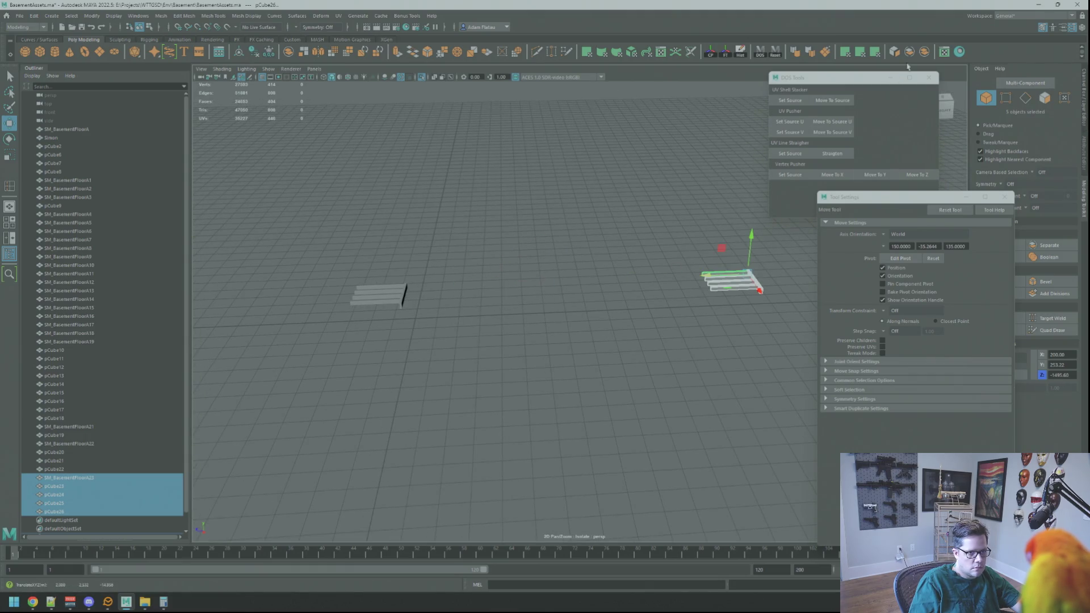
{"action": "left_click", "coordinate": [910, 51]}
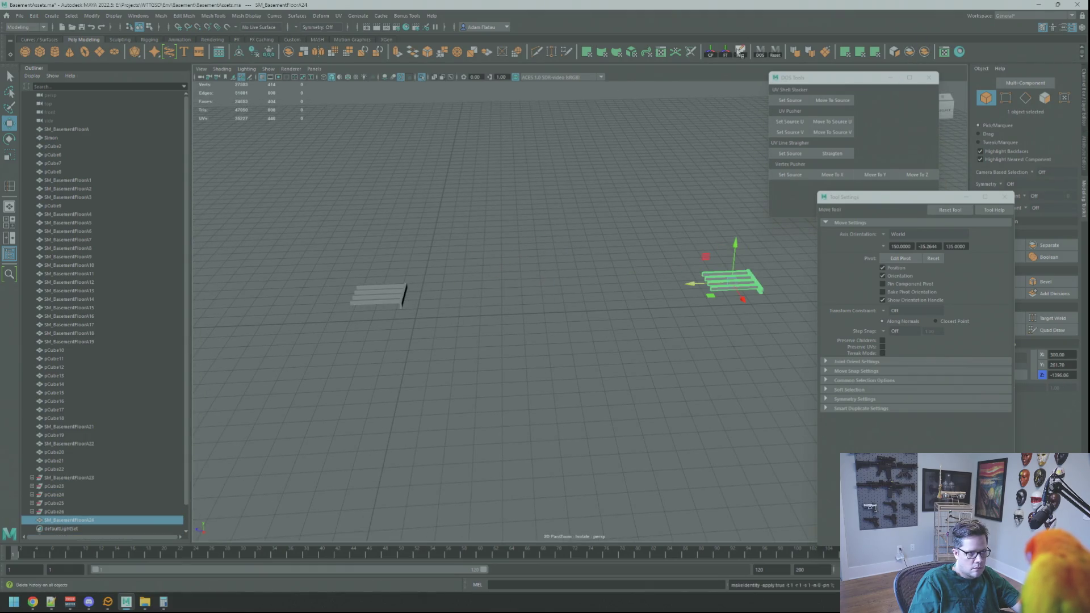
{"action": "left_click", "coordinate": [611, 219]}
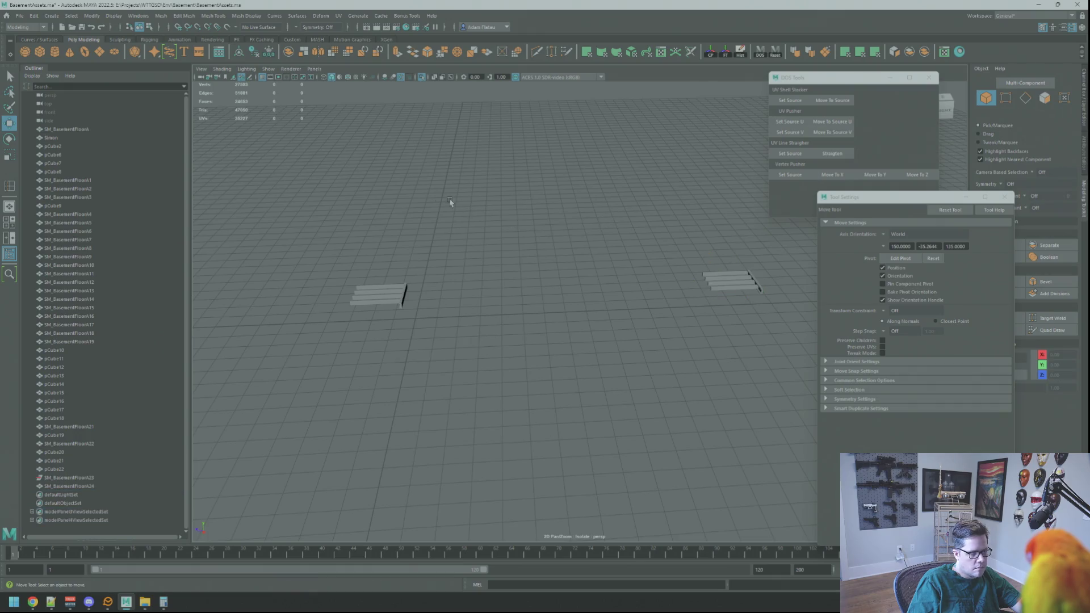
- Exit isolate select and frame the whole basement room from the front
{"action": "left_click", "coordinate": [423, 81]}
{"action": "mouse_move", "coordinate": [480, 159]}
{"action": "left_mouse_down", "text": "alt"}
{"action": "mouse_move", "coordinate": [575, 214]}
{"action": "mouse_move", "coordinate": [531, 246]}
{"action": "mouse_move", "coordinate": [595, 217]}
{"action": "left_mouse_up", "text": "alt"}
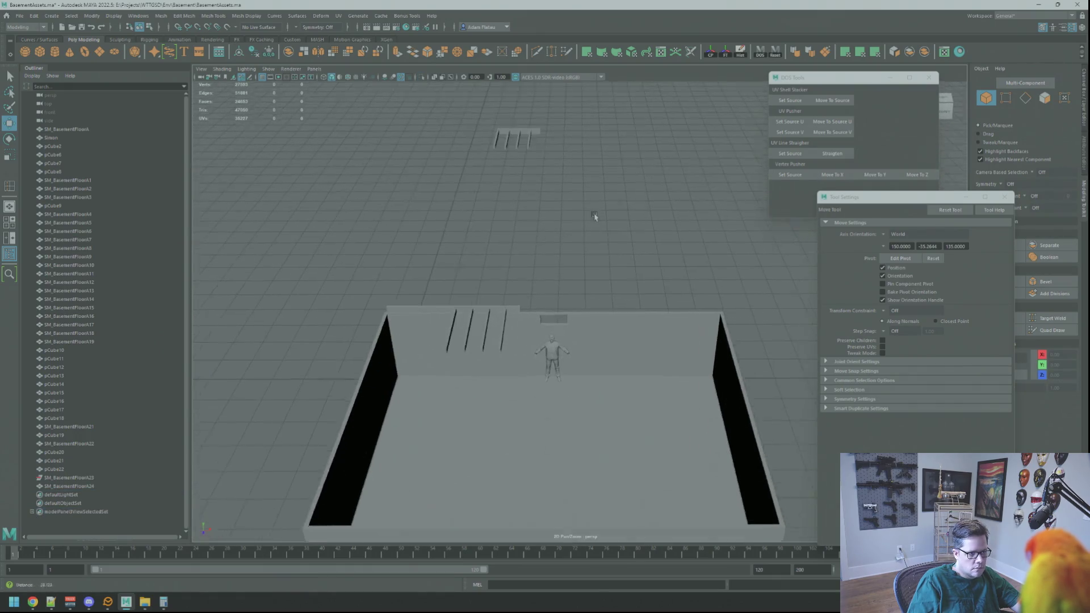
{"action": "scroll", "coordinate": [594, 216], "scroll_direction": "up", "scroll_amount": 10}
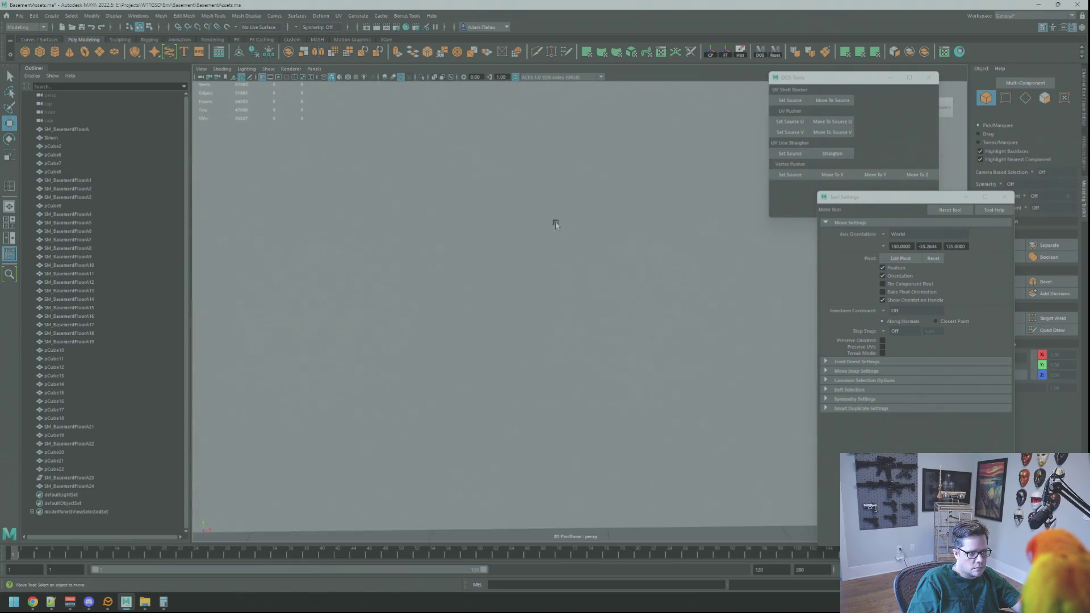
{"action": "scroll", "coordinate": [618, 267], "scroll_direction": "down", "scroll_amount": 10}
{"action": "left_click_drag", "start_coordinate": [604, 267], "coordinate": [614, 219], "text": "alt"}
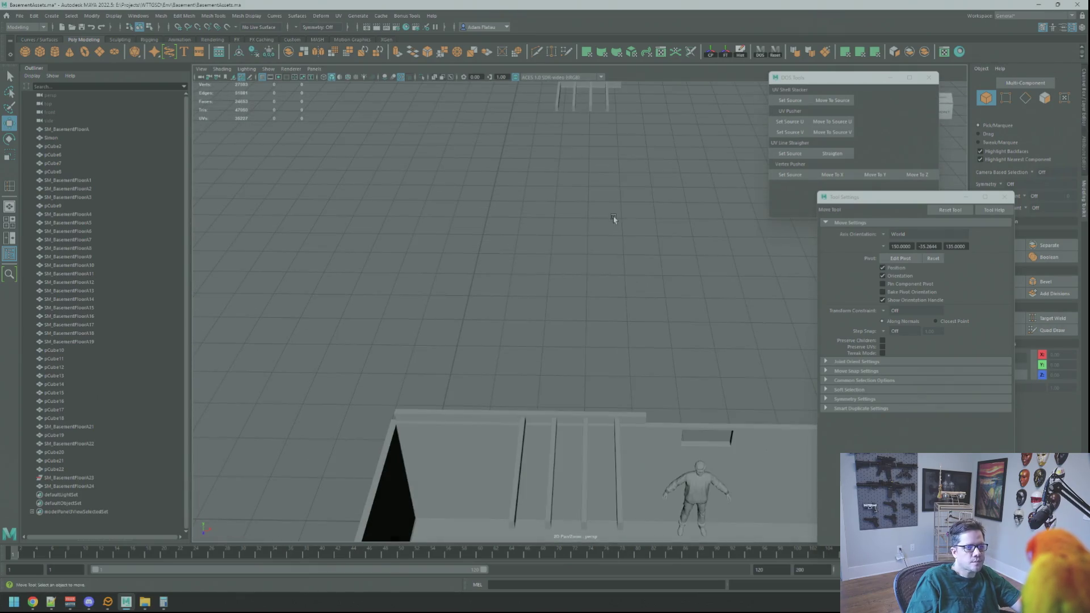
{"action": "key", "text": "alt+Tab"}
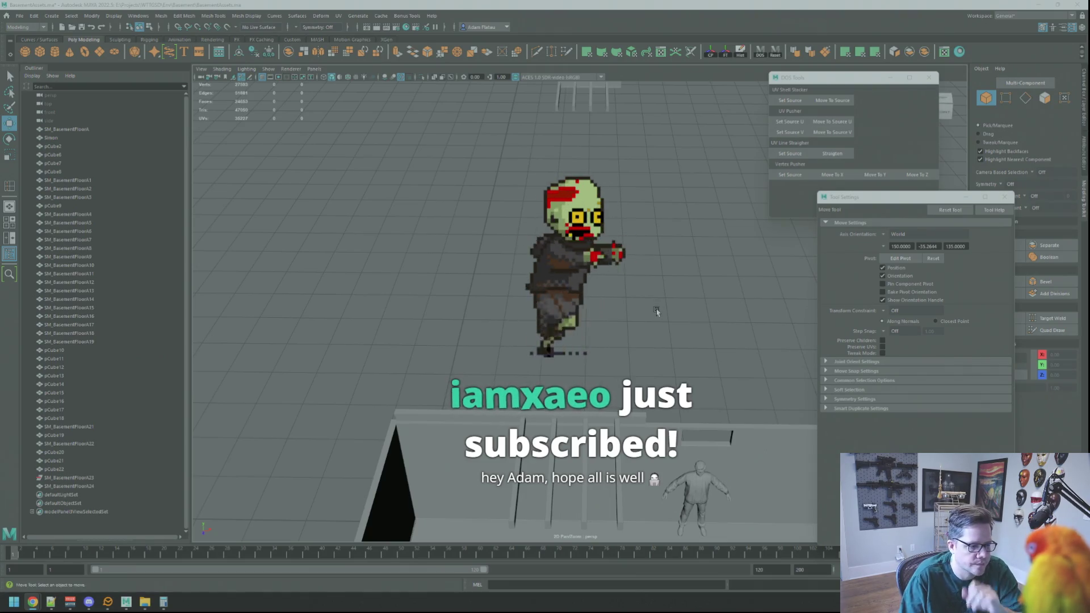
{"action": "scroll", "coordinate": [630, 328], "scroll_direction": "down", "scroll_amount": 3}
{"action": "scroll", "coordinate": [631, 328], "scroll_direction": "up", "scroll_amount": 5}
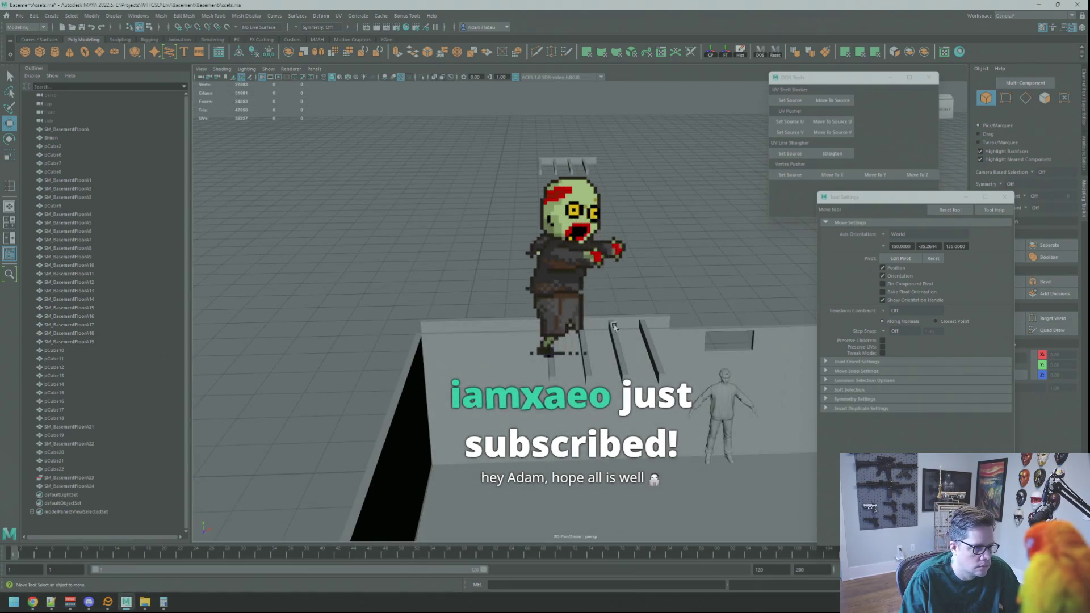
- Select the leftmost floor beam and inspect its UV layout
{"action": "left_click", "coordinate": [614, 328]}
{"action": "left_click", "coordinate": [614, 327]}
{"action": "mouse_move", "coordinate": [615, 328]}
{"action": "left_mouse_down", "text": "alt"}
{"action": "mouse_move", "coordinate": [598, 271]}
{"action": "mouse_move", "coordinate": [541, 277]}
{"action": "left_mouse_up", "text": "alt"}
{"action": "right_click_drag", "start_coordinate": [541, 277], "coordinate": [560, 303], "text": "alt"}
{"action": "left_click", "coordinate": [432, 356]}
{"action": "mouse_move", "coordinate": [433, 356]}
{"action": "left_mouse_down", "text": "alt"}
{"action": "mouse_move", "coordinate": [534, 303]}
{"action": "mouse_move", "coordinate": [870, 260]}
{"action": "left_mouse_up", "text": "alt"}
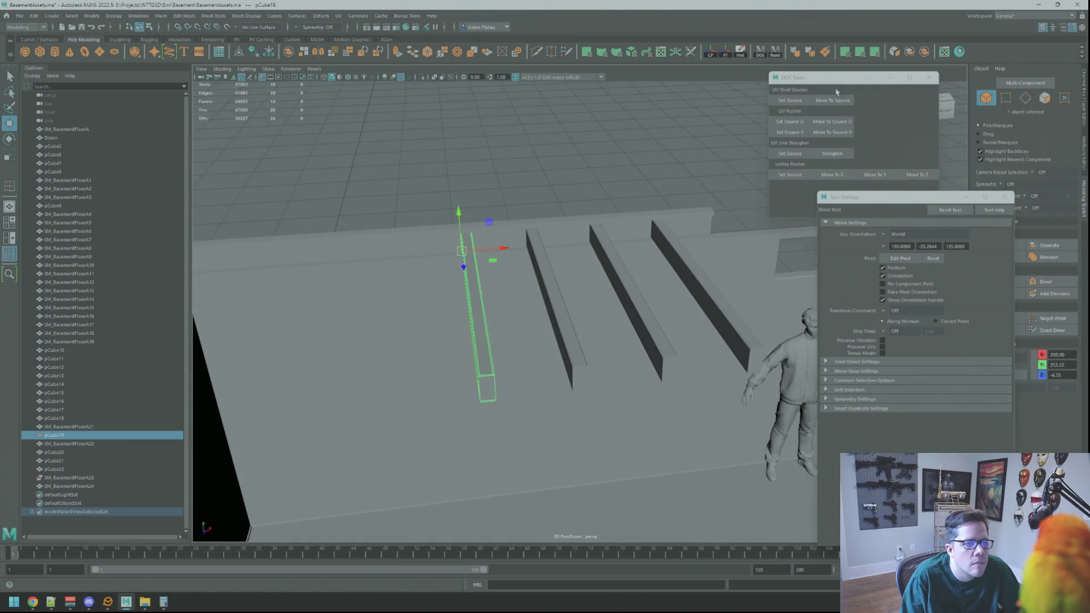
{"action": "left_click", "coordinate": [926, 52]}
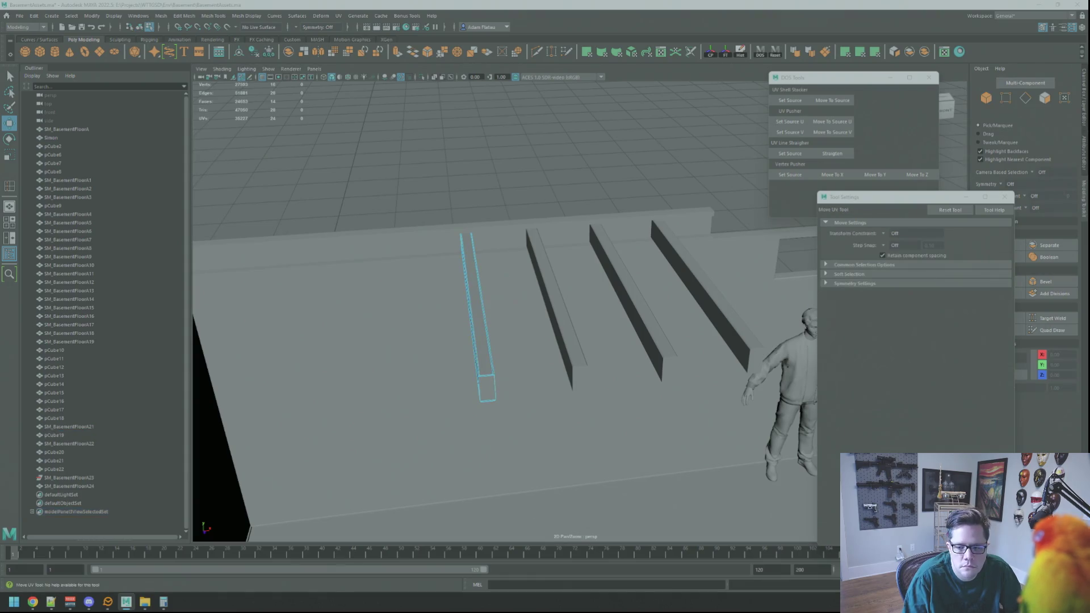
{"action": "key", "text": "ctrl+F11"}
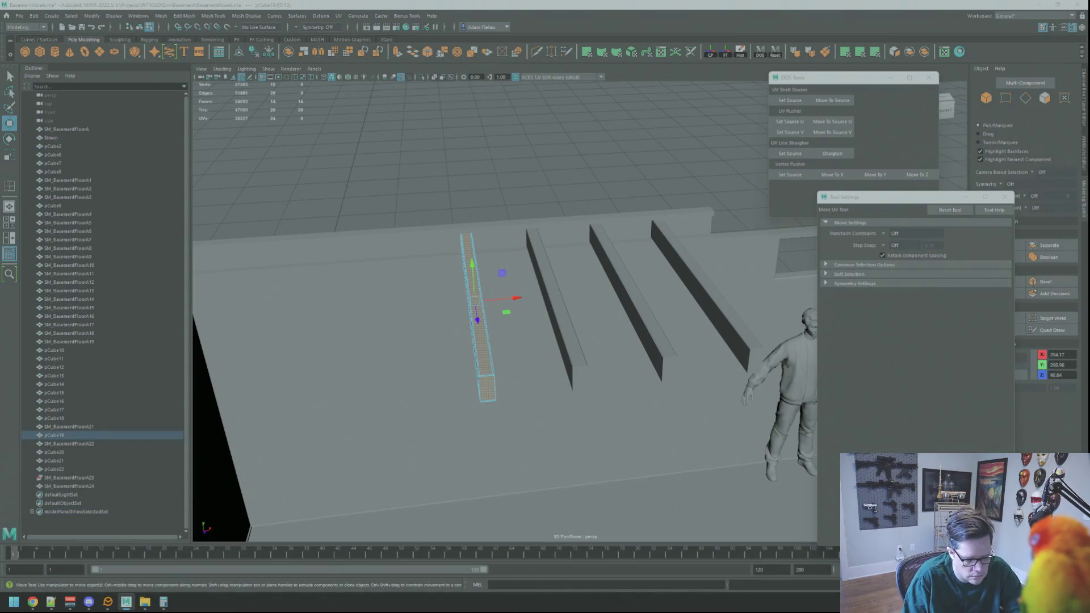
{"action": "key", "text": "q"}
{"action": "key", "text": "F8"}
- Freeze the second beam's transformations, delete its history, and check its UVs
{"action": "left_click", "coordinate": [536, 281]}
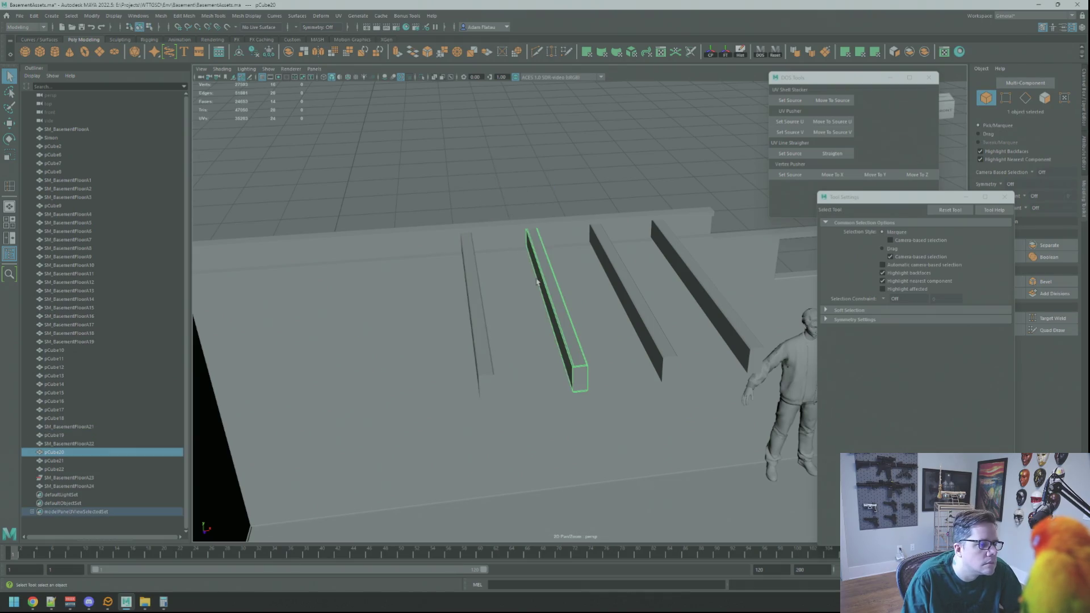
{"action": "key", "text": "w"}
{"action": "left_click", "coordinate": [717, 55]}
{"action": "left_click", "coordinate": [726, 53]}
{"action": "key", "text": "F12"}
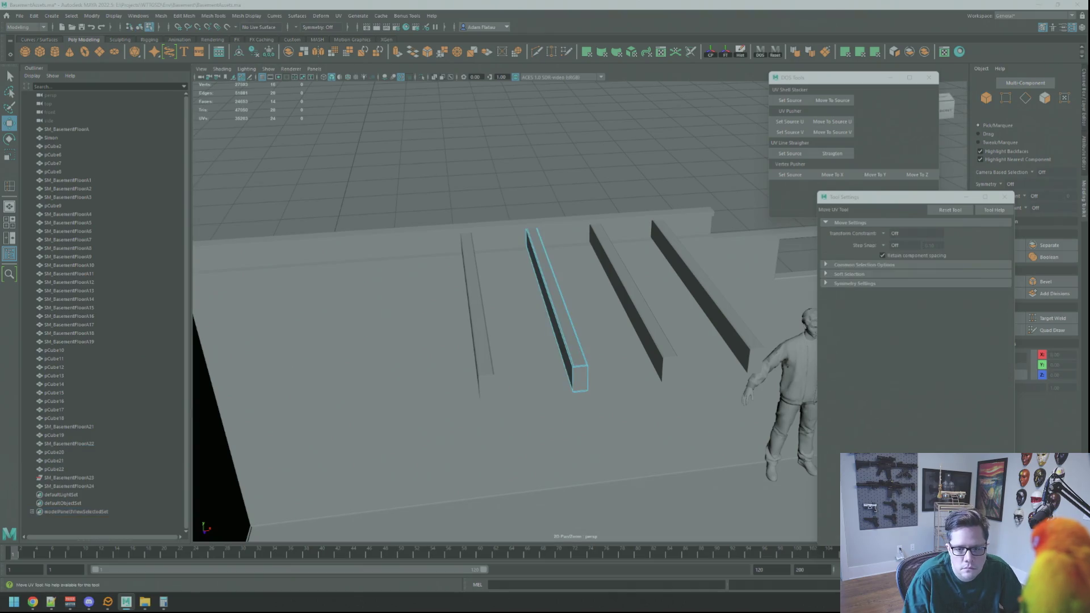
{"action": "key", "text": "ctrl+F11"}
{"action": "key", "text": "F12"}
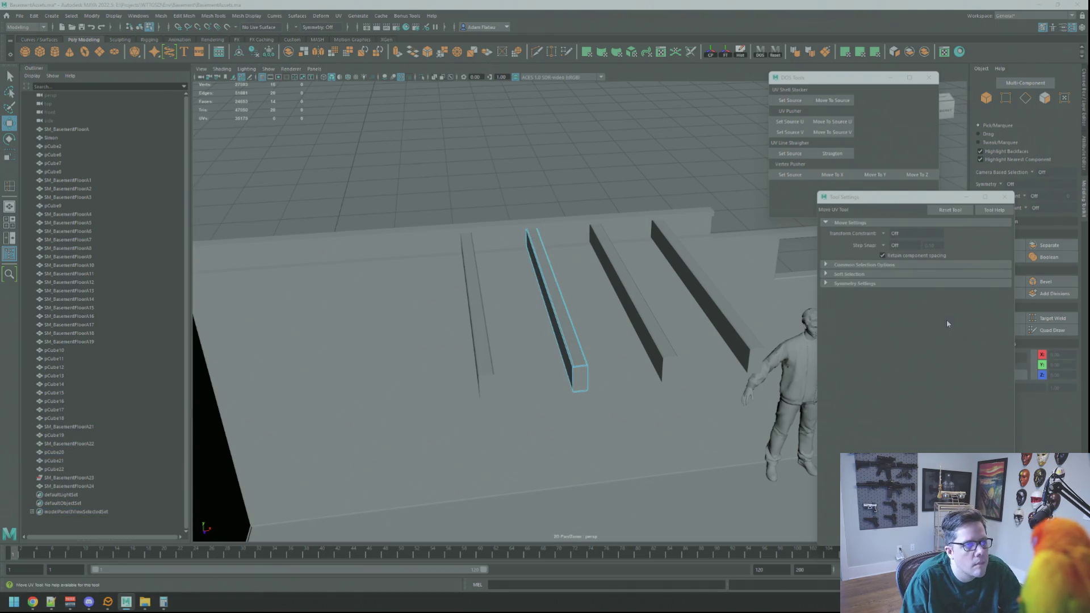
{"action": "left_click_drag", "start_coordinate": [651, 228], "coordinate": [604, 214], "text": "alt"}
{"action": "key", "text": "F8"}
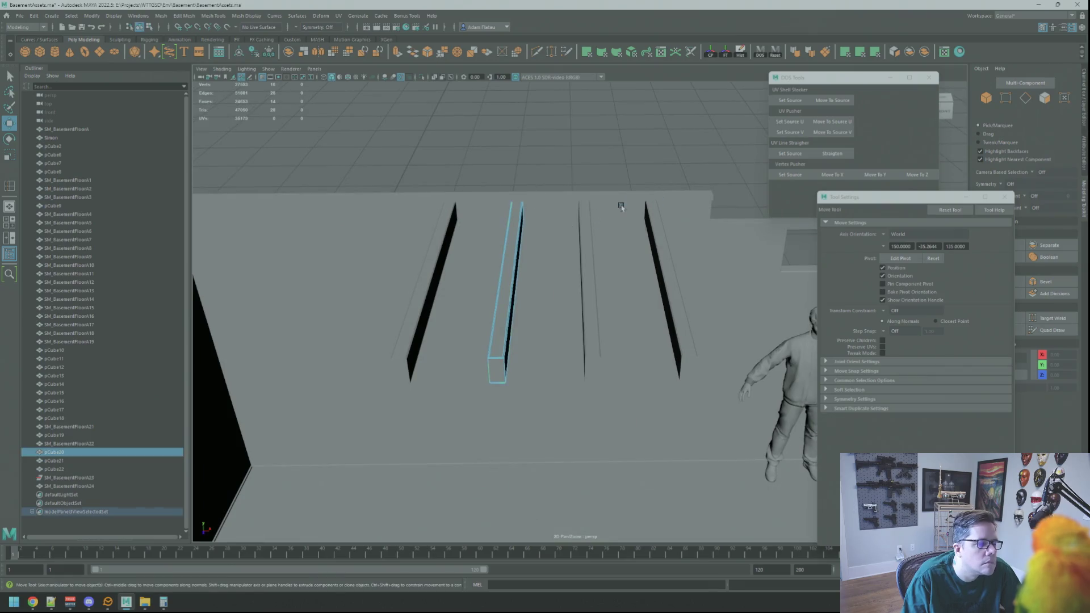
- Freeze the third beam's transformations and check its UVs
{"action": "left_click", "coordinate": [589, 233]}
{"action": "left_click", "coordinate": [722, 55]}
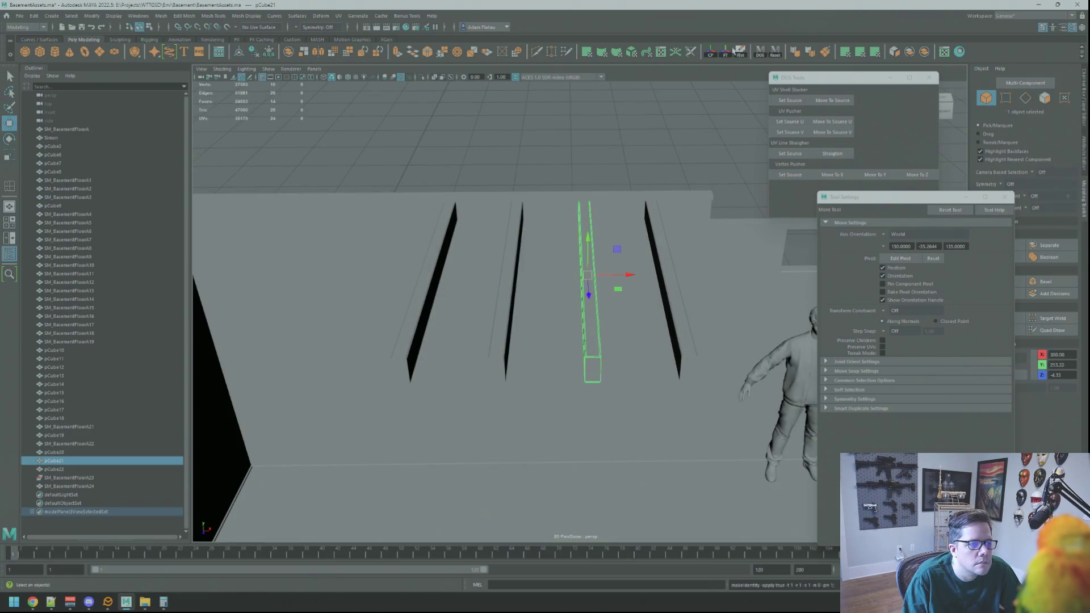
{"action": "key", "text": "F12"}
{"action": "key", "text": "F8"}
{"action": "key", "text": "F12"}
{"action": "key", "text": "F8"}
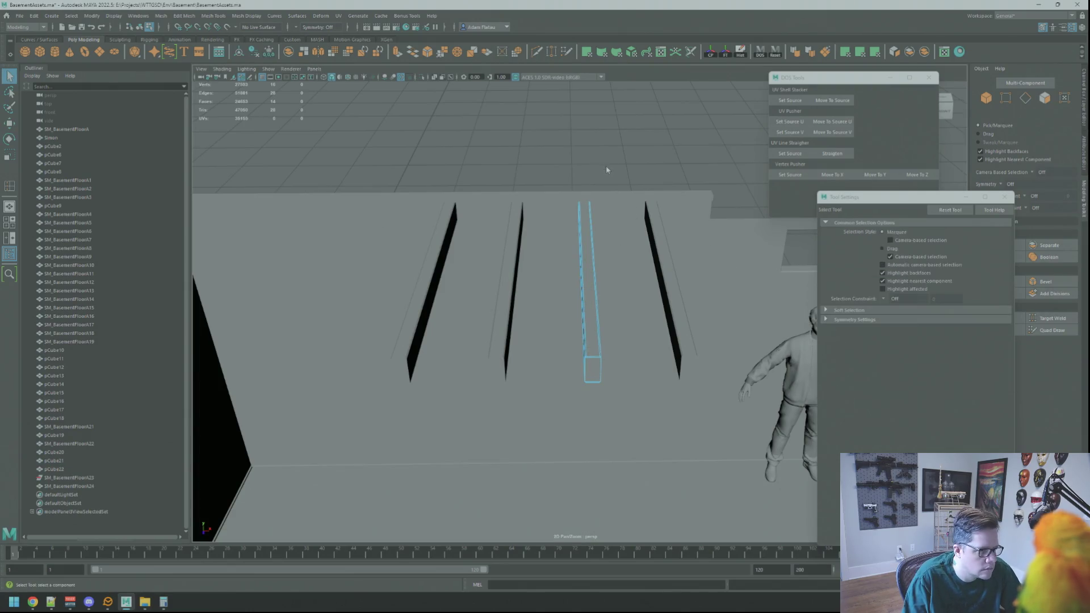
- Select the fourth floor beam and check its UVs
{"action": "left_click", "coordinate": [636, 284]}
{"action": "left_click", "coordinate": [668, 244]}
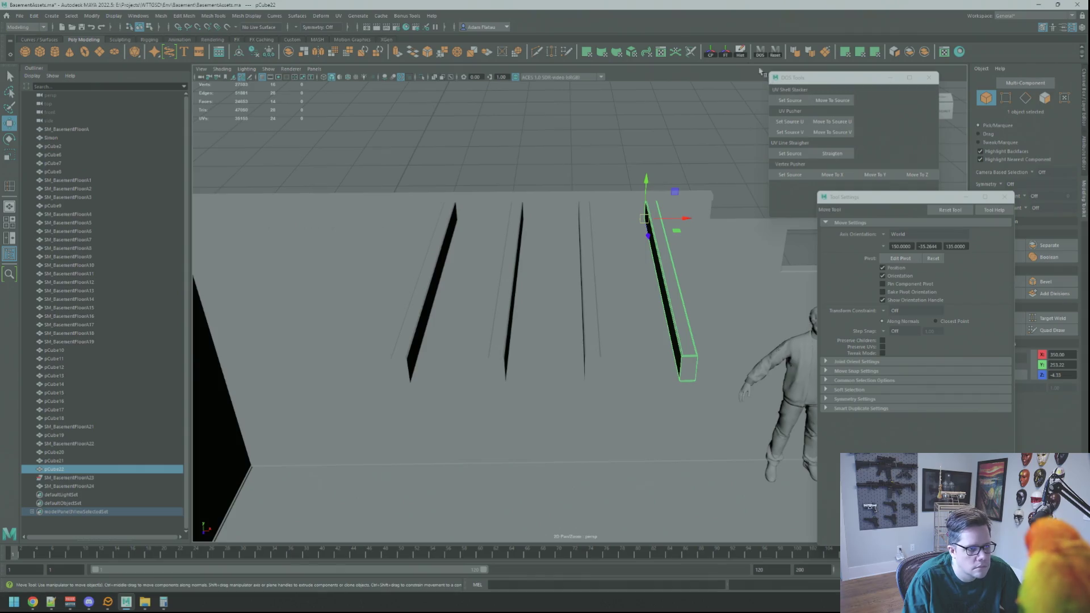
{"action": "key", "text": "F12"}
{"action": "key", "text": "F8"}
{"action": "key", "text": "F12"}
{"action": "right_click_drag", "start_coordinate": [555, 175], "coordinate": [567, 166]}
{"action": "key", "text": "q"}
- Step through the four beams again, clear the selection, and open Hypershade
{"action": "left_click", "coordinate": [445, 255]}
{"action": "key", "text": "w"}
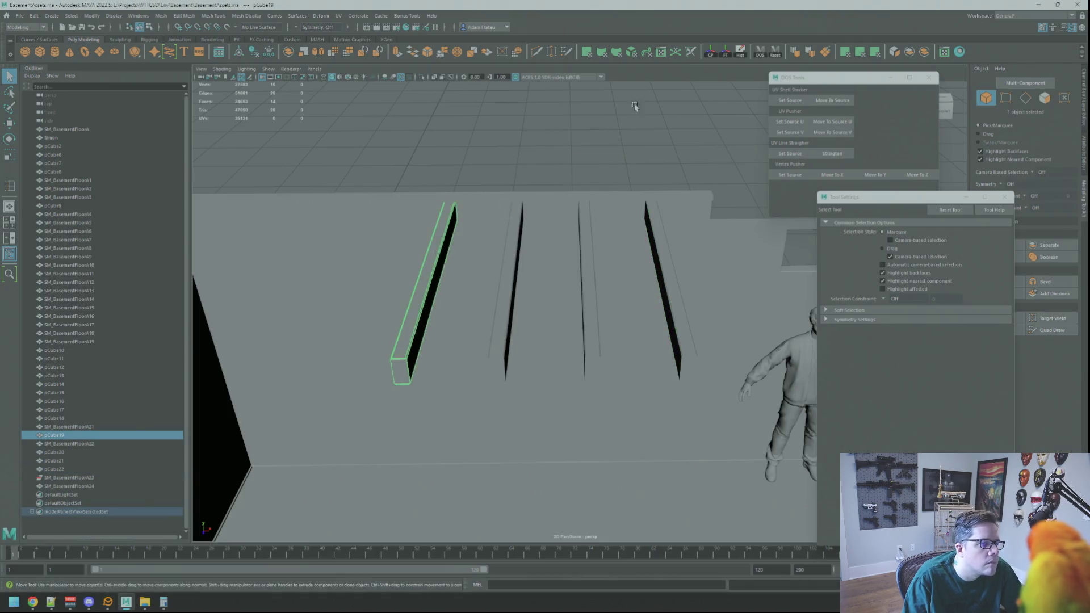
{"action": "left_click", "coordinate": [513, 245]}
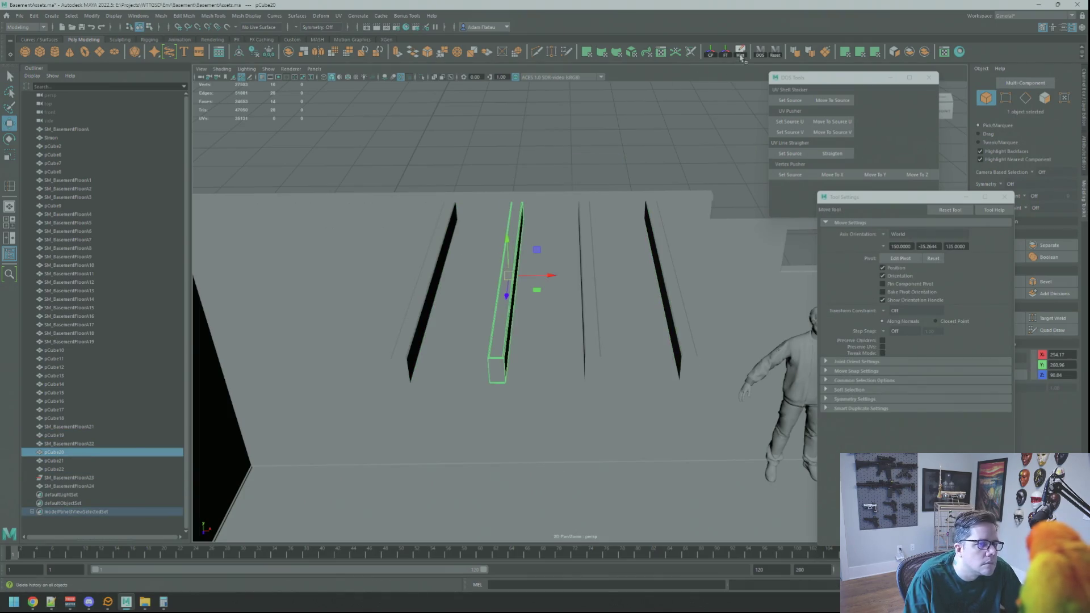
{"action": "left_click", "coordinate": [595, 233]}
{"action": "key", "text": "Right"}
{"action": "key", "text": "q"}
{"action": "left_click", "coordinate": [430, 244]}
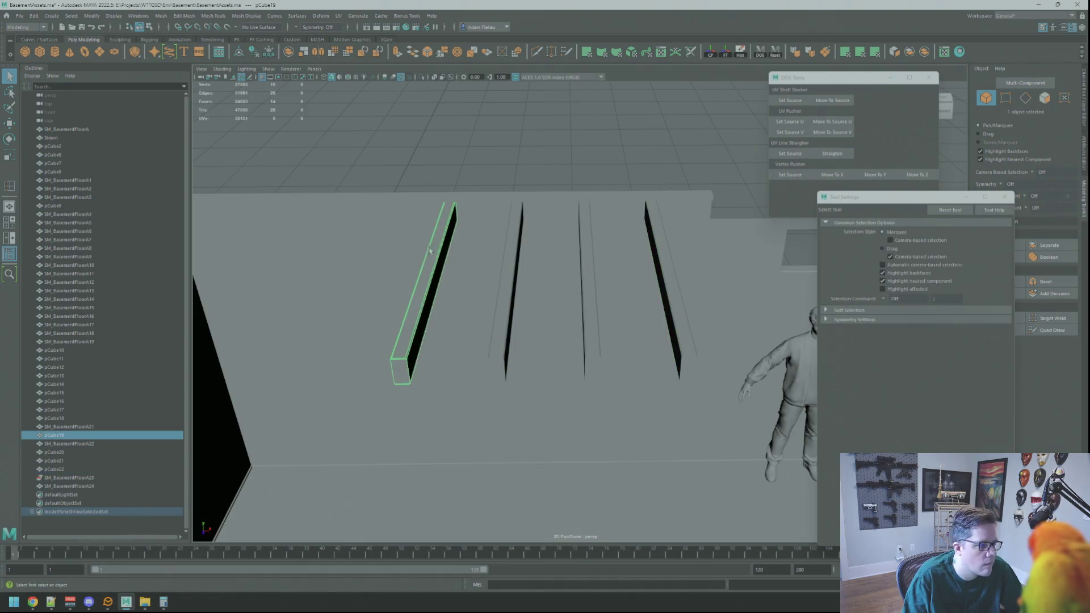
{"action": "left_click", "coordinate": [539, 258], "text": "shift"}
{"action": "left_click", "coordinate": [531, 168]}
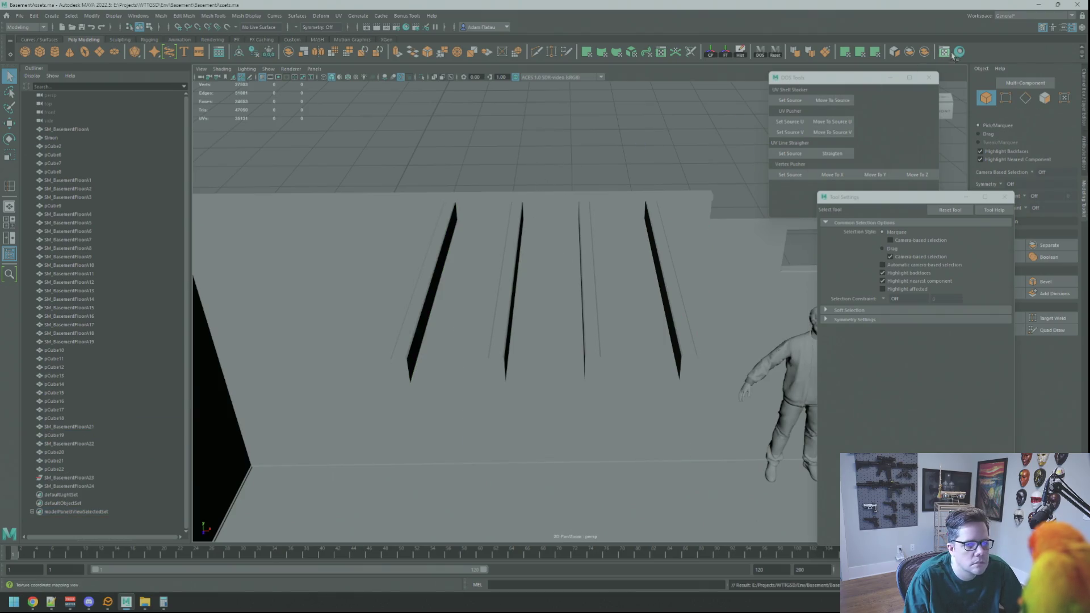
{"action": "left_click", "coordinate": [944, 52]}
{"action": "mouse_move", "coordinate": [636, 424]}
{"action": "left_mouse_down"}
{"action": "mouse_move", "coordinate": [536, 69]}
{"action": "mouse_move", "coordinate": [536, 92]}
{"action": "left_mouse_up"}
- Create a new Lambert material and rename it TD
{"action": "left_click_drag", "start_coordinate": [632, 257], "coordinate": [677, 257]}
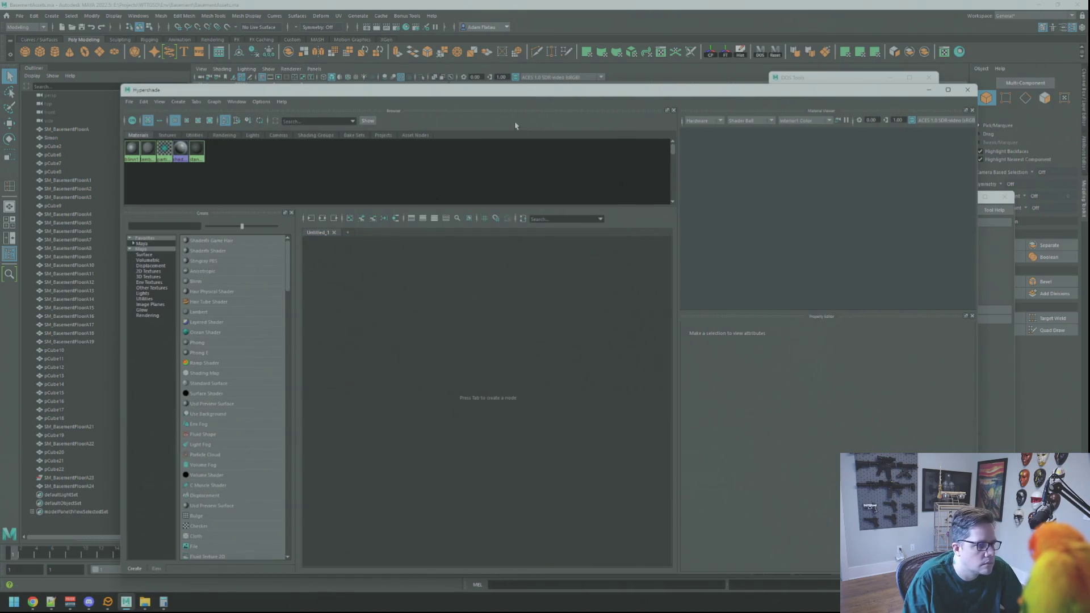
{"action": "left_click_drag", "start_coordinate": [510, 88], "coordinate": [503, 34]}
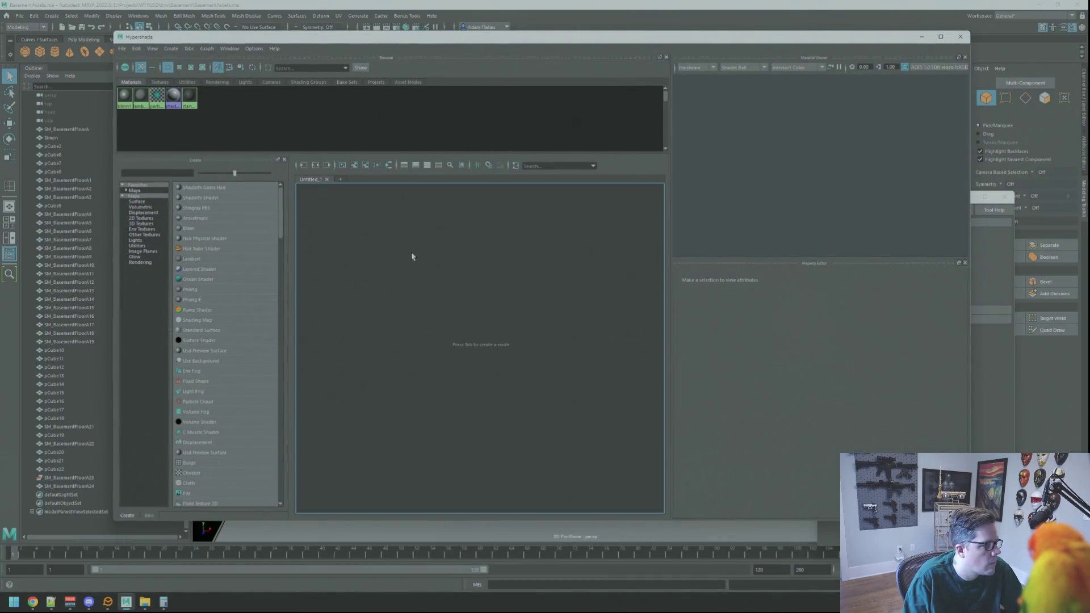
{"action": "left_click", "coordinate": [229, 261]}
{"action": "double_click", "coordinate": [771, 284]}
{"action": "type", "text": "TC"}
{"action": "key", "text": "Return"}
{"action": "middle_click_drag", "start_coordinate": [546, 296], "coordinate": [508, 288], "text": "alt"}
- Connect a file texture to Color using E:\Resources\Texel Dens\UVGuide_2048.jpg, then close Hypershade
{"action": "left_click", "coordinate": [955, 316]}
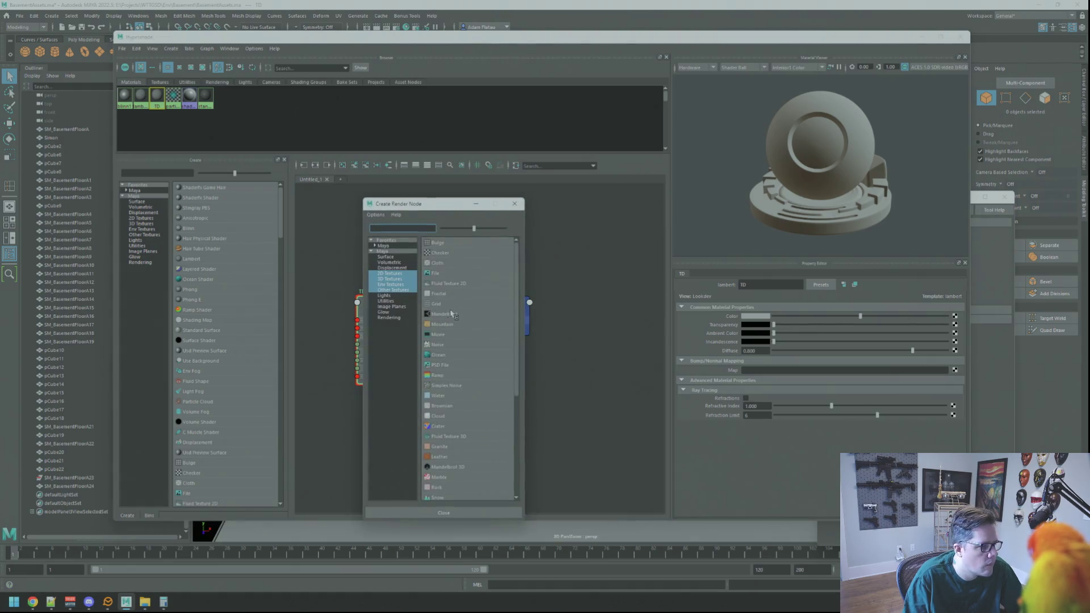
{"action": "left_click", "coordinate": [437, 274]}
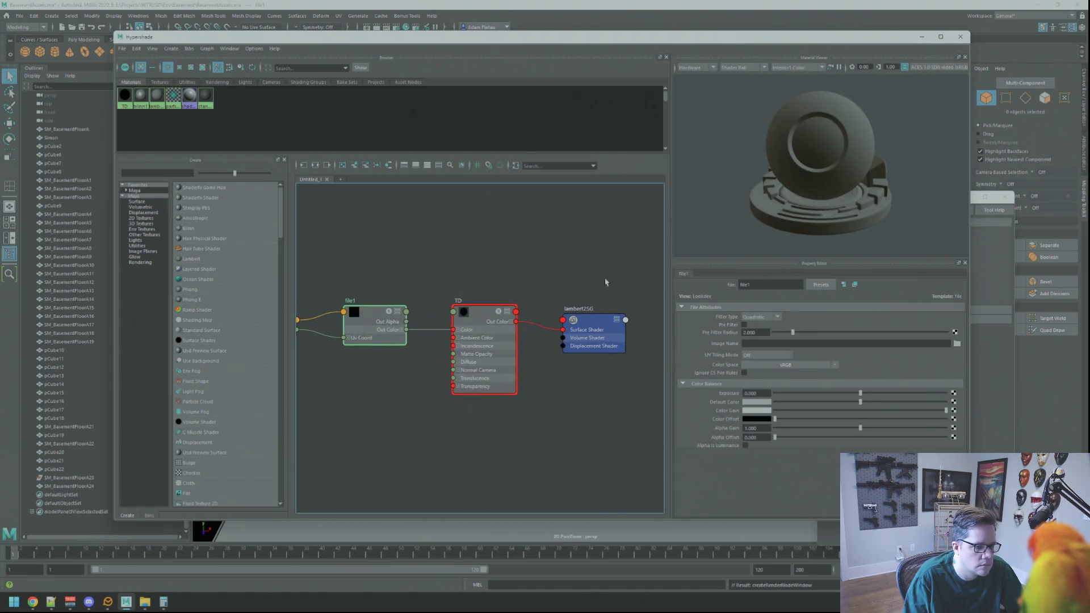
{"action": "left_click", "coordinate": [957, 343]}
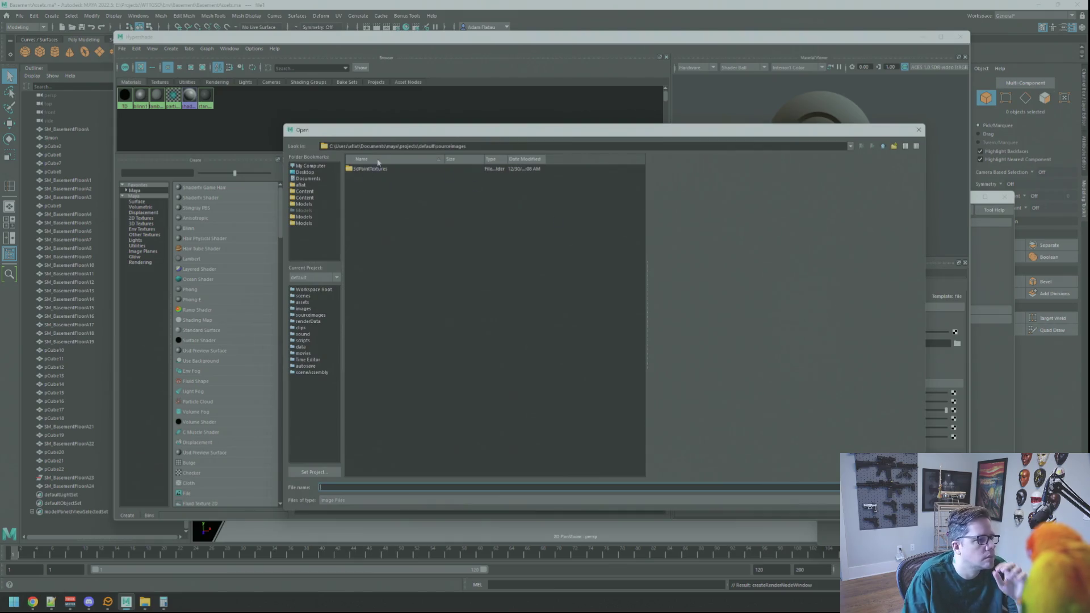
{"action": "left_click", "coordinate": [332, 166]}
{"action": "double_click", "coordinate": [363, 176]}
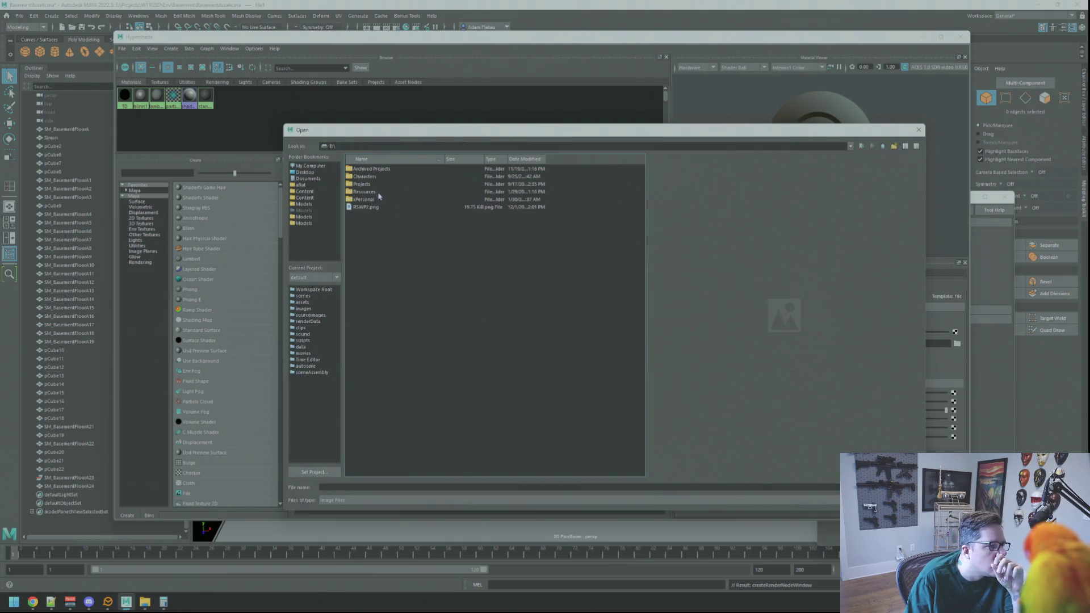
{"action": "double_click", "coordinate": [379, 183]}
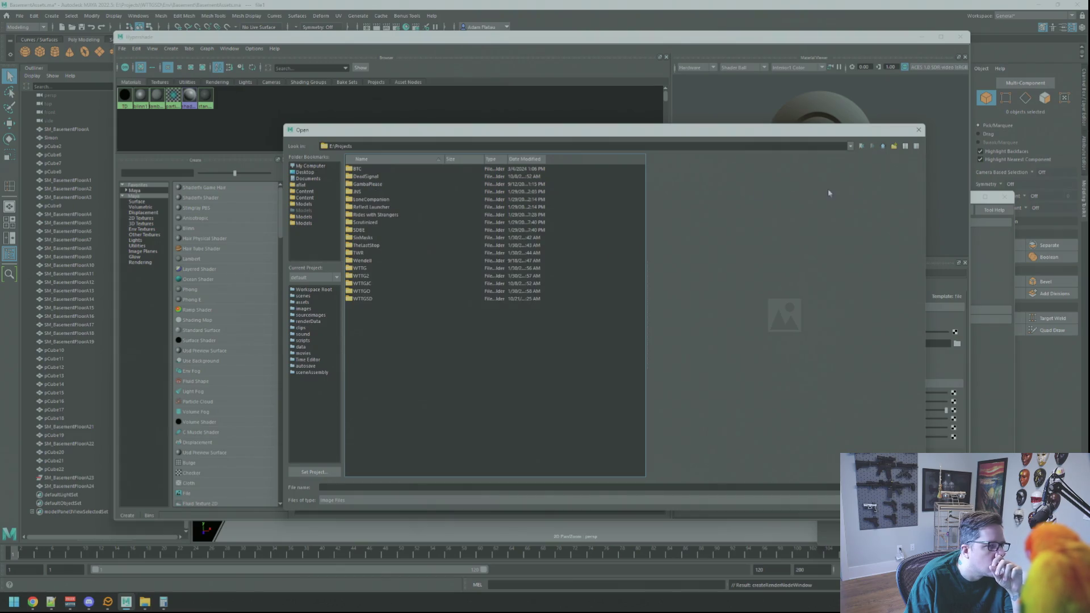
{"action": "left_click", "coordinate": [883, 146]}
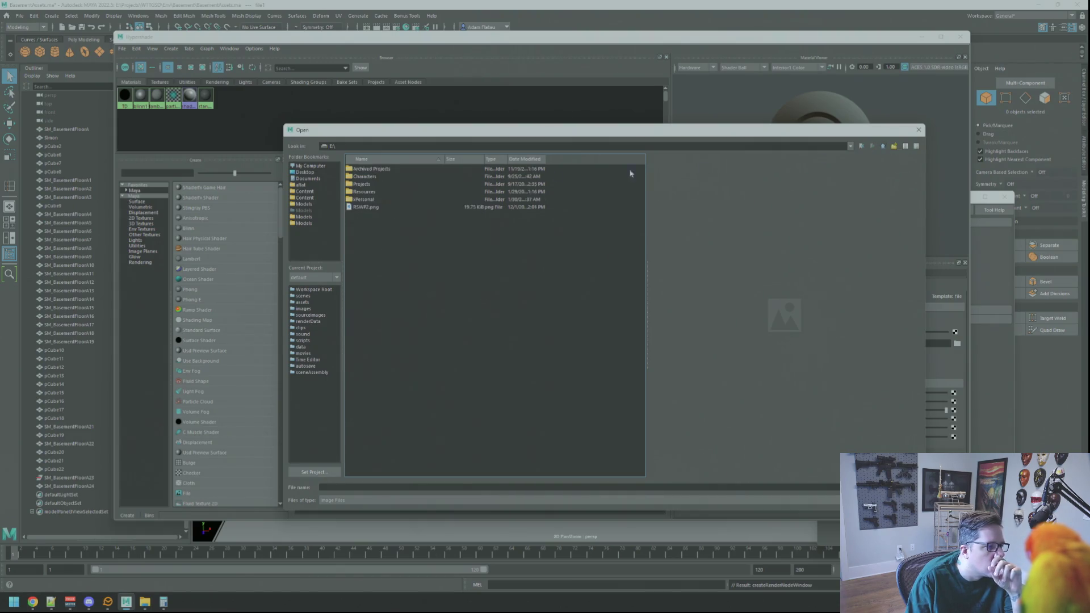
{"action": "double_click", "coordinate": [366, 192]}
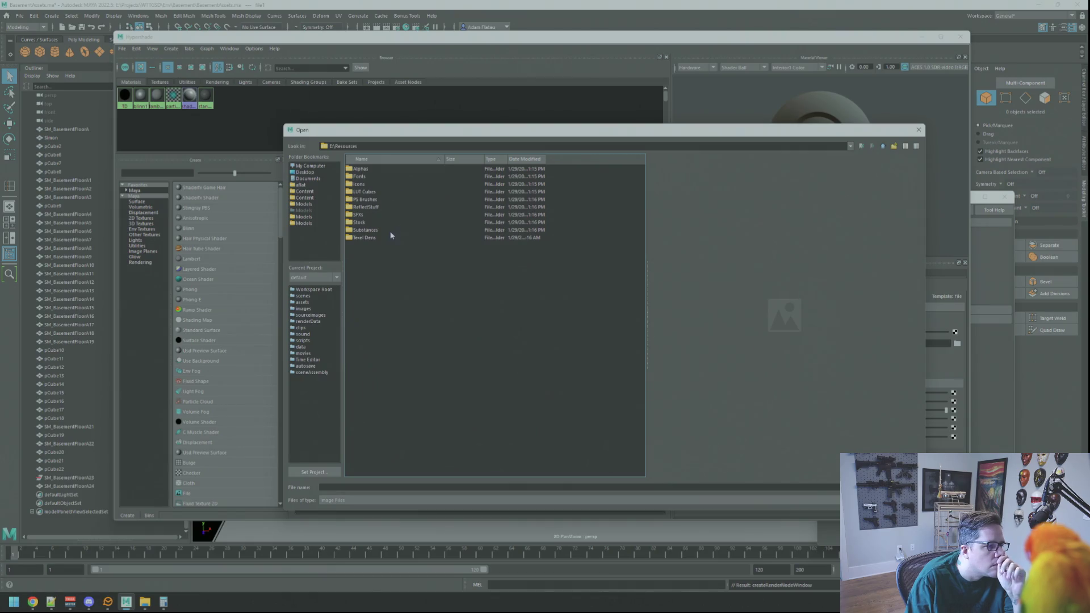
{"action": "double_click", "coordinate": [383, 237]}
{"action": "left_click", "coordinate": [392, 200]}
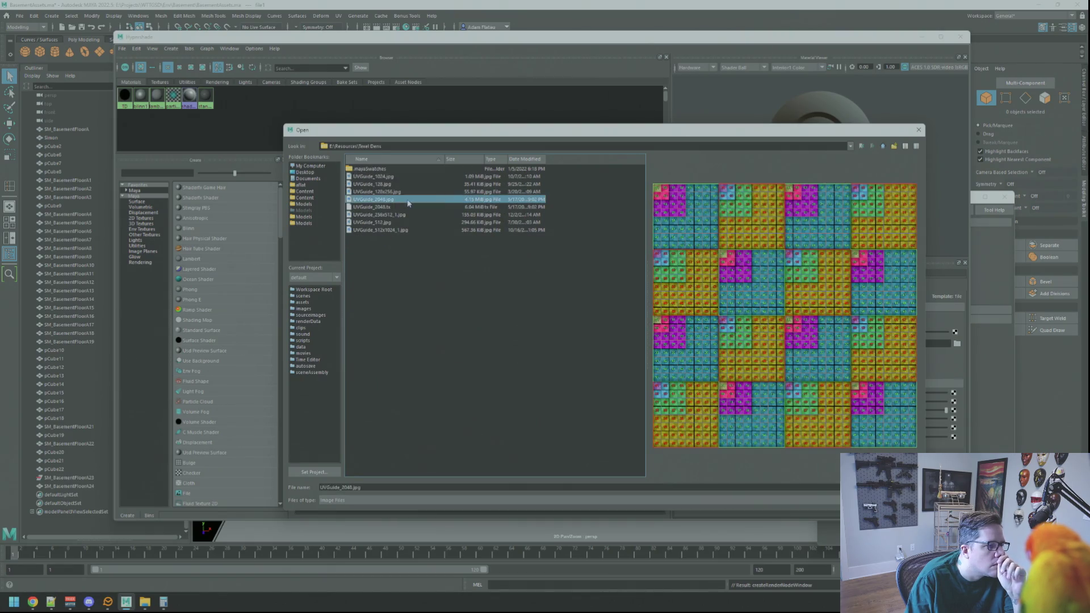
{"action": "key", "text": "Return"}
{"action": "left_click", "coordinate": [570, 291]}
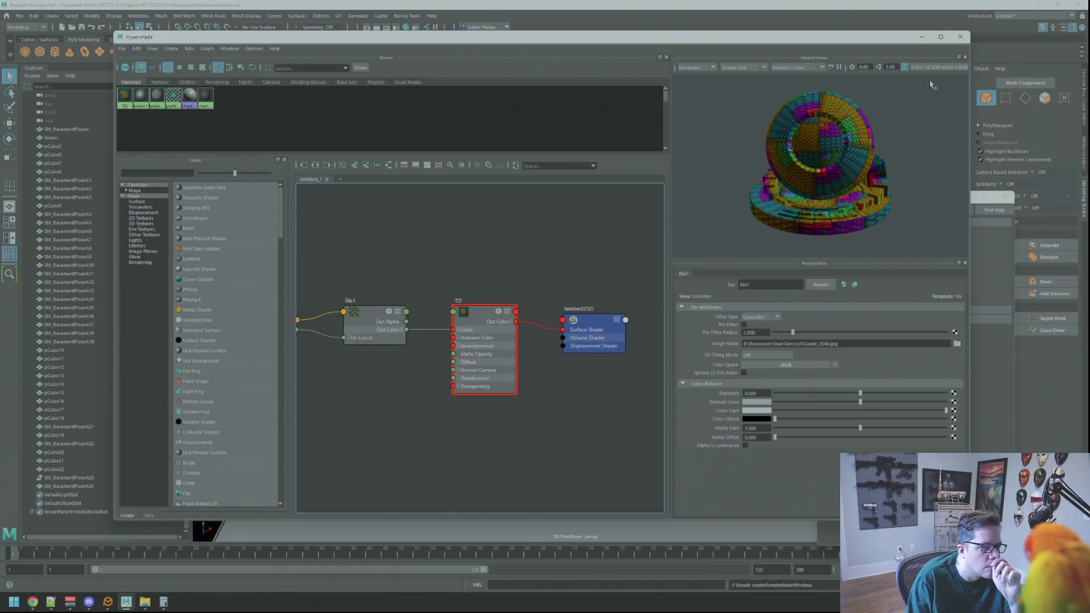
{"action": "left_click", "coordinate": [959, 37]}
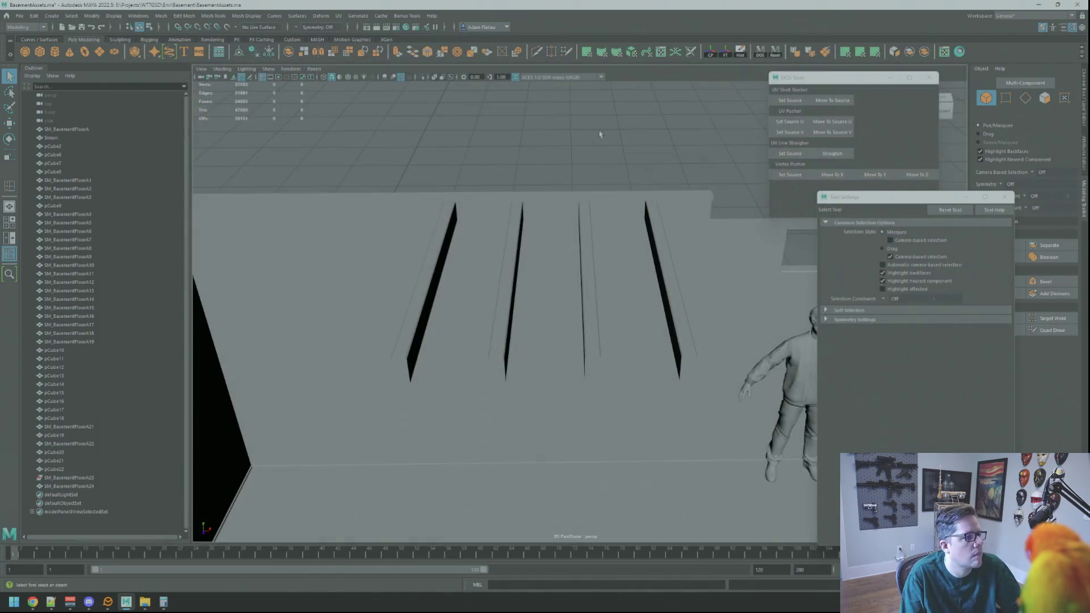
- Assign the existing TD checker material to beams pCube19 through pCube22
{"action": "left_click", "coordinate": [434, 250]}
{"action": "left_click", "coordinate": [508, 254], "text": "shift"}
{"action": "left_click", "coordinate": [588, 261], "text": "shift"}
{"action": "left_click", "coordinate": [662, 259], "text": "shift"}
{"action": "mouse_move", "coordinate": [663, 260]}
{"action": "right_mouse_down"}
{"action": "mouse_move", "coordinate": [668, 491]}
{"action": "mouse_move", "coordinate": [726, 499]}
{"action": "right_mouse_up"}
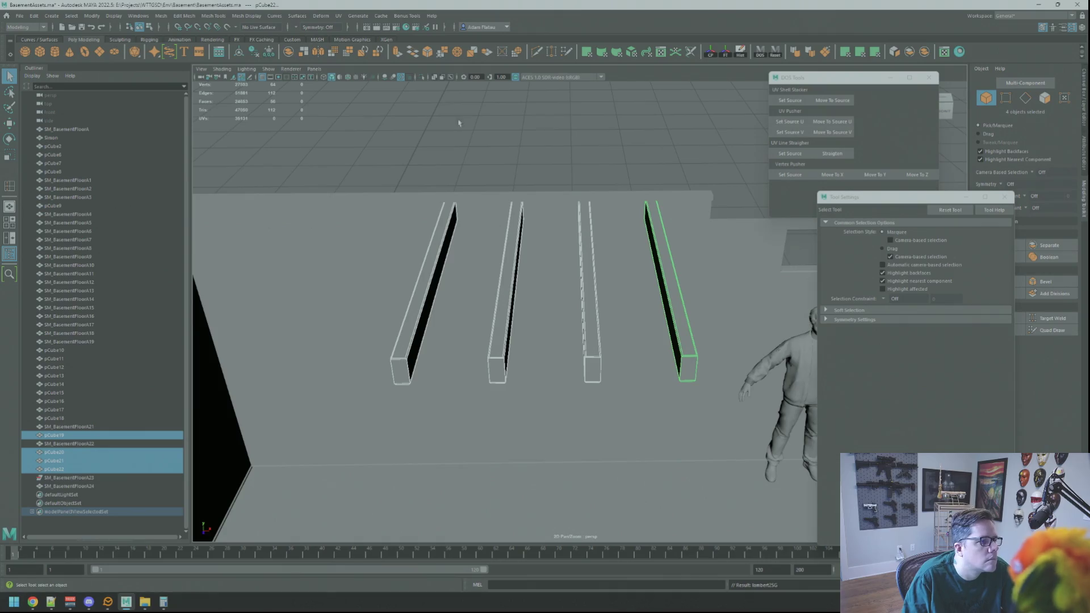
{"action": "left_click", "coordinate": [350, 81]}
- Select the front beam pCube19 and frame the view on it
{"action": "left_click", "coordinate": [499, 142]}
{"action": "left_click_drag", "start_coordinate": [500, 142], "coordinate": [502, 205], "text": "alt"}
{"action": "left_click", "coordinate": [453, 336]}
{"action": "key", "text": "f"}
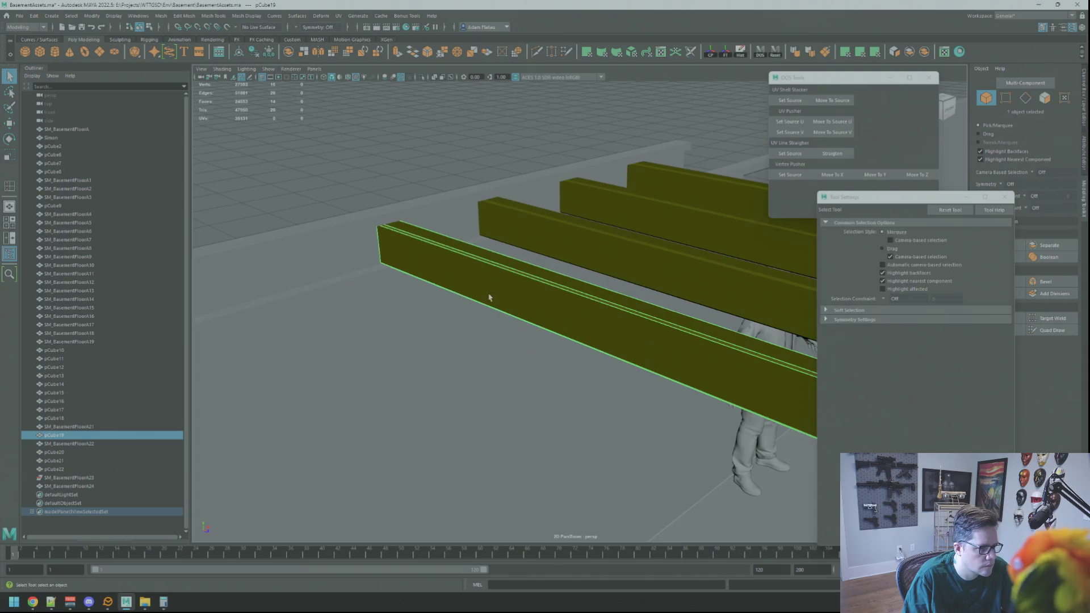
{"action": "key", "text": "w"}
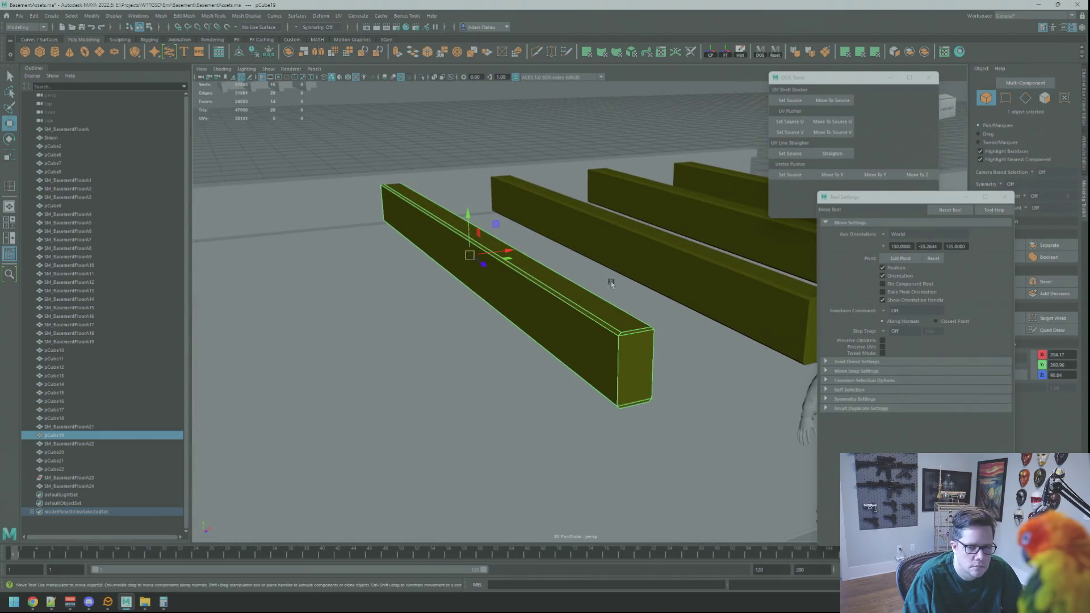
{"action": "scroll", "coordinate": [699, 263], "scroll_direction": "up", "scroll_amount": 2}
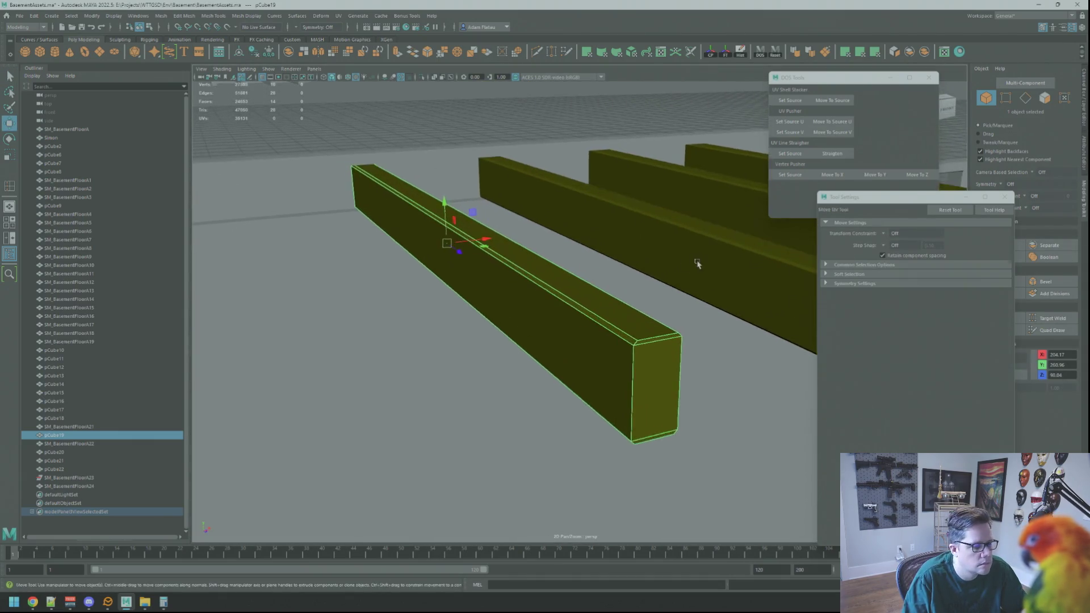
{"action": "left_click_drag", "start_coordinate": [698, 262], "coordinate": [639, 306], "text": "alt"}
{"action": "key", "text": "q"}
- Select the face loop around pCube19's top face, then return to object selection
{"action": "key", "text": "F11"}
{"action": "left_click", "coordinate": [673, 311]}
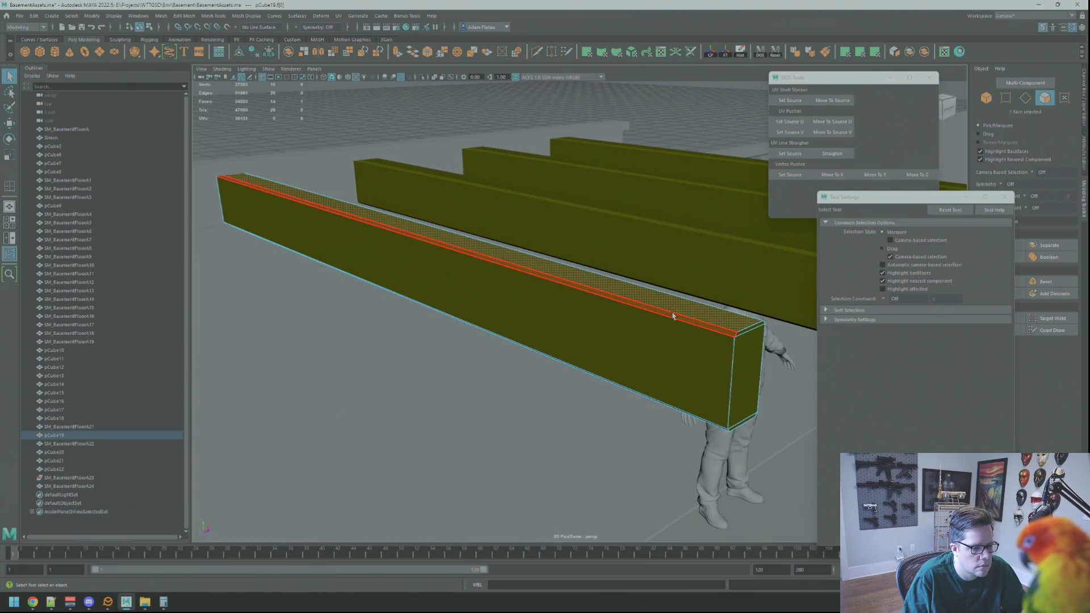
{"action": "double_click", "coordinate": [673, 313]}
{"action": "scroll", "coordinate": [674, 309], "scroll_direction": "down", "scroll_amount": 2}
{"action": "key", "text": "w"}
{"action": "mouse_move", "coordinate": [706, 304]}
{"action": "left_mouse_down", "text": "alt"}
{"action": "mouse_move", "coordinate": [608, 304]}
{"action": "mouse_move", "coordinate": [587, 222]}
{"action": "left_mouse_up", "text": "alt"}
{"action": "right_click_drag", "start_coordinate": [623, 204], "coordinate": [652, 190]}
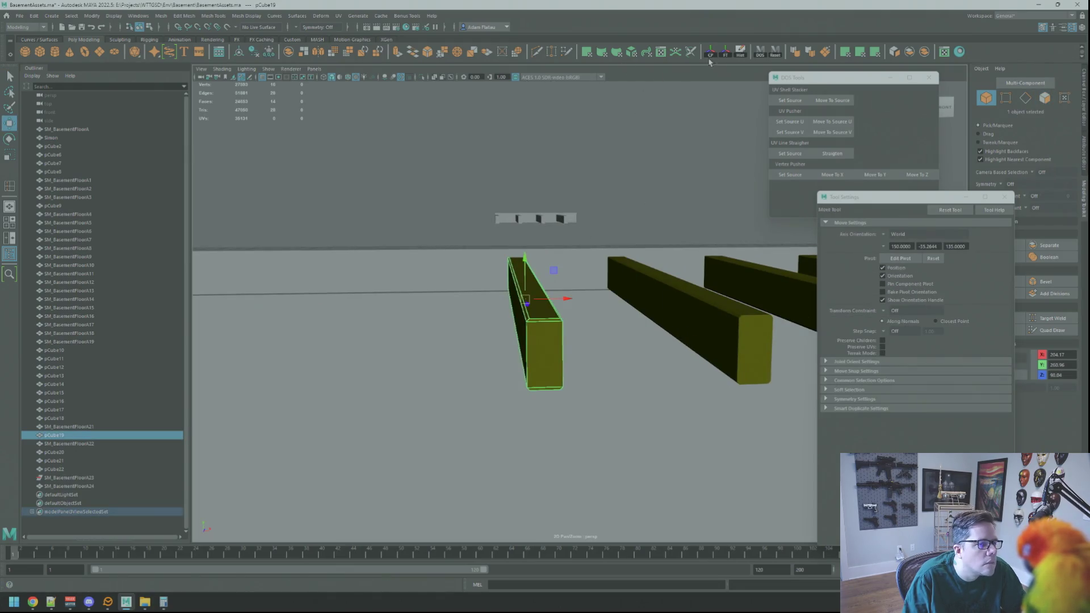
- Isolate pCube19 in the viewport and frame it on its own
{"action": "left_click", "coordinate": [427, 77]}
{"action": "key", "text": "f"}
{"action": "mouse_move", "coordinate": [589, 239]}
{"action": "left_mouse_down", "text": "alt"}
{"action": "mouse_move", "coordinate": [621, 250]}
{"action": "mouse_move", "coordinate": [492, 199]}
{"action": "mouse_move", "coordinate": [590, 235]}
{"action": "mouse_move", "coordinate": [586, 226]}
{"action": "left_mouse_up", "text": "alt"}
{"action": "scroll", "coordinate": [528, 202], "scroll_direction": "down", "scroll_amount": 3}
{"action": "scroll", "coordinate": [581, 227], "scroll_direction": "up", "scroll_amount": 3}
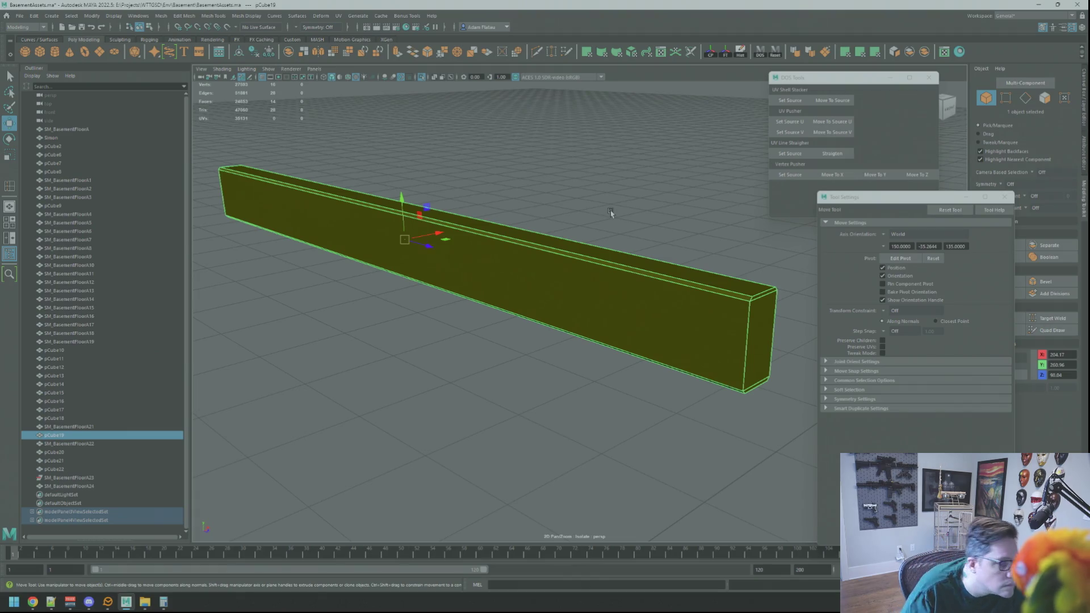
- Apply a planar UV projection to the beam's selected side faces
{"action": "mouse_move", "coordinate": [604, 207]}
{"action": "left_mouse_down", "text": "alt"}
{"action": "mouse_move", "coordinate": [640, 237]}
{"action": "mouse_move", "coordinate": [538, 207]}
{"action": "mouse_move", "coordinate": [557, 223]}
{"action": "mouse_move", "coordinate": [519, 213]}
{"action": "mouse_move", "coordinate": [534, 216]}
{"action": "left_mouse_up", "text": "alt"}
{"action": "right_click_drag", "start_coordinate": [534, 219], "coordinate": [535, 253]}
{"action": "key", "text": "q"}
{"action": "mouse_move", "coordinate": [534, 254]}
{"action": "left_mouse_down", "text": "alt"}
{"action": "mouse_move", "coordinate": [573, 226]}
{"action": "mouse_move", "coordinate": [638, 243]}
{"action": "mouse_move", "coordinate": [557, 209]}
{"action": "mouse_move", "coordinate": [573, 198]}
{"action": "mouse_move", "coordinate": [531, 209]}
{"action": "left_mouse_up", "text": "alt"}
{"action": "key", "text": "w"}
{"action": "left_click", "coordinate": [861, 52]}
- Select an edge loop on the beam to serve as the UV cut
{"action": "key", "text": "q"}
{"action": "mouse_move", "coordinate": [487, 233]}
{"action": "right_mouse_down"}
{"action": "mouse_move", "coordinate": [488, 218]}
{"action": "mouse_move", "coordinate": [565, 235]}
{"action": "right_mouse_up"}
{"action": "left_click", "coordinate": [486, 230]}
{"action": "double_click", "coordinate": [565, 235]}
{"action": "mouse_move", "coordinate": [565, 236]}
{"action": "left_mouse_down", "text": "alt"}
{"action": "mouse_move", "coordinate": [610, 259]}
{"action": "mouse_move", "coordinate": [559, 237]}
{"action": "mouse_move", "coordinate": [586, 236]}
{"action": "mouse_move", "coordinate": [609, 180]}
{"action": "left_mouse_up", "text": "alt"}
{"action": "left_click_drag", "start_coordinate": [640, 109], "coordinate": [632, 118], "text": "alt"}
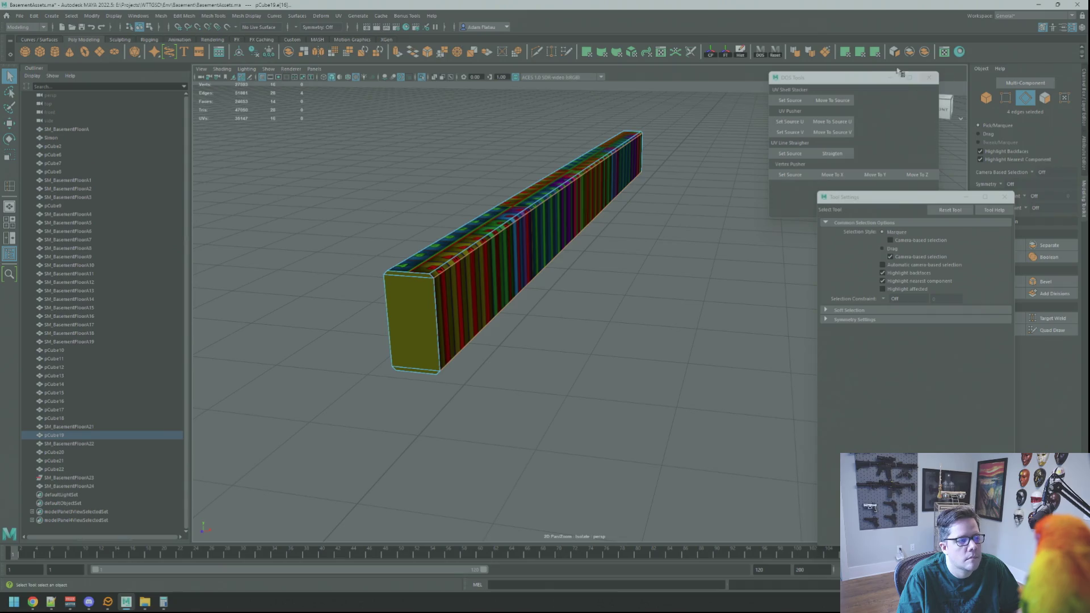
- Convert the selection to faces and unfold the beam's UVs with Ctrl+U
{"action": "key", "text": "F12"}
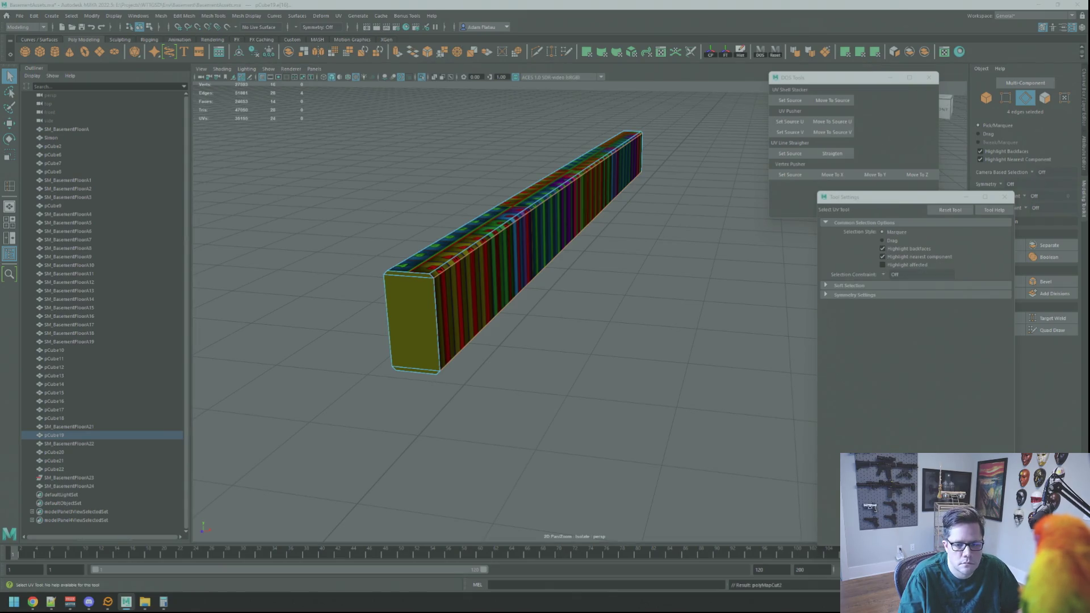
{"action": "key", "text": "ctrl+F11"}
{"action": "key", "text": "ctrl+u"}
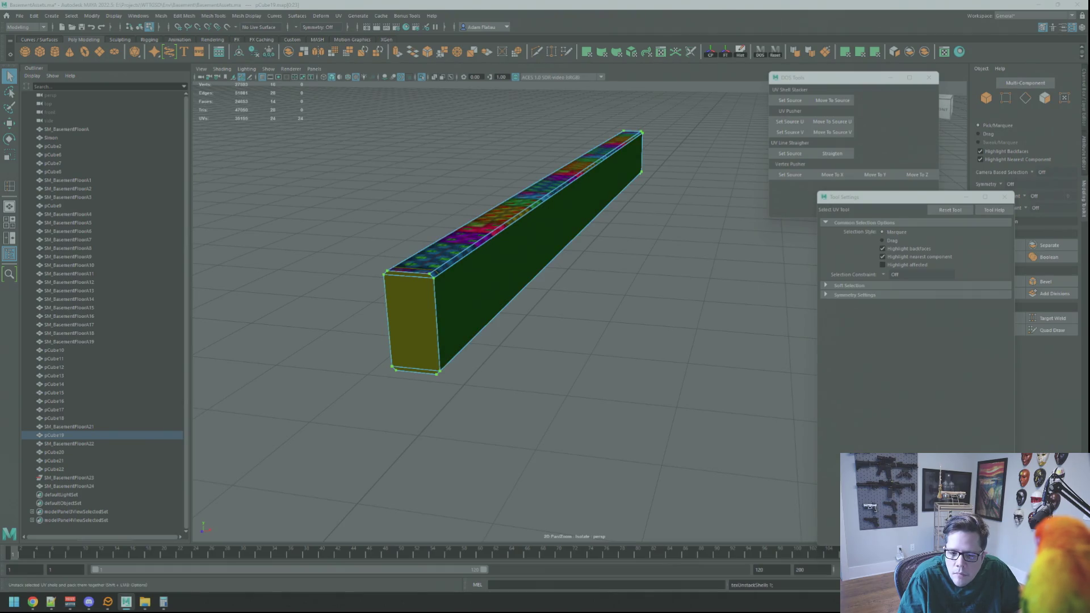
{"action": "left_click_drag", "start_coordinate": [562, 241], "coordinate": [522, 243], "text": "alt"}
{"action": "right_click_drag", "start_coordinate": [523, 243], "coordinate": [525, 262]}
- Planar-project UVs onto the beam's two end faces
{"action": "left_click", "coordinate": [526, 263]}
{"action": "mouse_move", "coordinate": [526, 263]}
{"action": "left_mouse_down", "text": "alt"}
{"action": "mouse_move", "coordinate": [592, 259]}
{"action": "mouse_move", "coordinate": [647, 231]}
{"action": "left_mouse_up", "text": "alt"}
{"action": "left_click", "coordinate": [592, 258], "text": "shift"}
{"action": "key", "text": "w"}
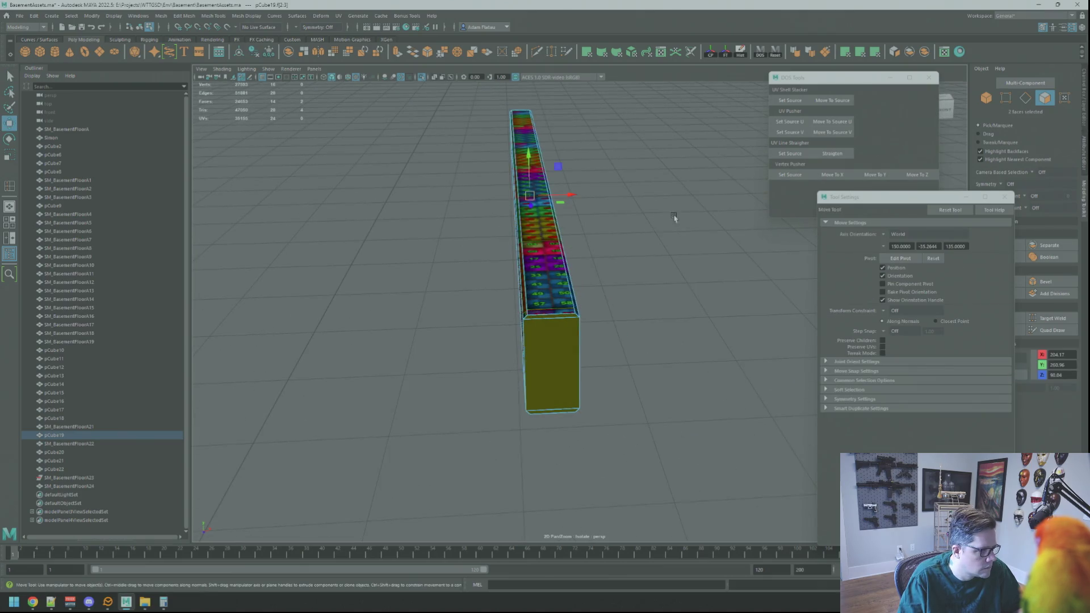
{"action": "left_click", "coordinate": [850, 57]}
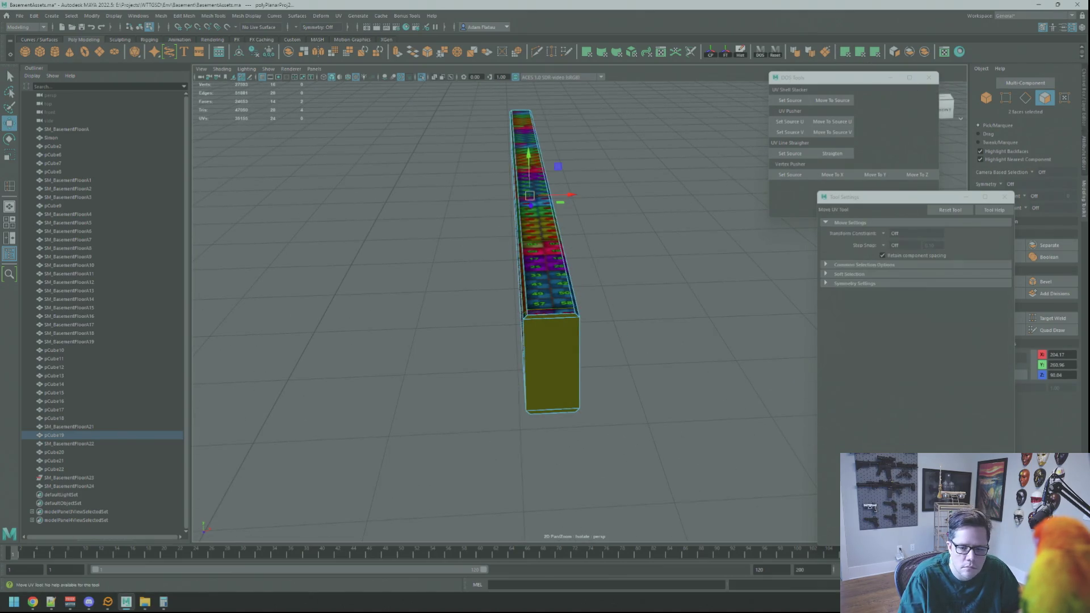
- Reposition the beam's UV shells with the Move UV tool
{"action": "key", "text": "q"}
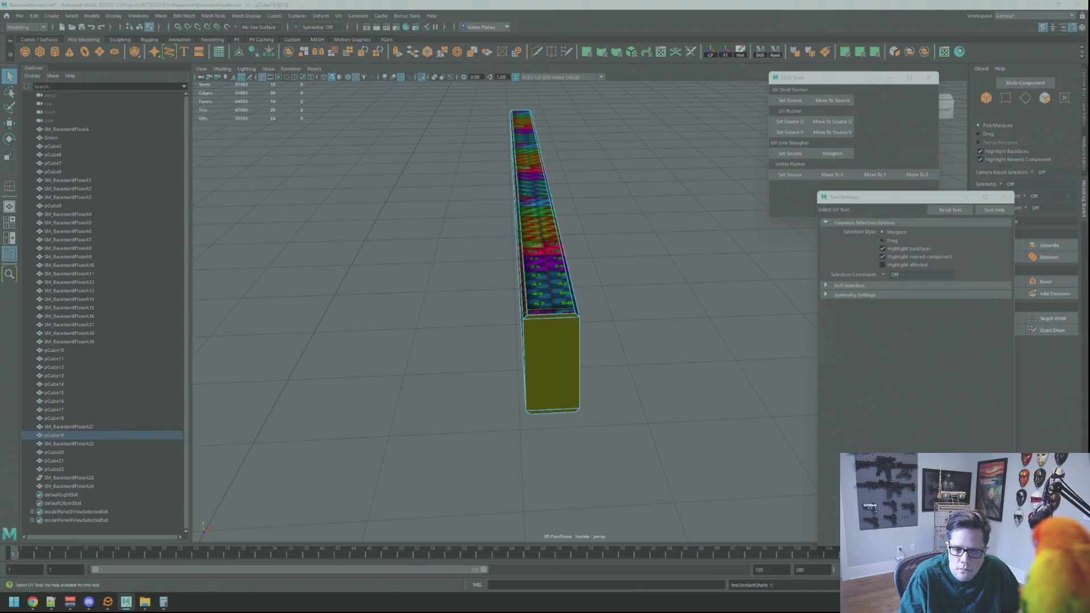
{"action": "key", "text": "w"}
{"action": "left_click", "coordinate": [531, 224]}
{"action": "key", "text": "w"}
{"action": "mouse_move", "coordinate": [682, 227]}
{"action": "left_mouse_down", "text": "alt"}
{"action": "mouse_move", "coordinate": [652, 188]}
{"action": "mouse_move", "coordinate": [628, 176]}
{"action": "mouse_move", "coordinate": [645, 212]}
{"action": "mouse_move", "coordinate": [622, 203]}
{"action": "left_mouse_up", "text": "alt"}
{"action": "key", "text": "w"}
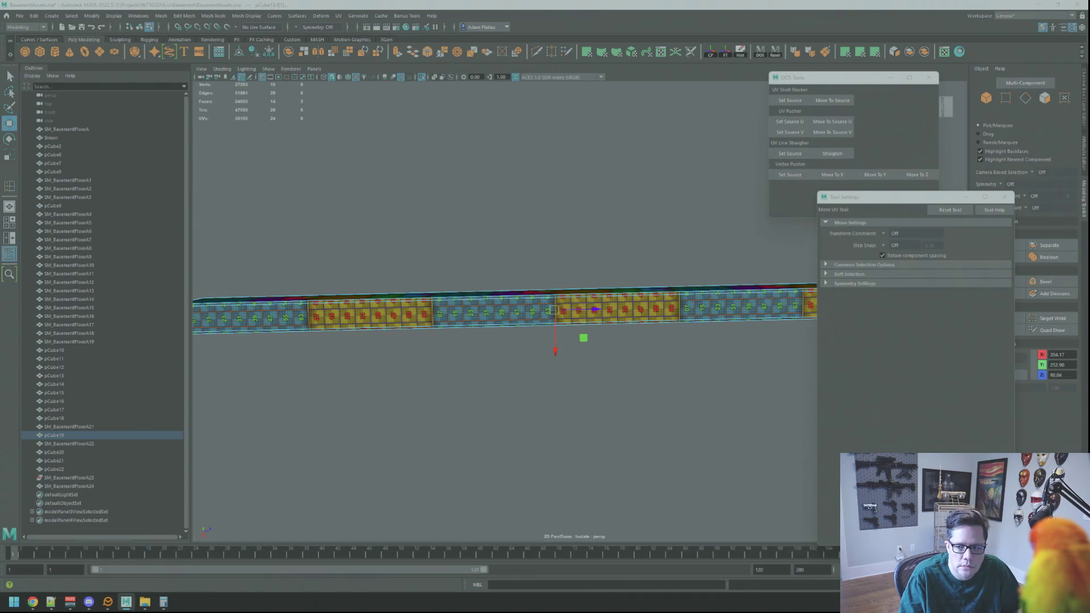
{"action": "key", "text": "w"}
{"action": "mouse_move", "coordinate": [776, 224]}
{"action": "left_mouse_down", "text": "alt"}
{"action": "mouse_move", "coordinate": [601, 231]}
{"action": "mouse_move", "coordinate": [616, 236]}
{"action": "left_mouse_up", "text": "alt"}
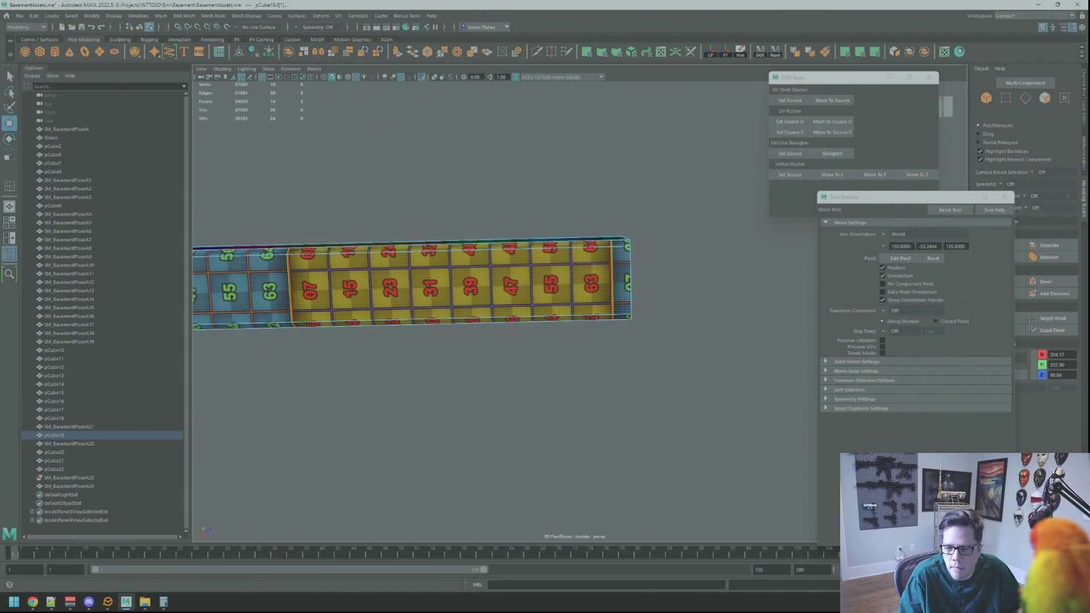
- Rotate the strip's UVs by -90 degrees so the checker runs along the beam
{"action": "key", "text": "ctrl+alt+r"}
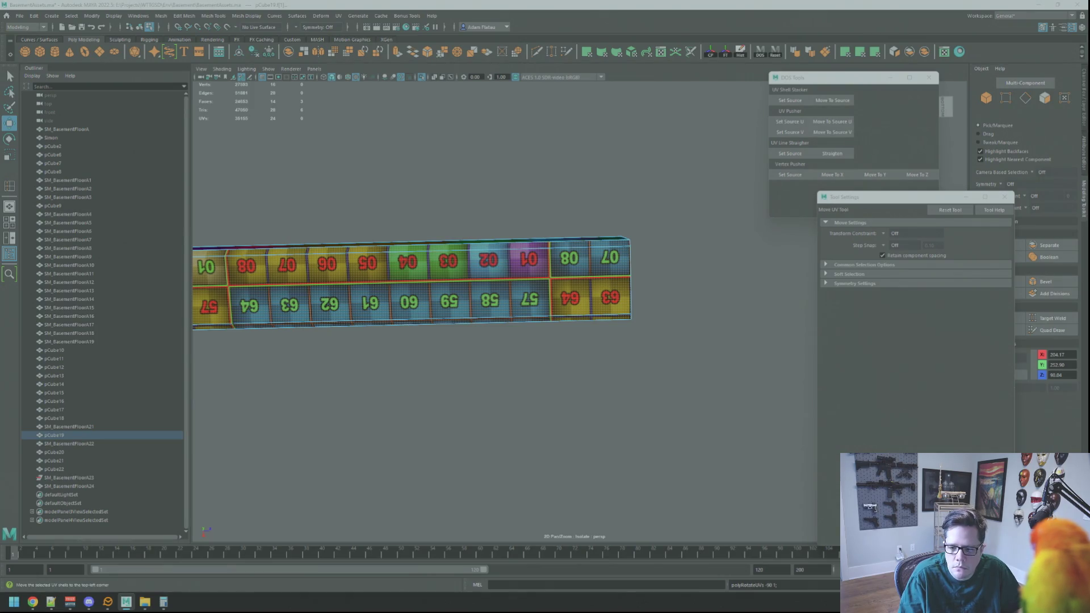
{"action": "key", "text": "ctrl+alt+r"}
{"action": "right_click_drag", "start_coordinate": [657, 244], "coordinate": [587, 238], "text": "alt"}
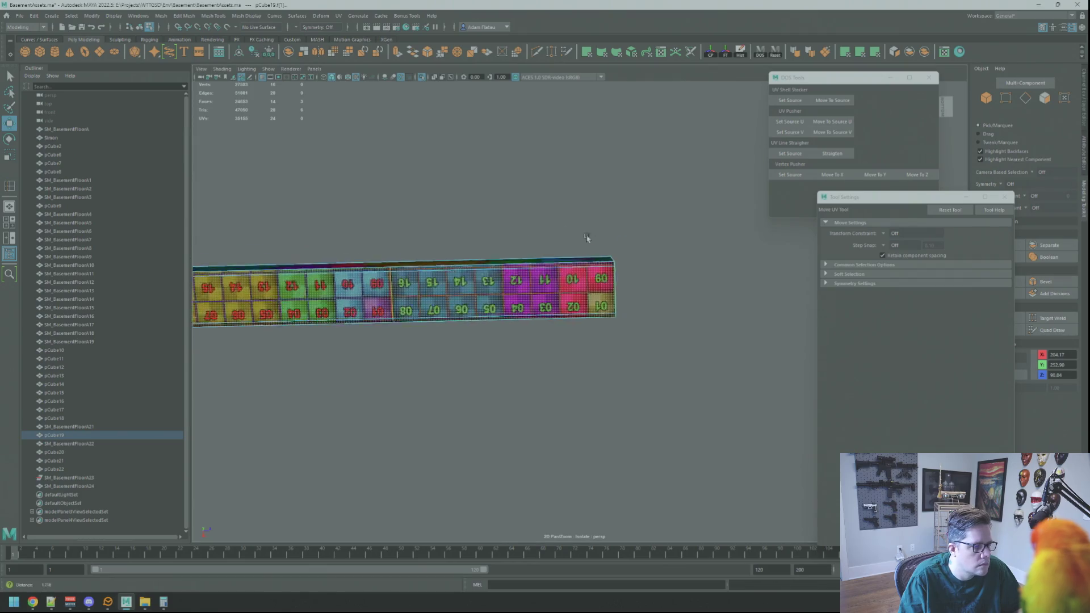
{"action": "key", "text": "w"}
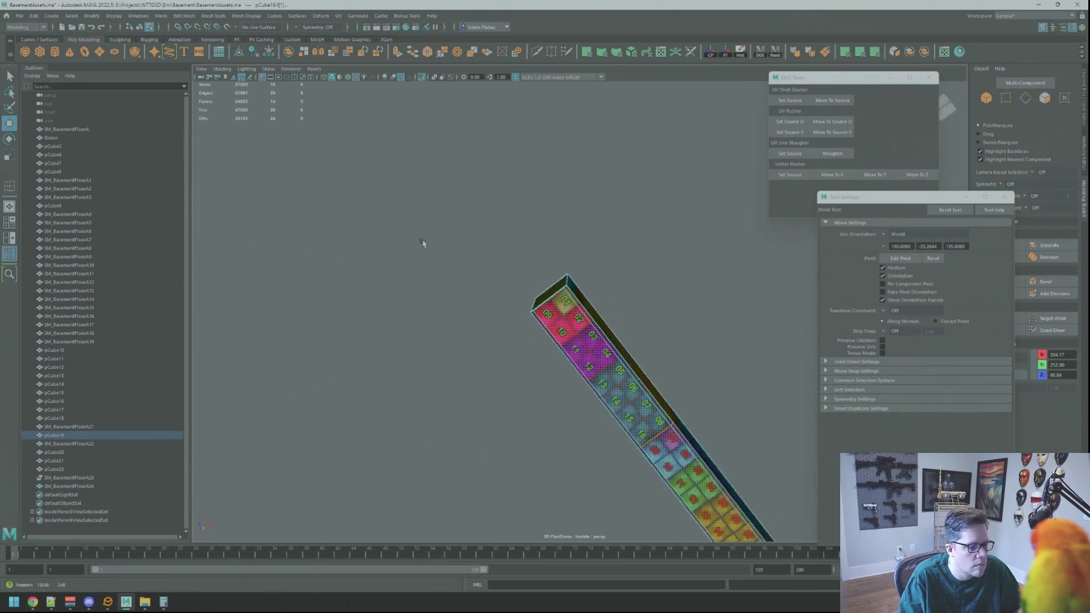